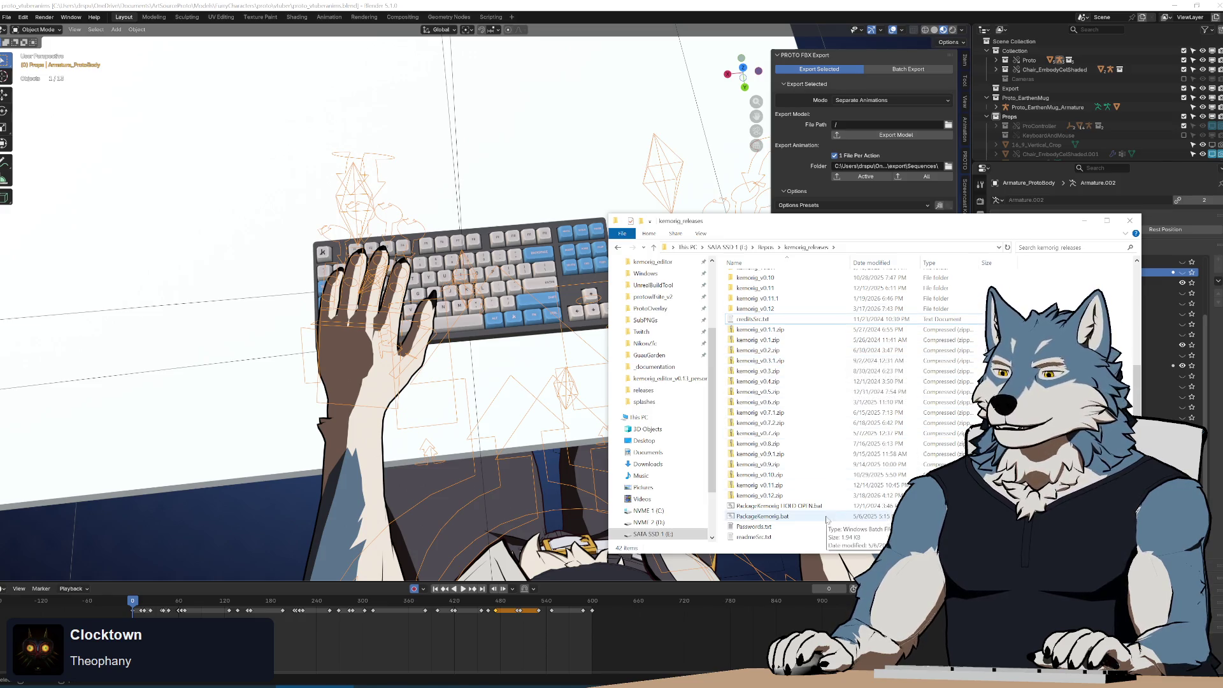
- Run the PackageKemorig HOLD OPEN script and enter v0.13 as the release version
left_click(783, 508)
double_click(783, 508)
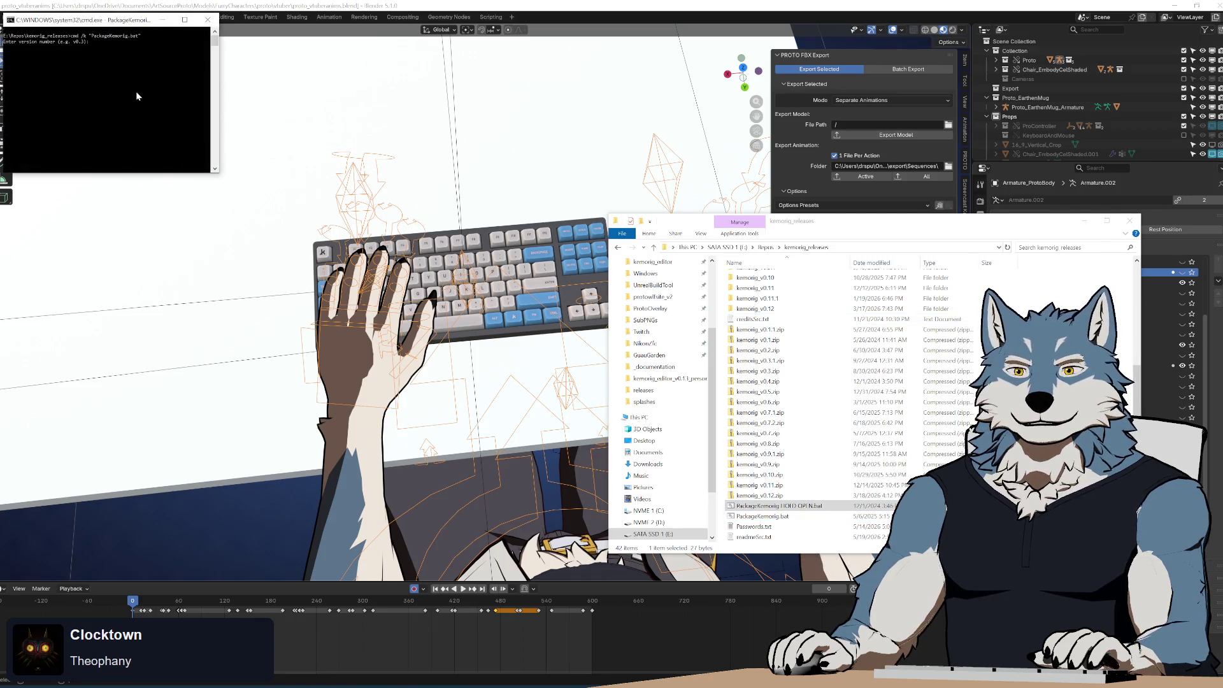
scroll(135, 91, "up", 2, "ctrl")
left_click_drag(131, 25, 292, 154)
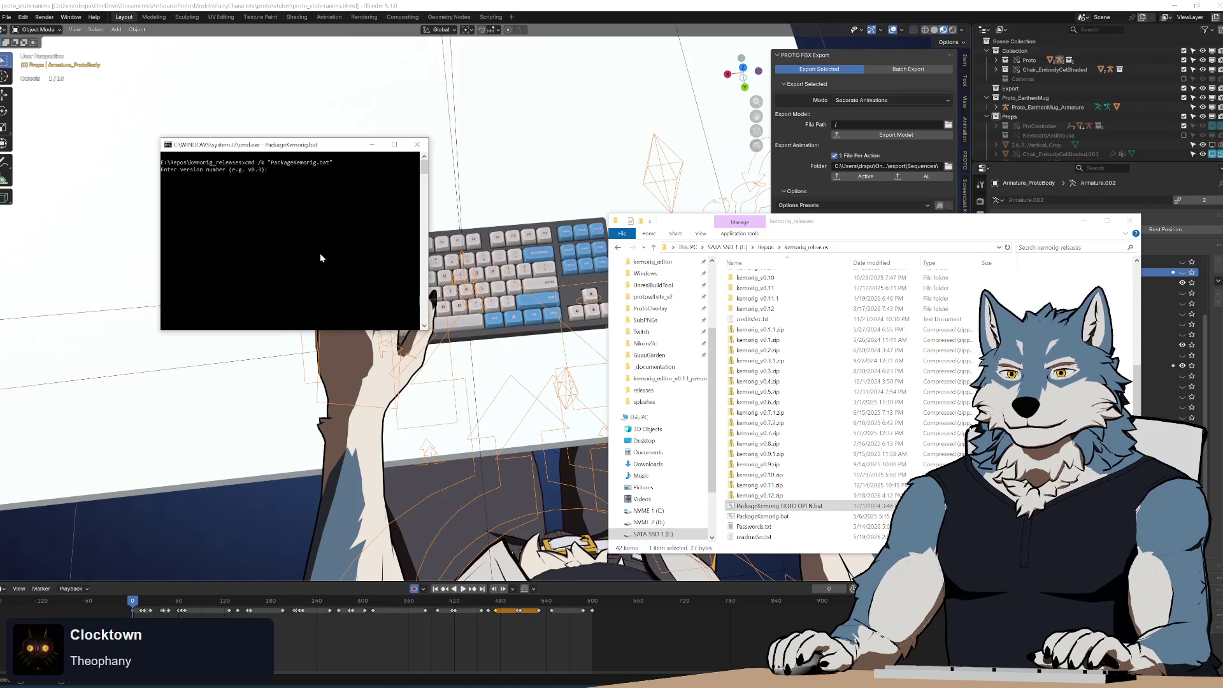
type("v0.13")
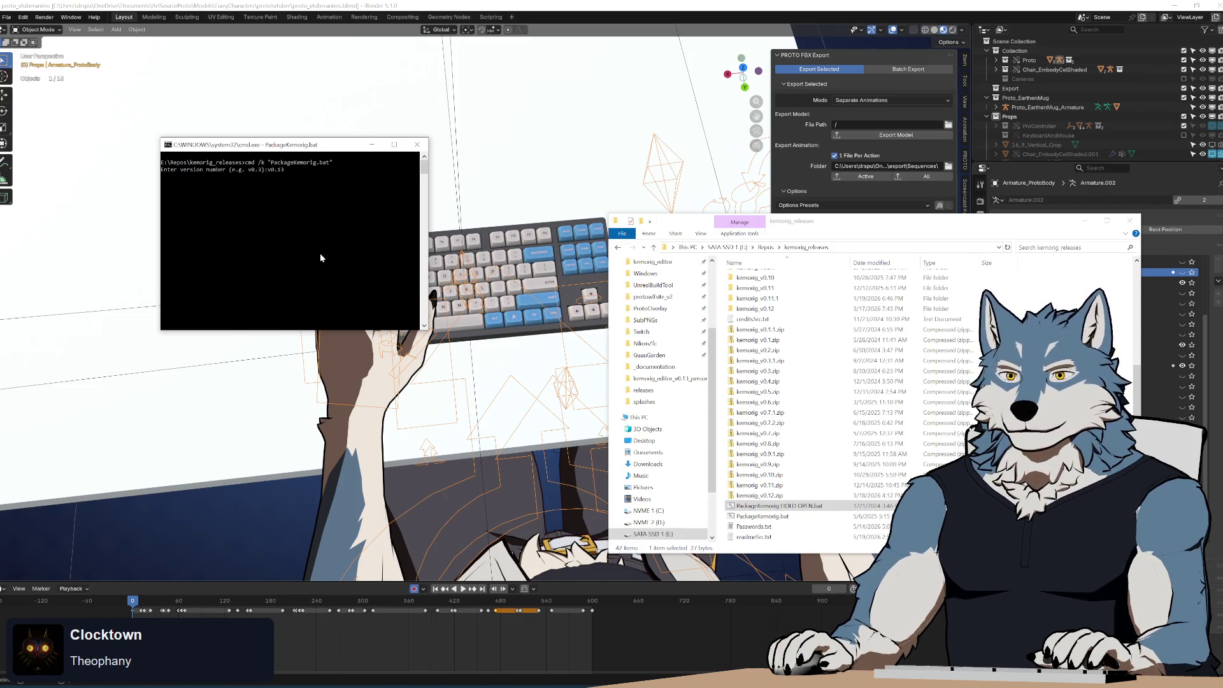
key("Return")
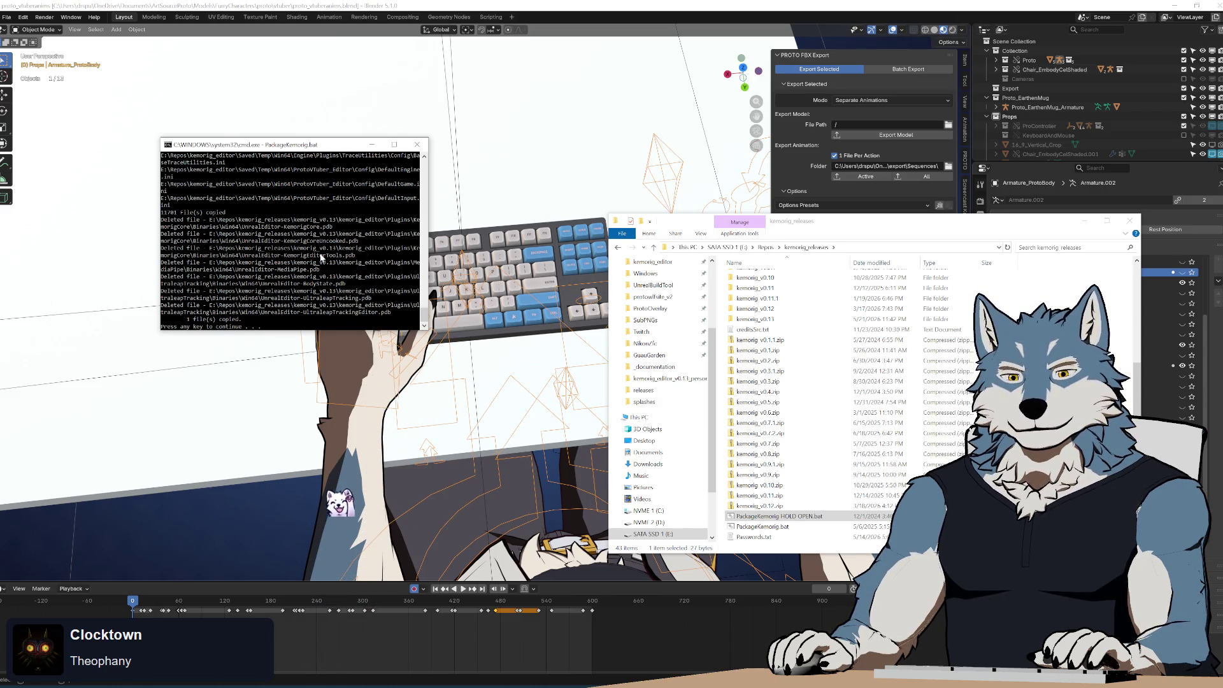
- Dismiss the pause once the v0.13 packaging run finishes copying files
key("Return")
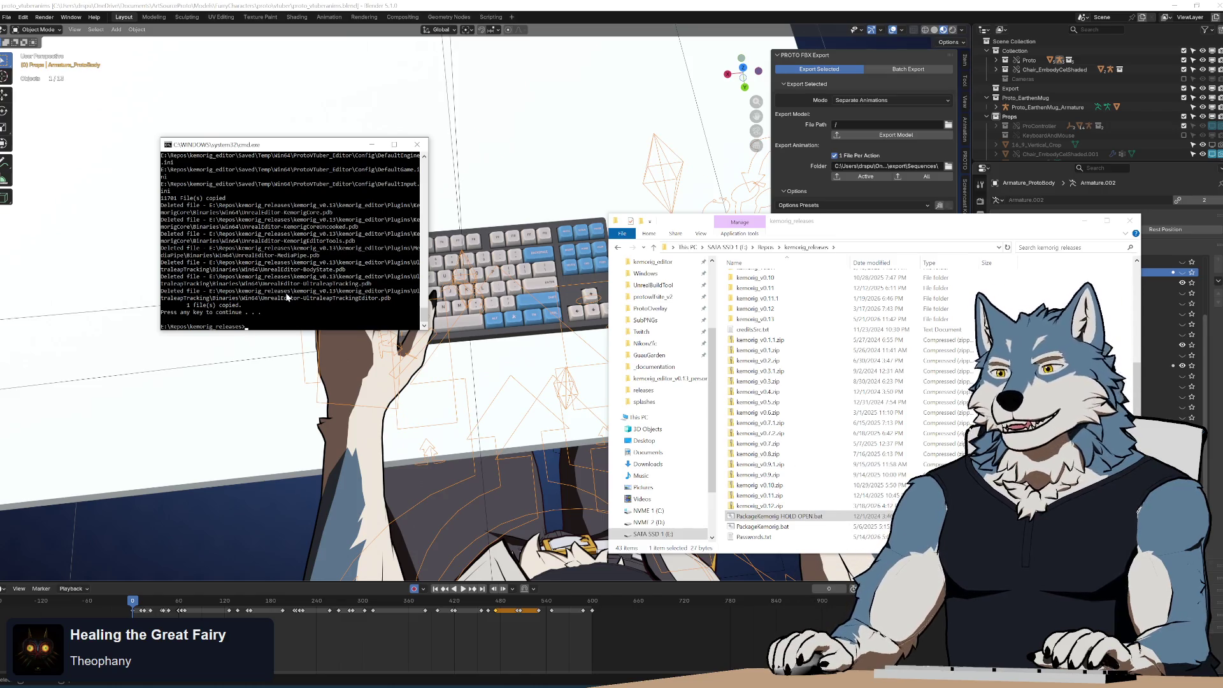
- Return to a fresh kemorig_releases command prompt line
key("Return")
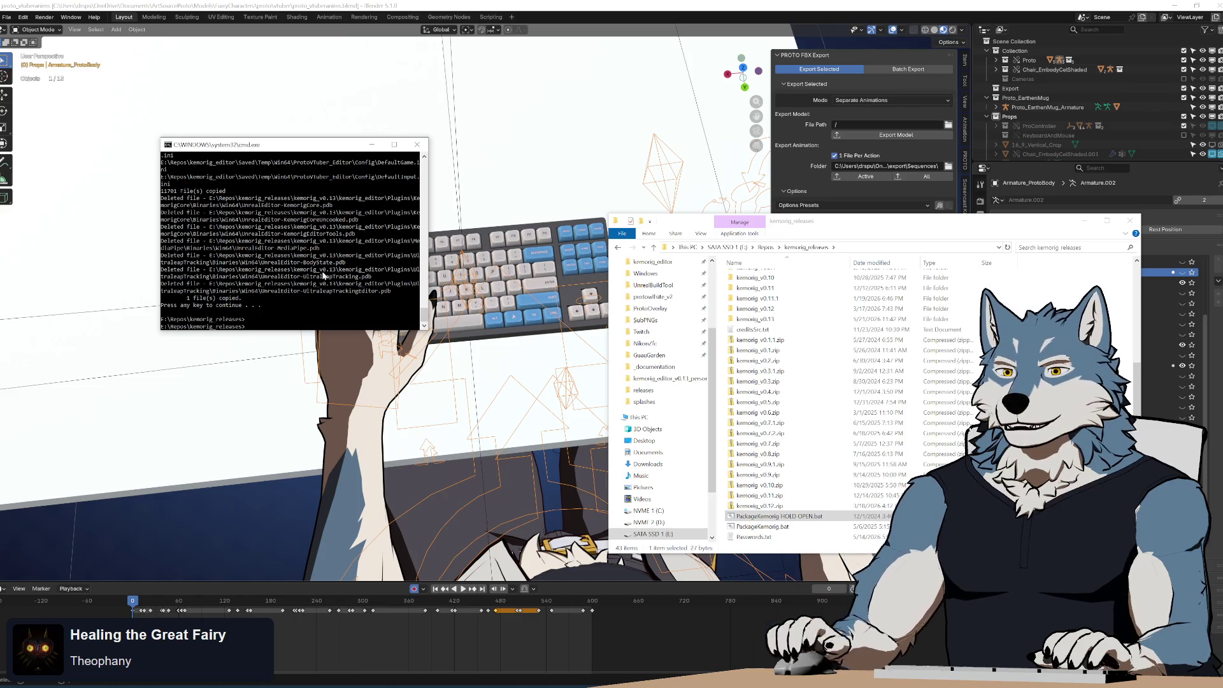
- Close the console window and select the kemorig_v0.13 release folder
left_click(413, 147)
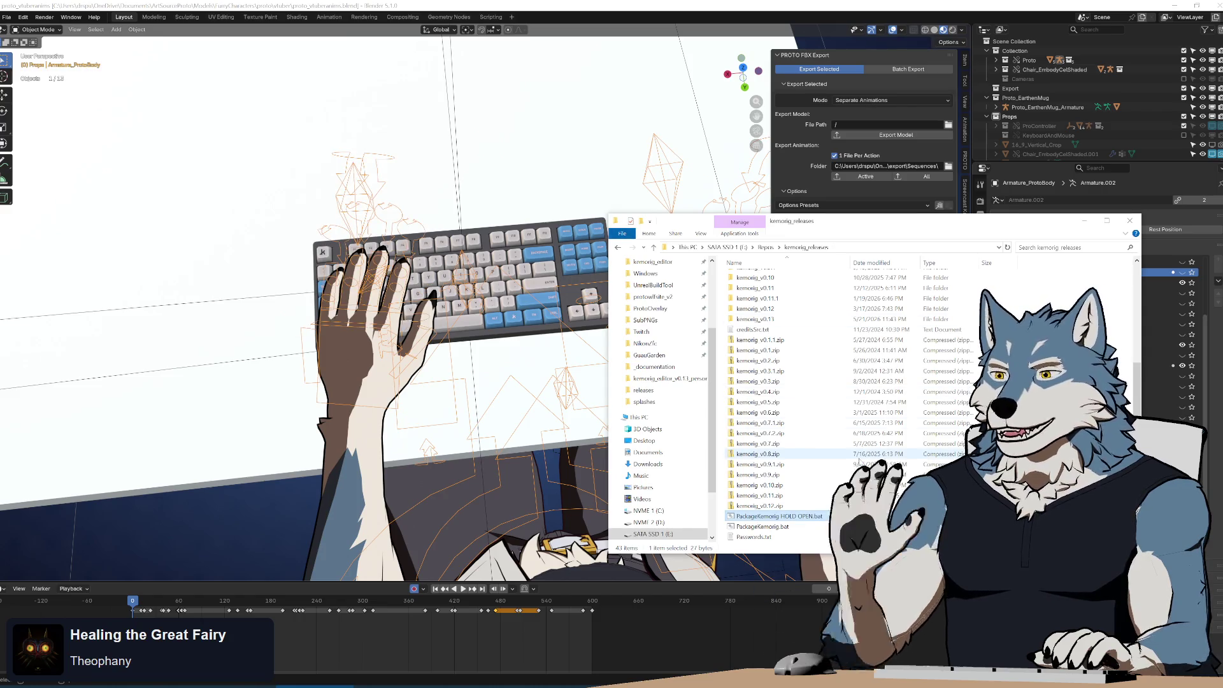
right_click(784, 310)
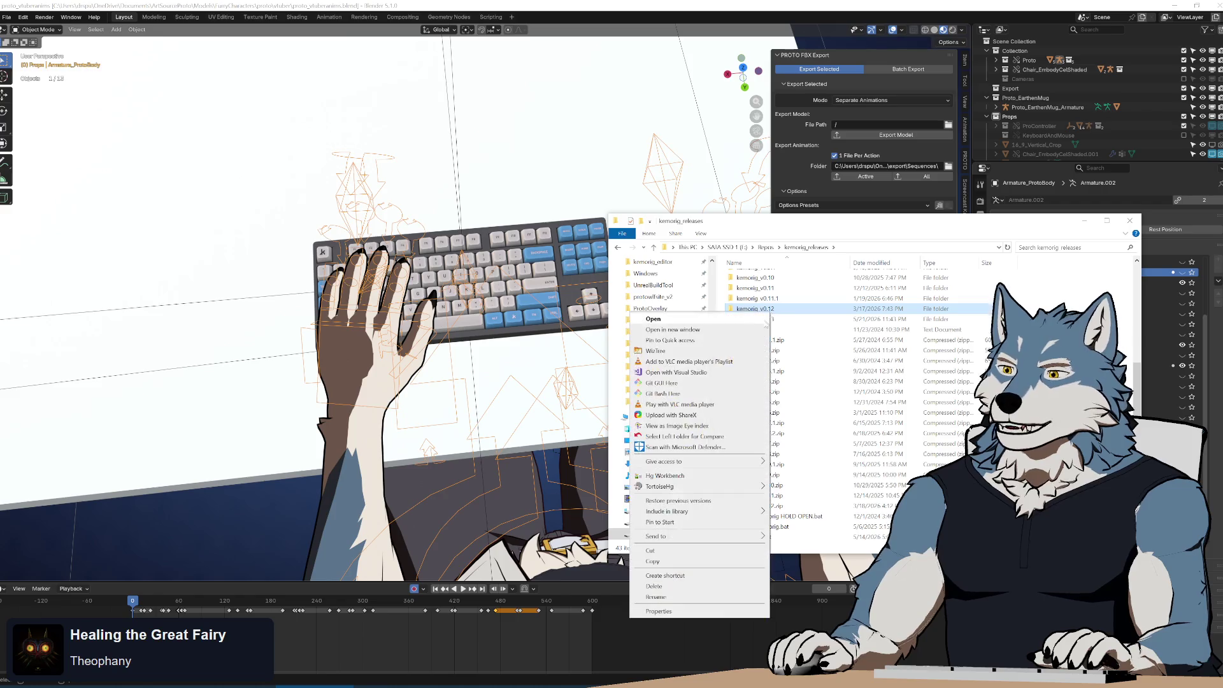
left_click(785, 320)
right_click(770, 320)
mouse_move(728, 548)
left_click(806, 579)
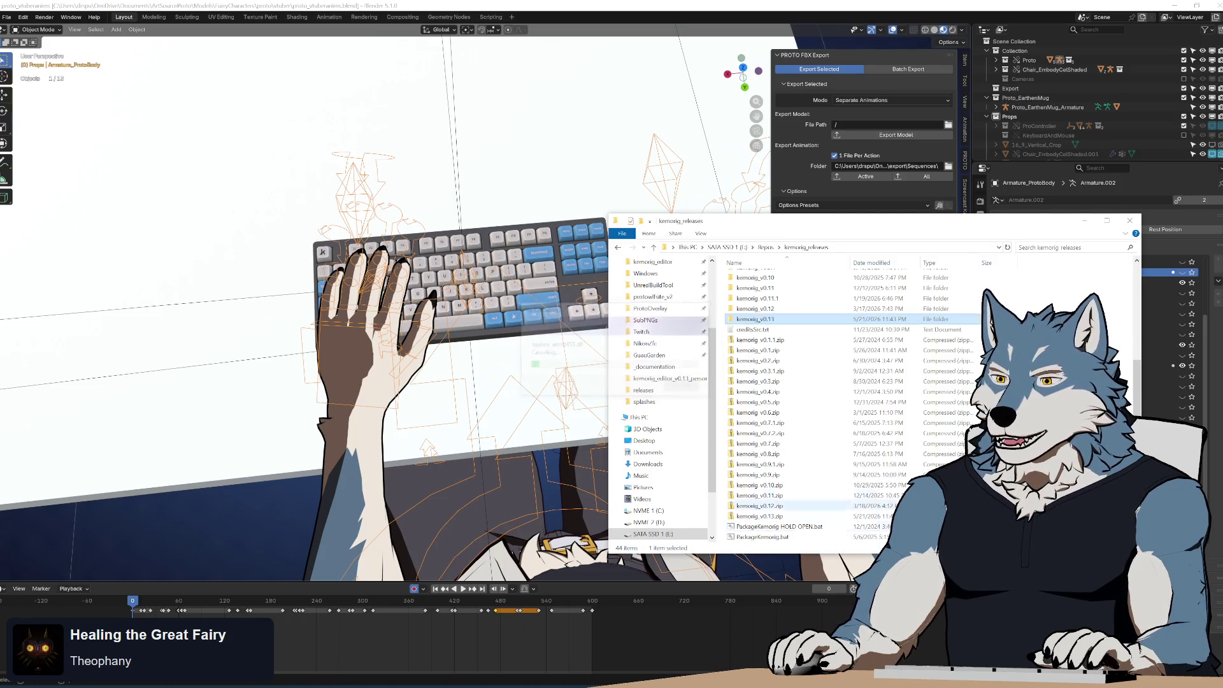
- Send kemorig_v0.13 to a new PeaZip archive via Send to > Add to archive
right_click(770, 321)
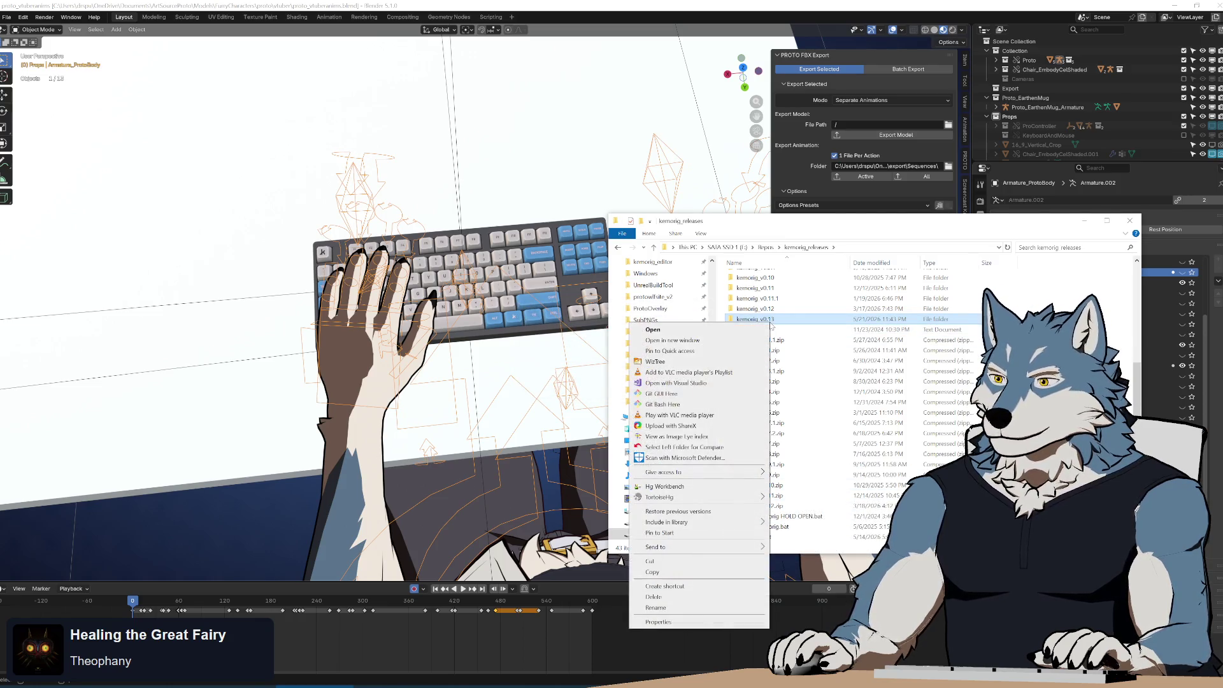
mouse_move(707, 548)
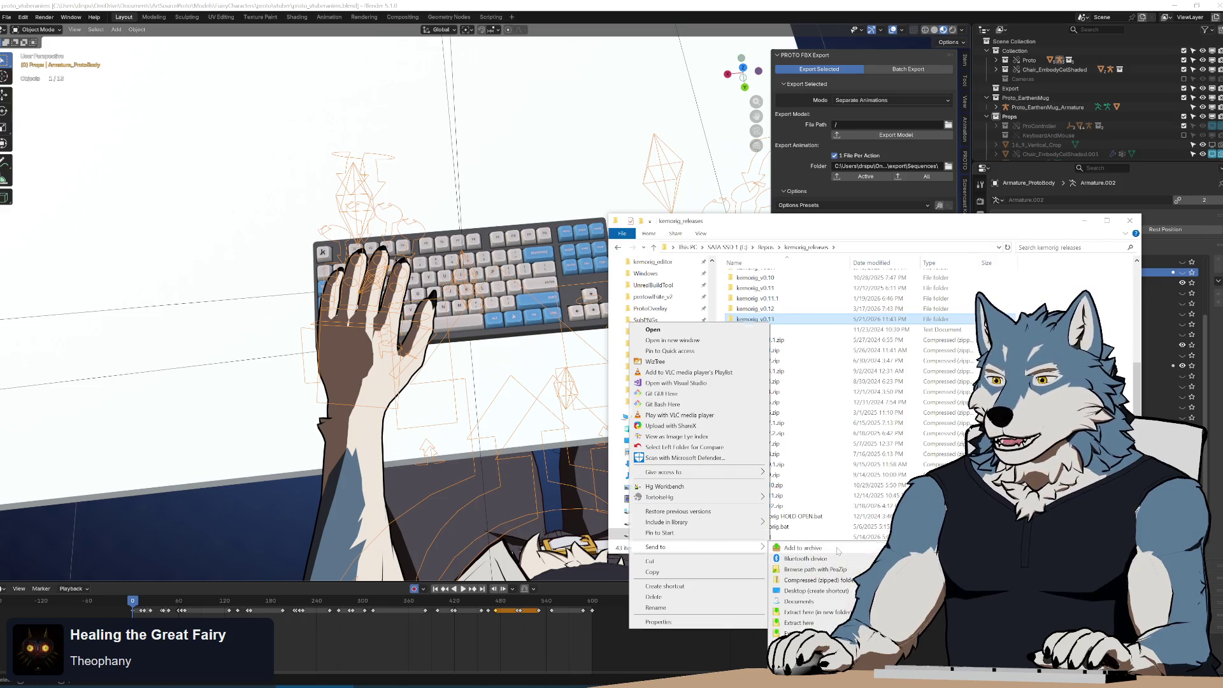
left_click(797, 559)
left_click(534, 521)
- Set the archive password for kemorig_v0.13.zip and move the Create .zip window up-left
type("avatar")
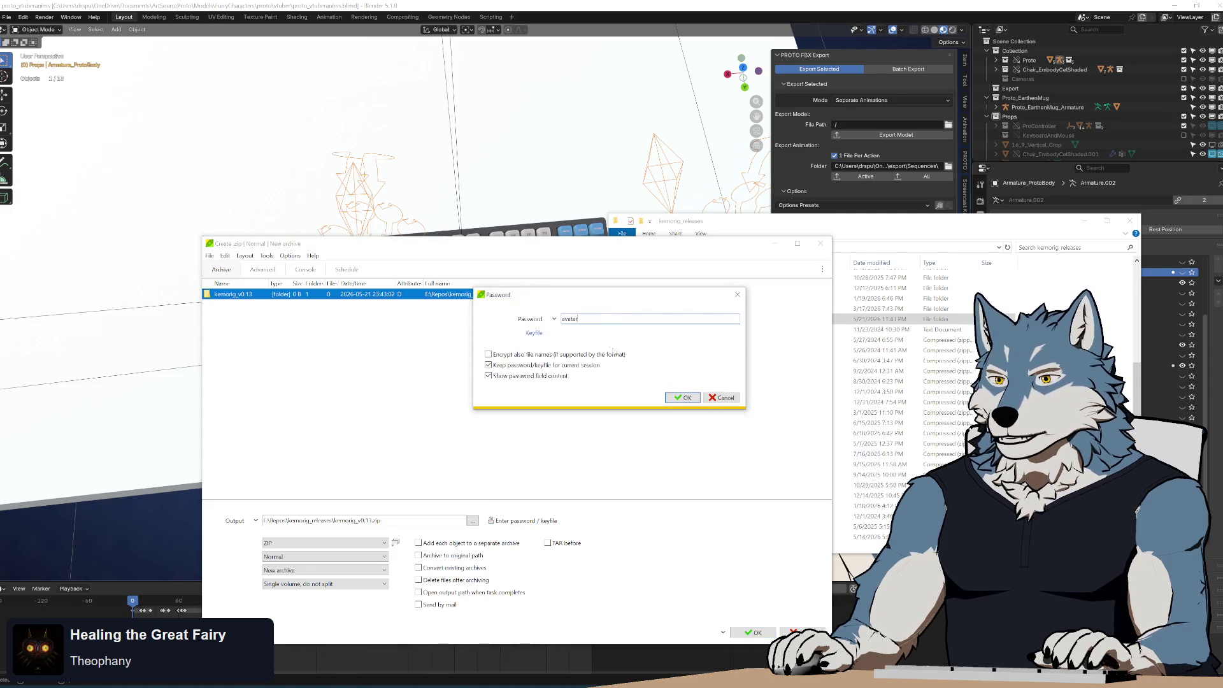
left_click(679, 398)
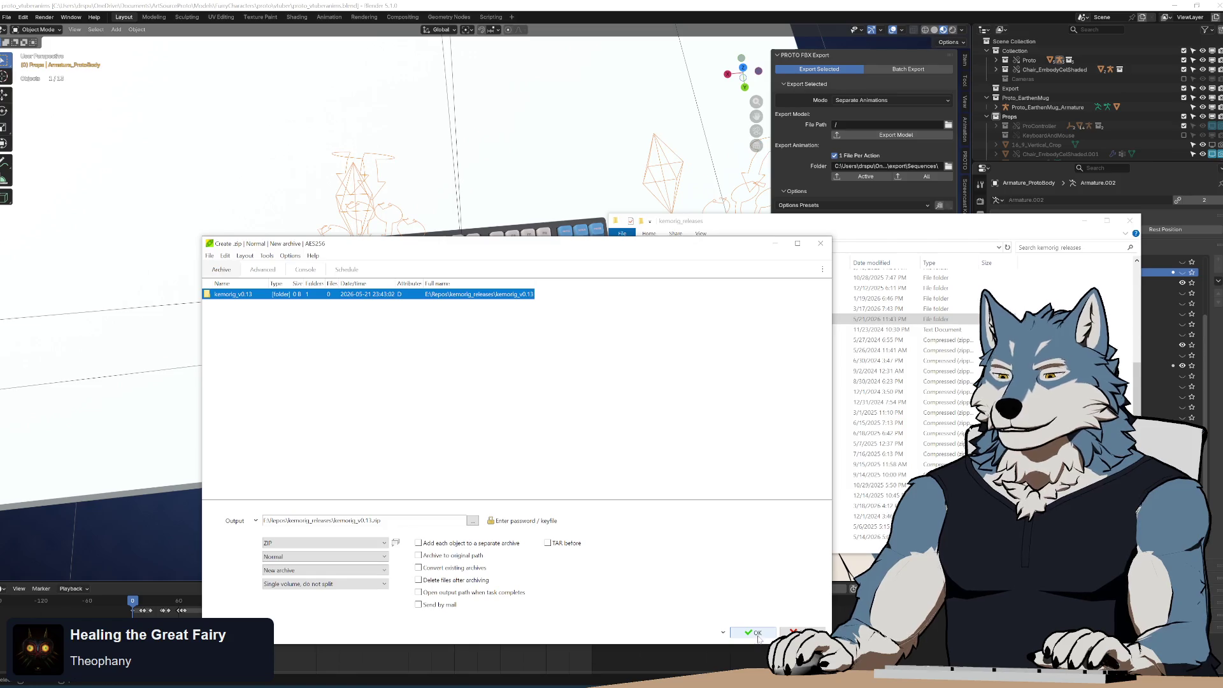
mouse_move(616, 250)
left_mouse_down()
mouse_move(682, 593)
mouse_move(526, 206)
left_mouse_up()
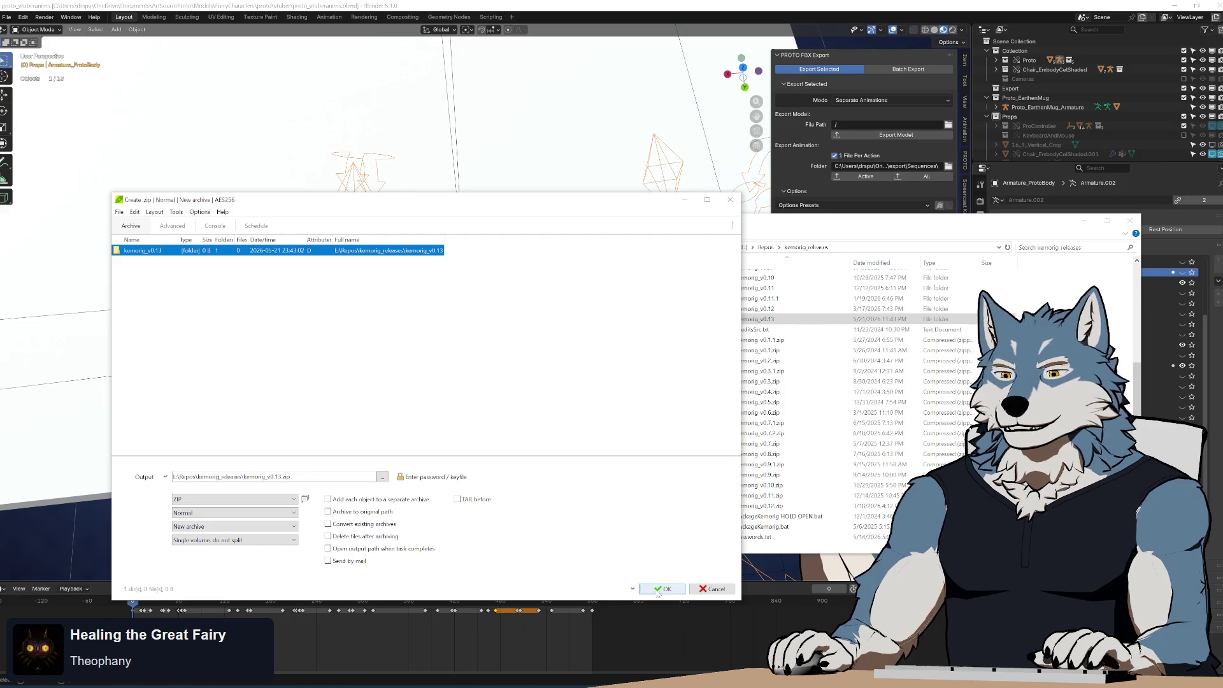
- Confirm the Create .zip settings and let PeaZip compress kemorig_v0.13.zip
left_click(662, 591)
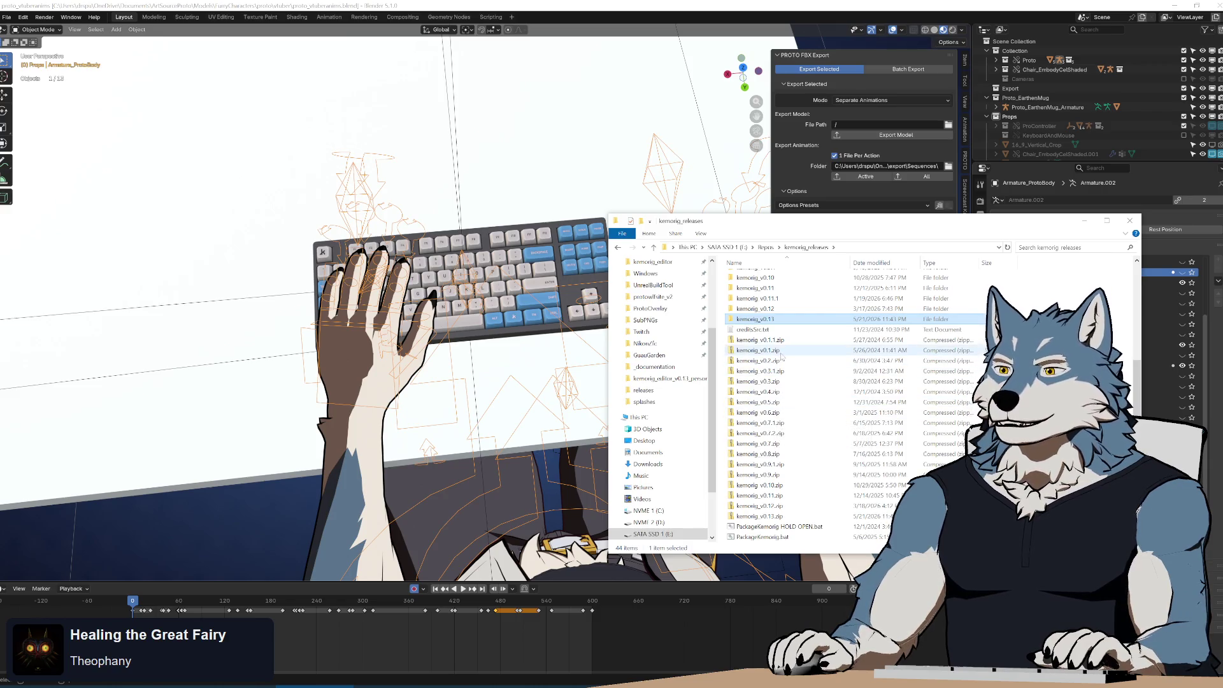
mouse_move(792, 320)
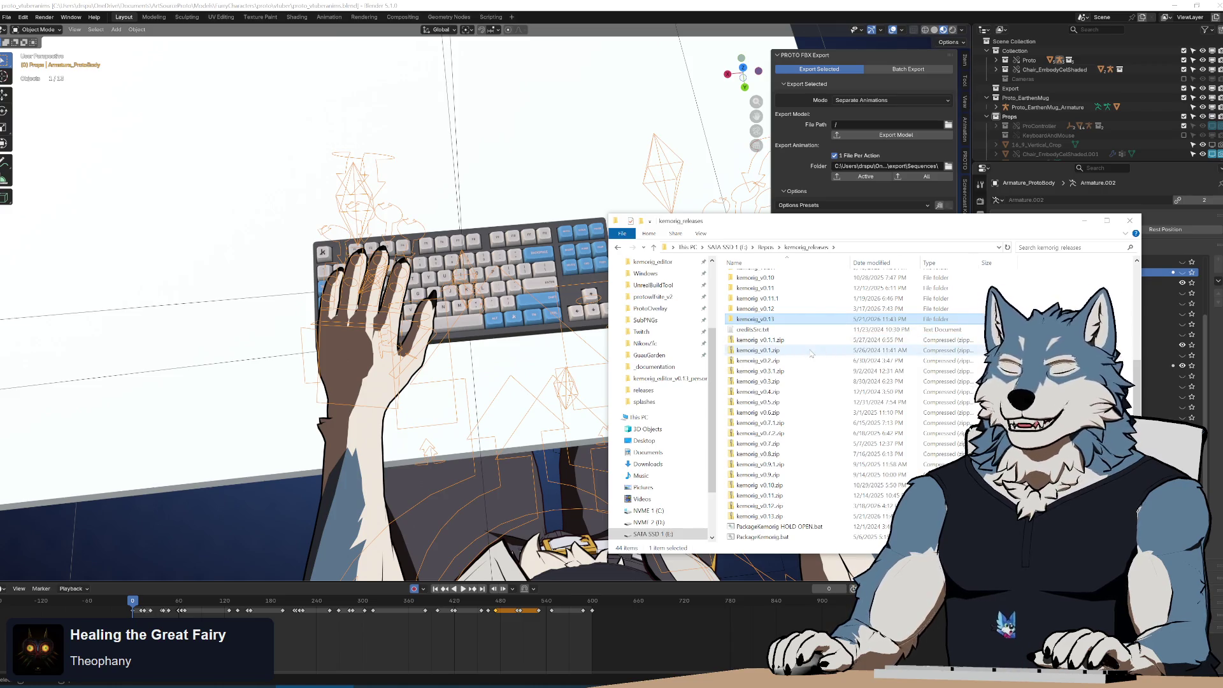
- Open kemorig_v0.13 > kemorig_editor, plus the personal editor folder in a second window
mouse_move(809, 372)
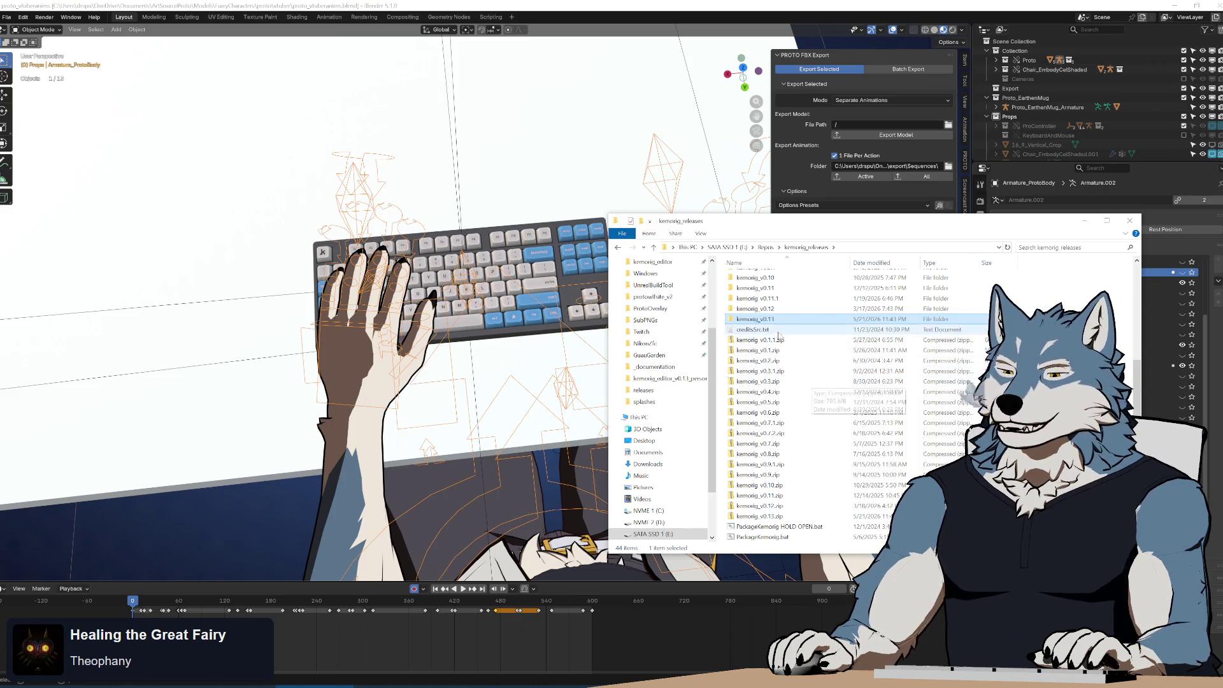
double_click(773, 321)
double_click(755, 287)
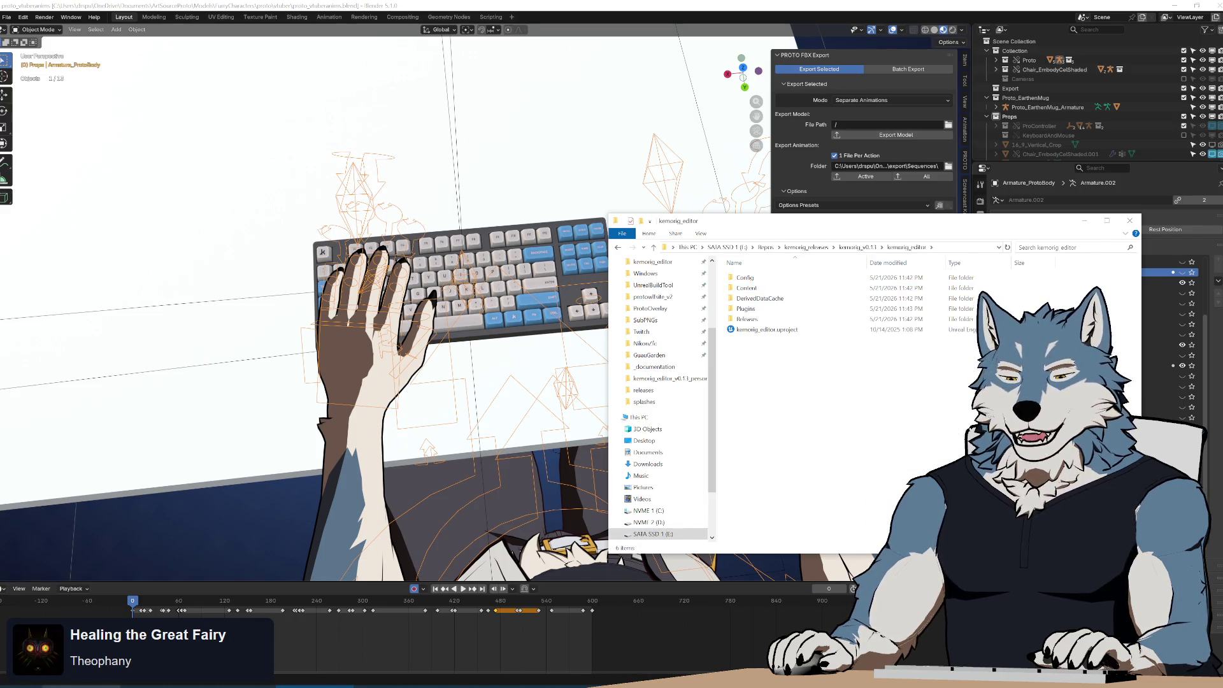
middle_click(669, 378)
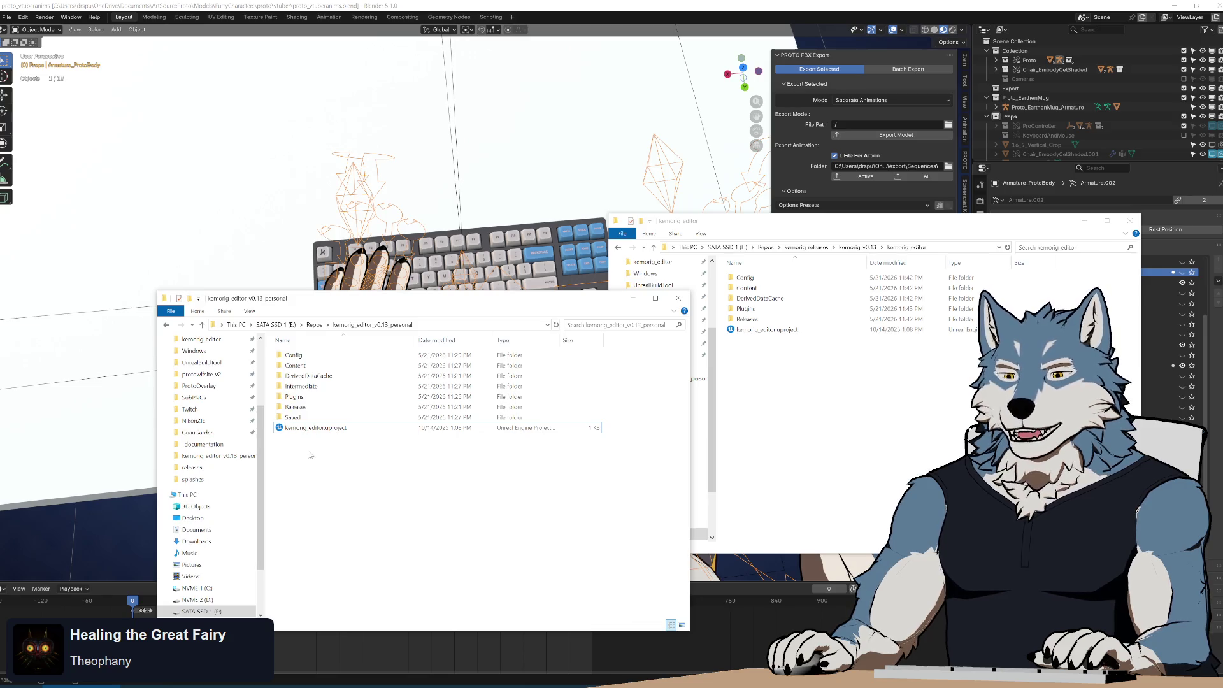
- Delete UltraleapTracking, KemorigCore, KemorigExampleContent and MediaPipe from Plugins, then go up a level
double_click(295, 397)
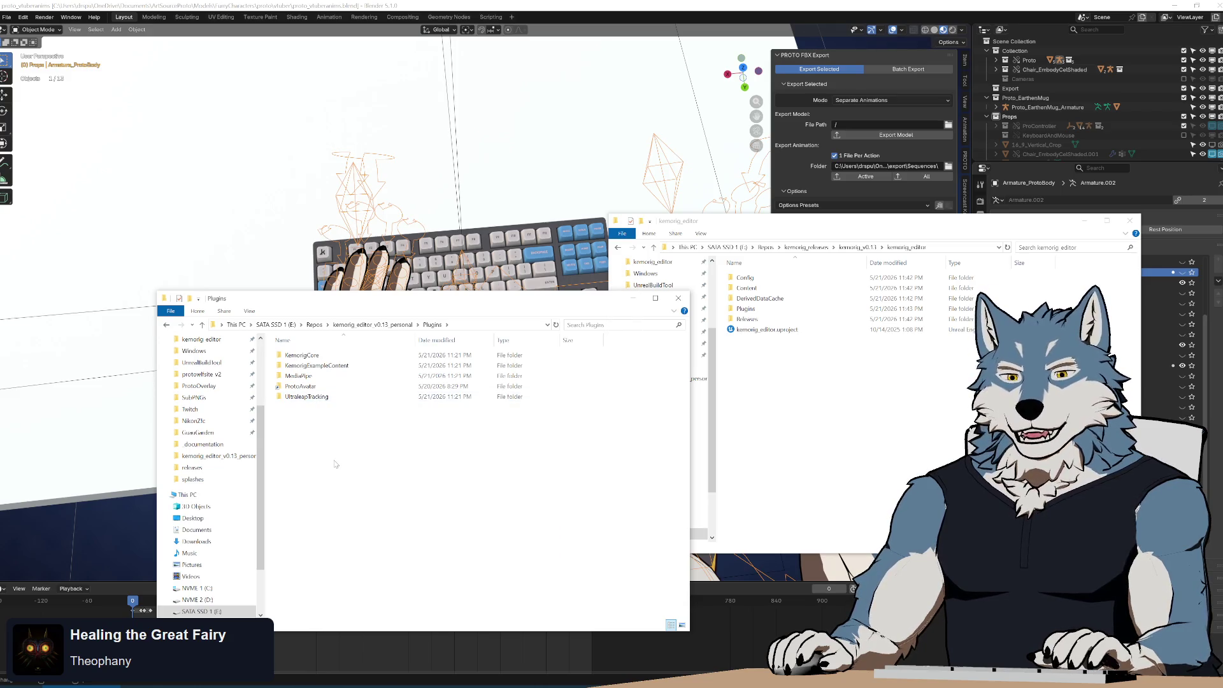
left_click(325, 401)
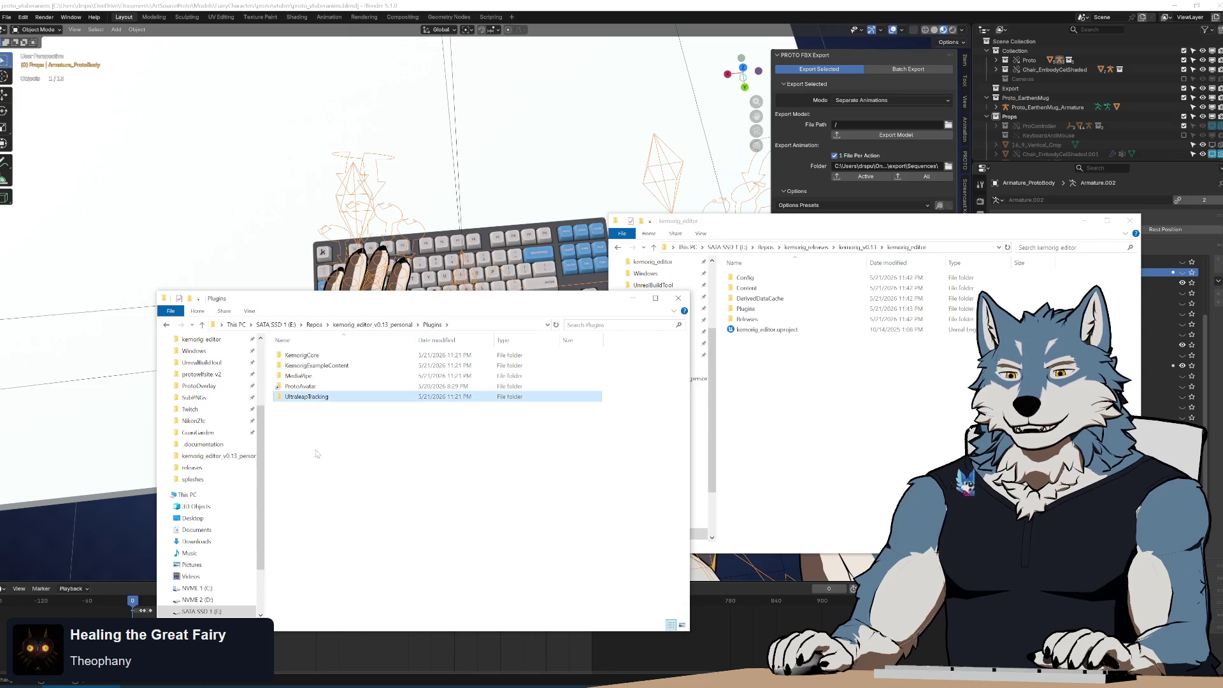
key("Delete")
left_click_drag(312, 399, 455, 352)
key("Delete")
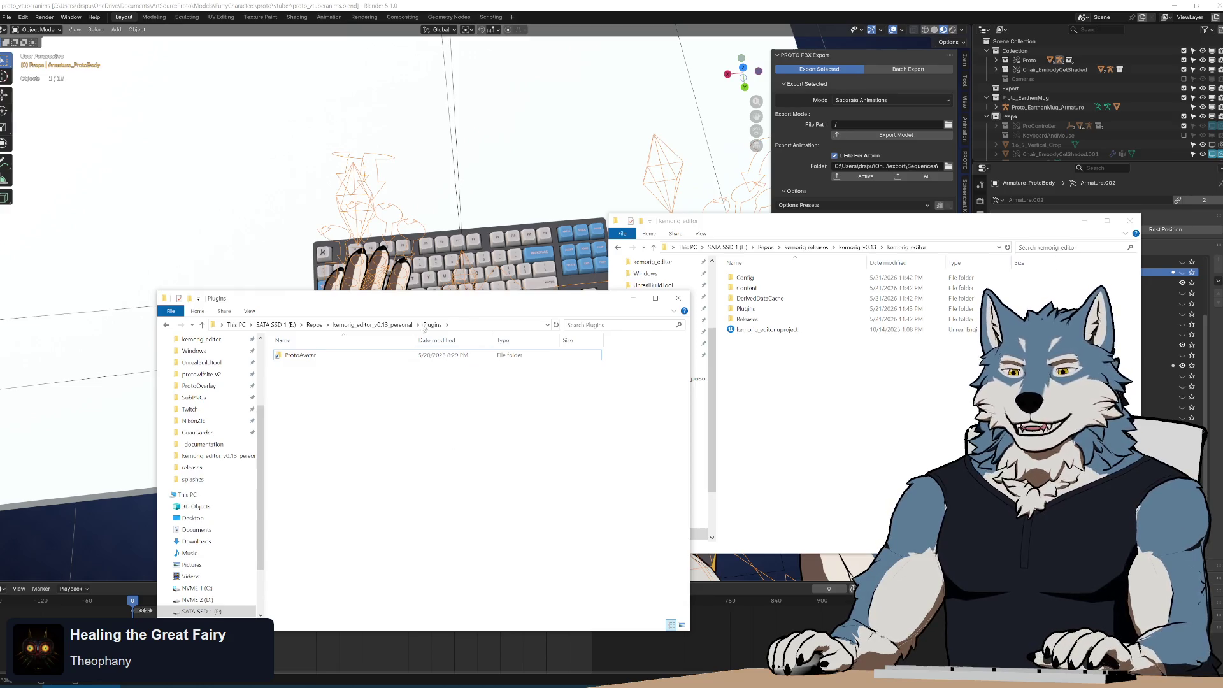
left_click(383, 325)
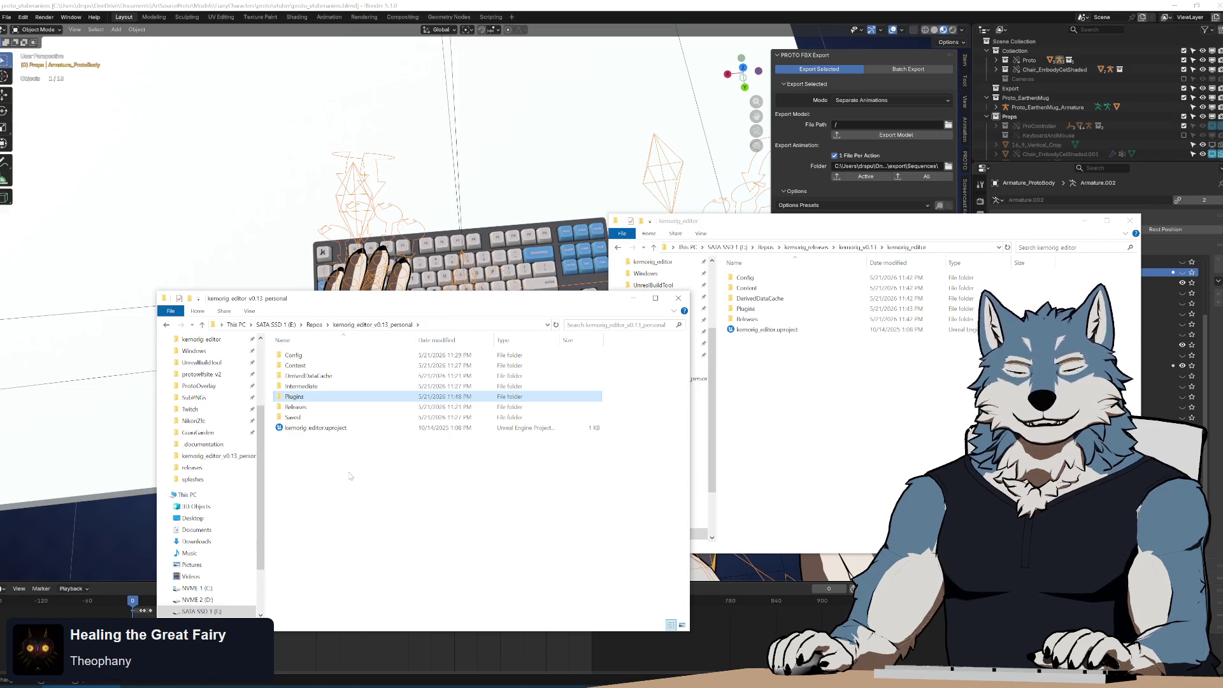
- Delete Releases, Saved, the .uproject and Config–Intermediate, then select all release kemorig_editor items
double_click(312, 401)
left_click(168, 325)
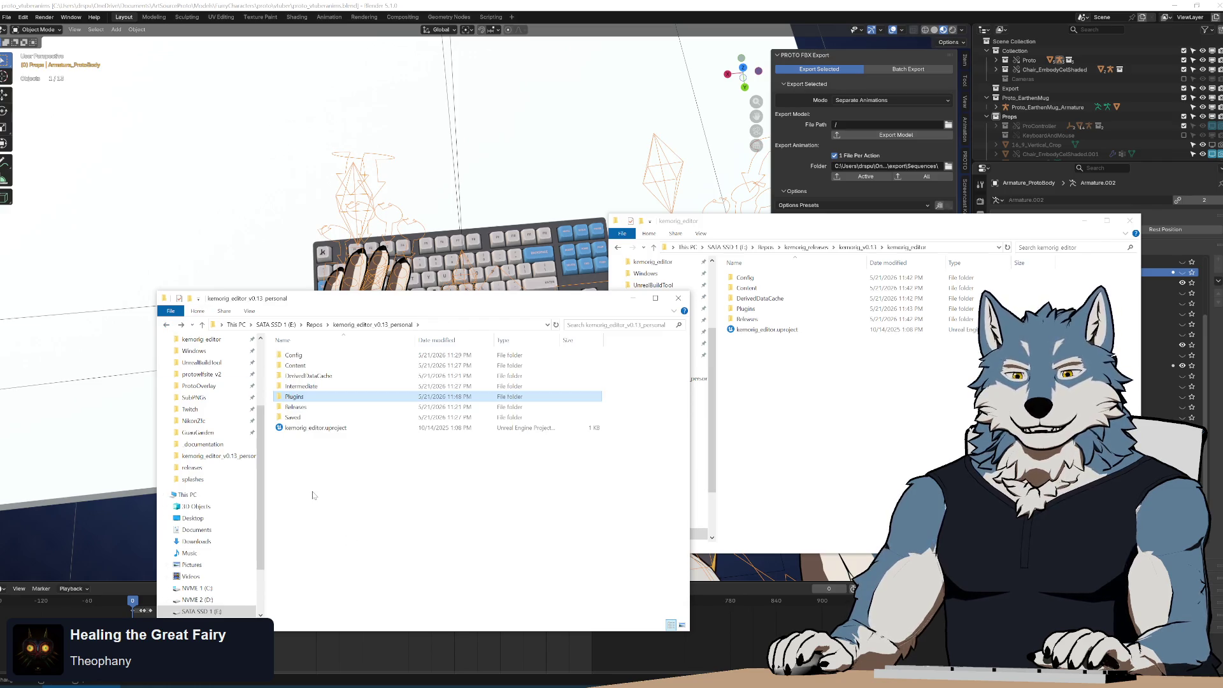
mouse_move(301, 465)
left_mouse_down()
mouse_move(333, 479)
mouse_move(355, 540)
mouse_move(297, 411)
left_mouse_up()
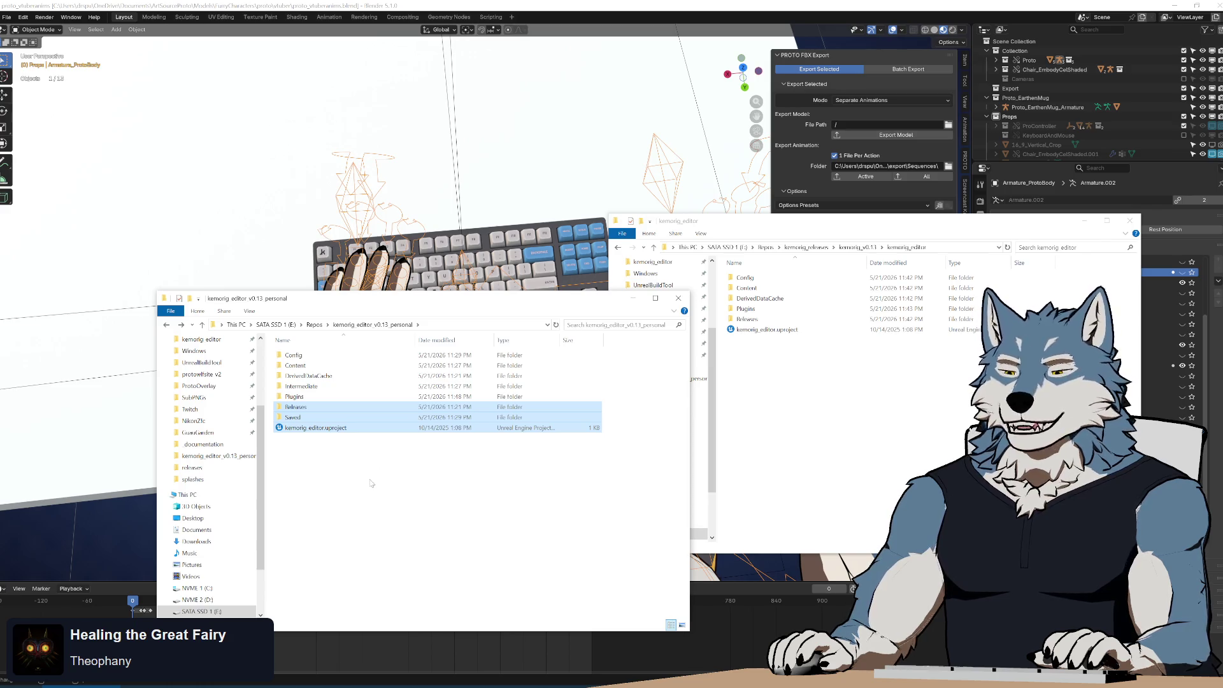
key("Delete")
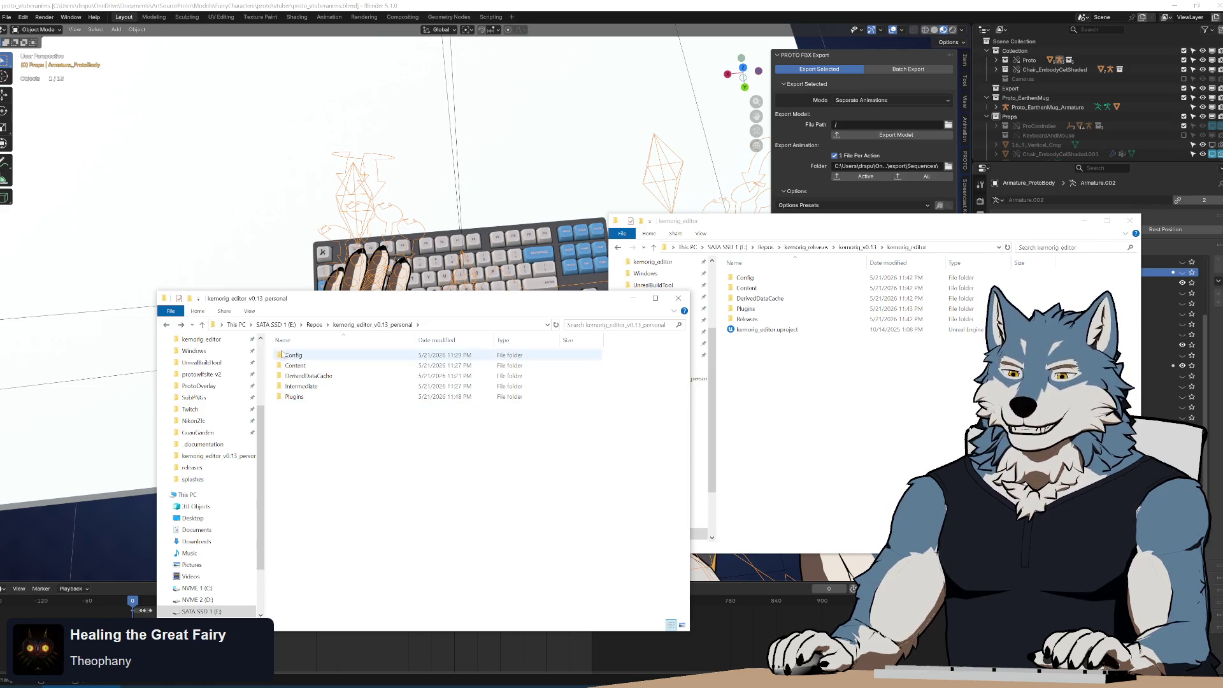
mouse_move(274, 357)
left_mouse_down()
mouse_move(357, 372)
mouse_move(359, 392)
left_mouse_up()
key("Delete")
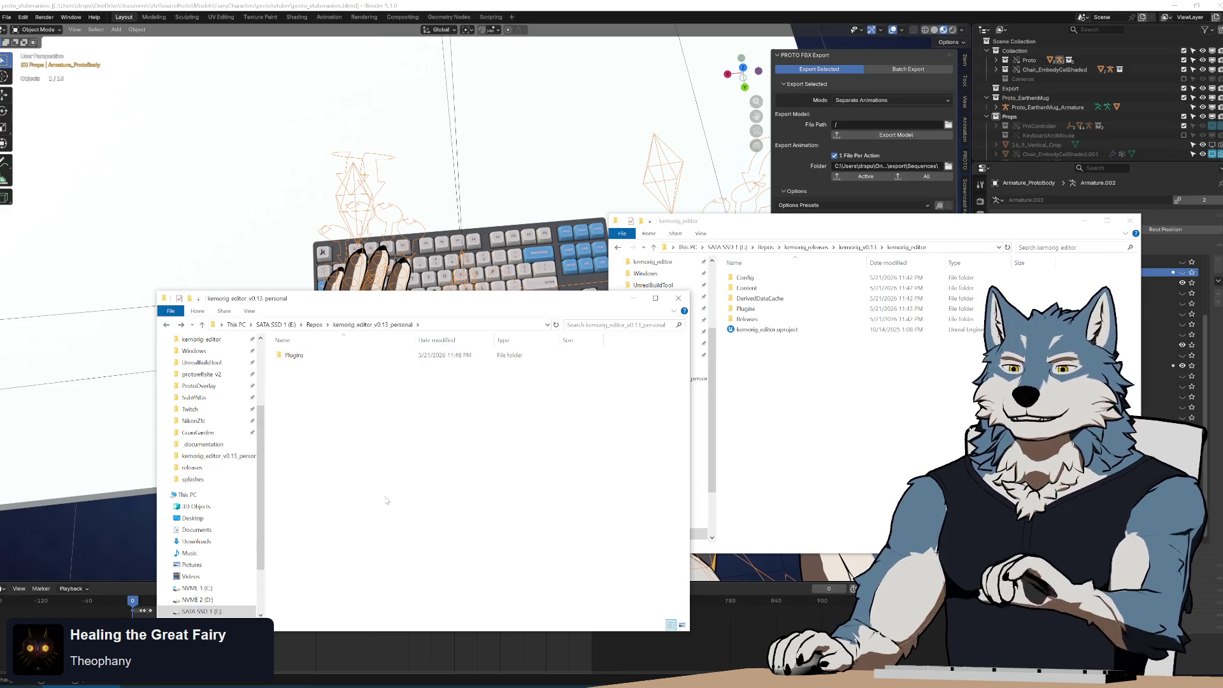
left_click(766, 290)
key("ctrl+a")
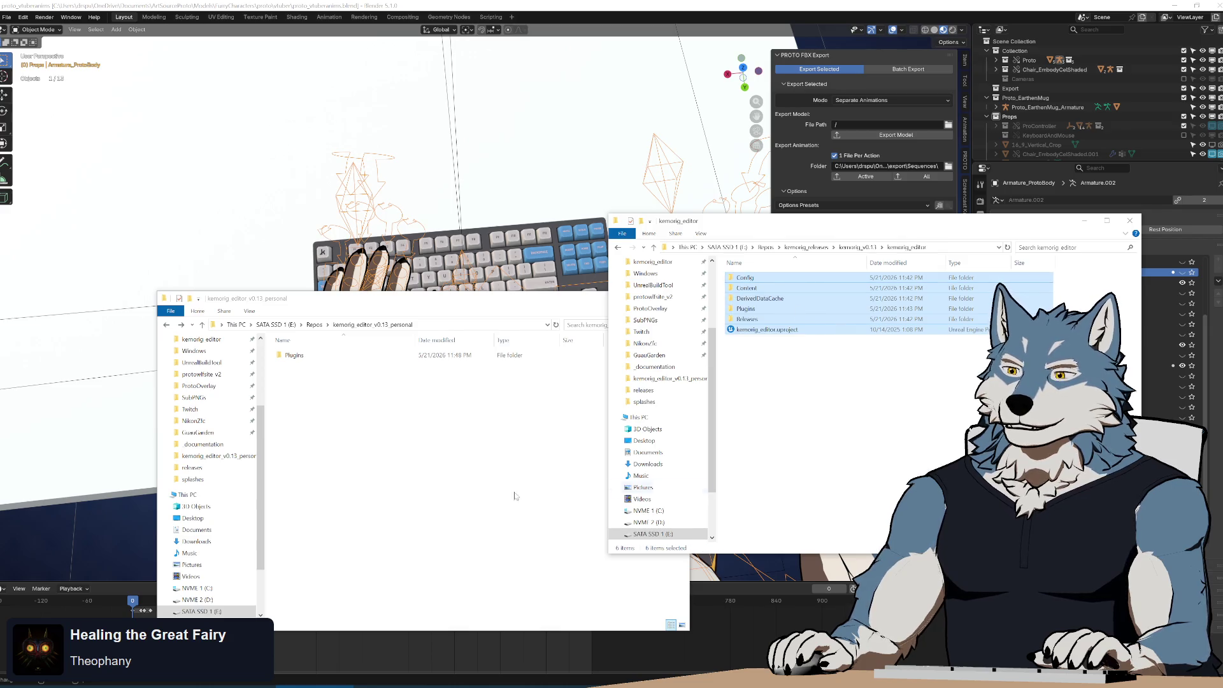
- Paste the six release items into the personal kemorig editor v0.13 folder and deselect them
left_click(389, 467)
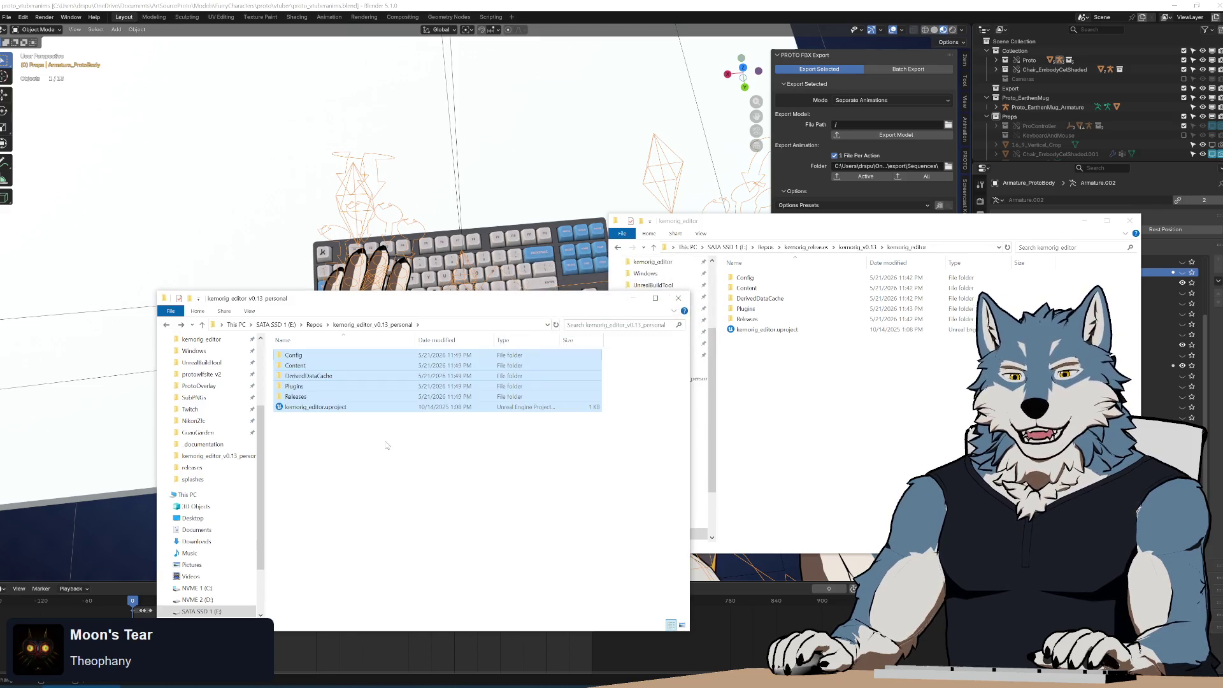
left_click(399, 476)
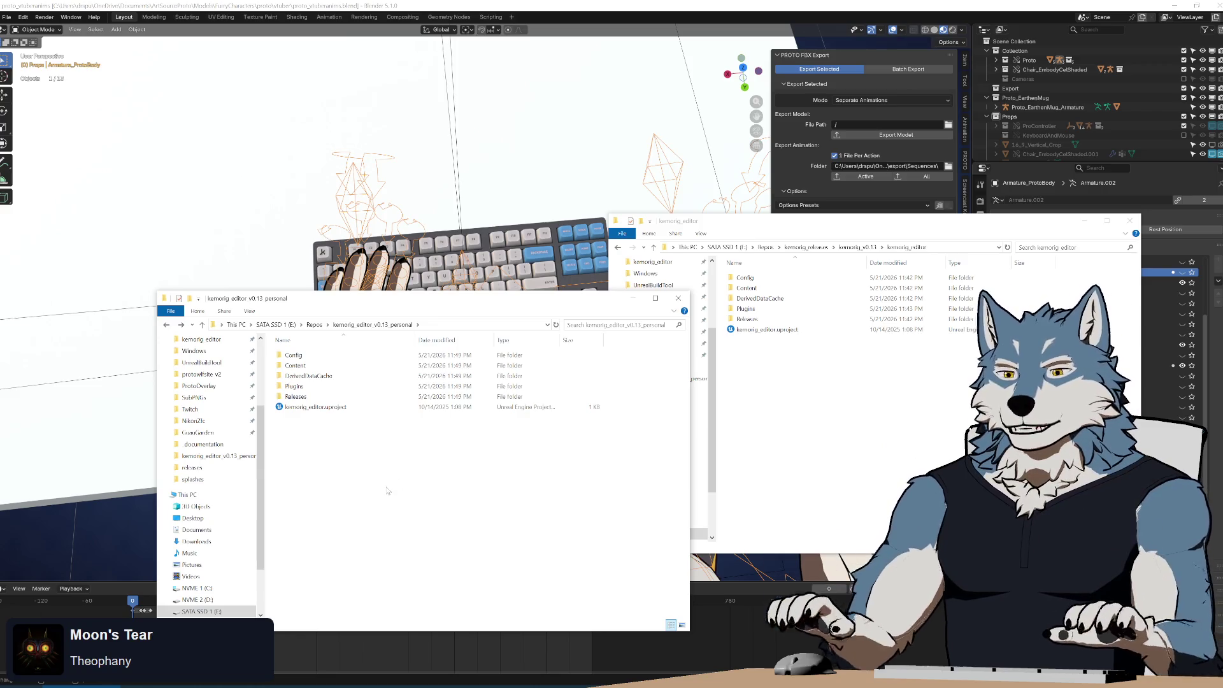
- Open kemorig_editor.uproject from the personal v0.13 folder in Unreal Engine
double_click(318, 409)
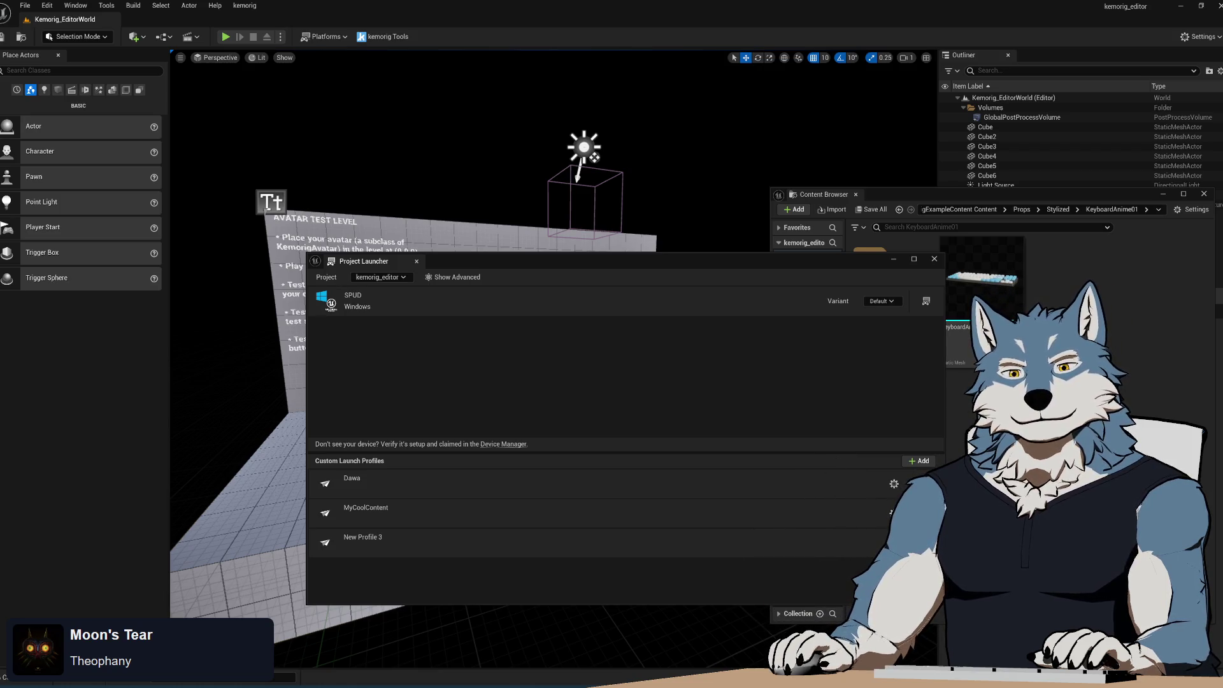
- Move the Content Browser and Project Launcher aside, bringing the Content Browser forward
mouse_move(961, 197)
left_mouse_down()
mouse_move(834, 170)
mouse_move(914, 167)
left_mouse_up()
mouse_move(543, 262)
left_mouse_down()
mouse_move(455, 262)
mouse_move(441, 230)
left_mouse_up()
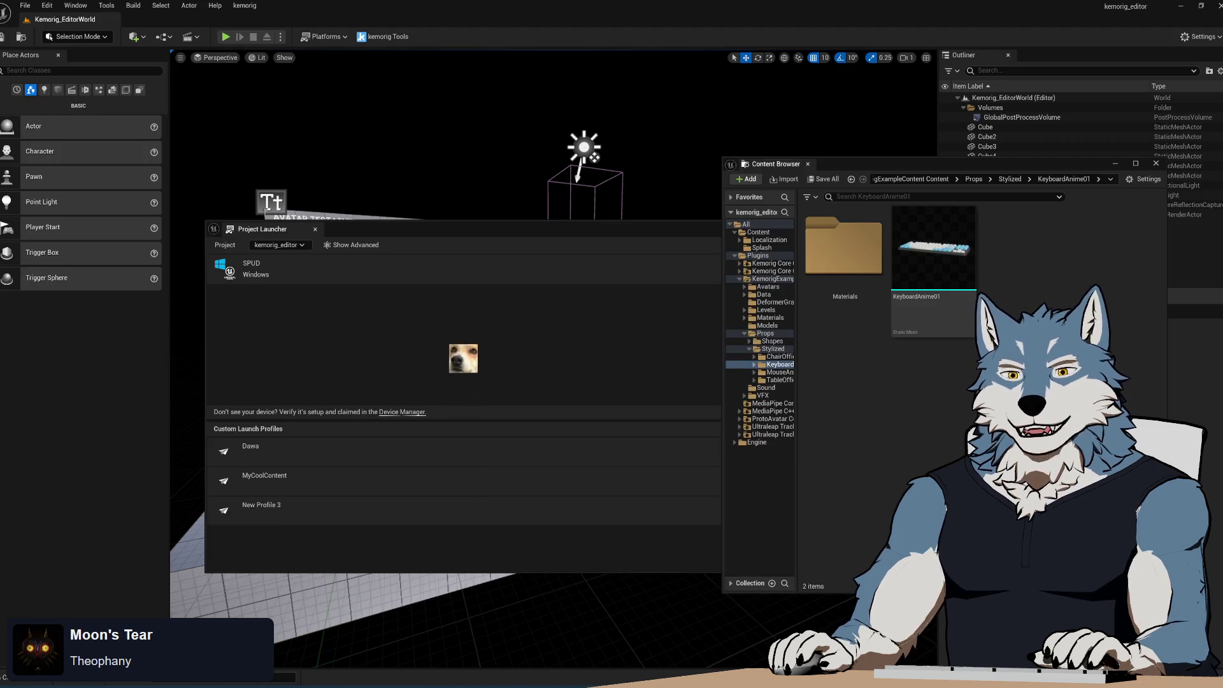
left_click(860, 357)
- Navigate ProtoAvatar > Avatars > Proto > Levels > ProtoStream and open the ProtoStream level
left_click(741, 420)
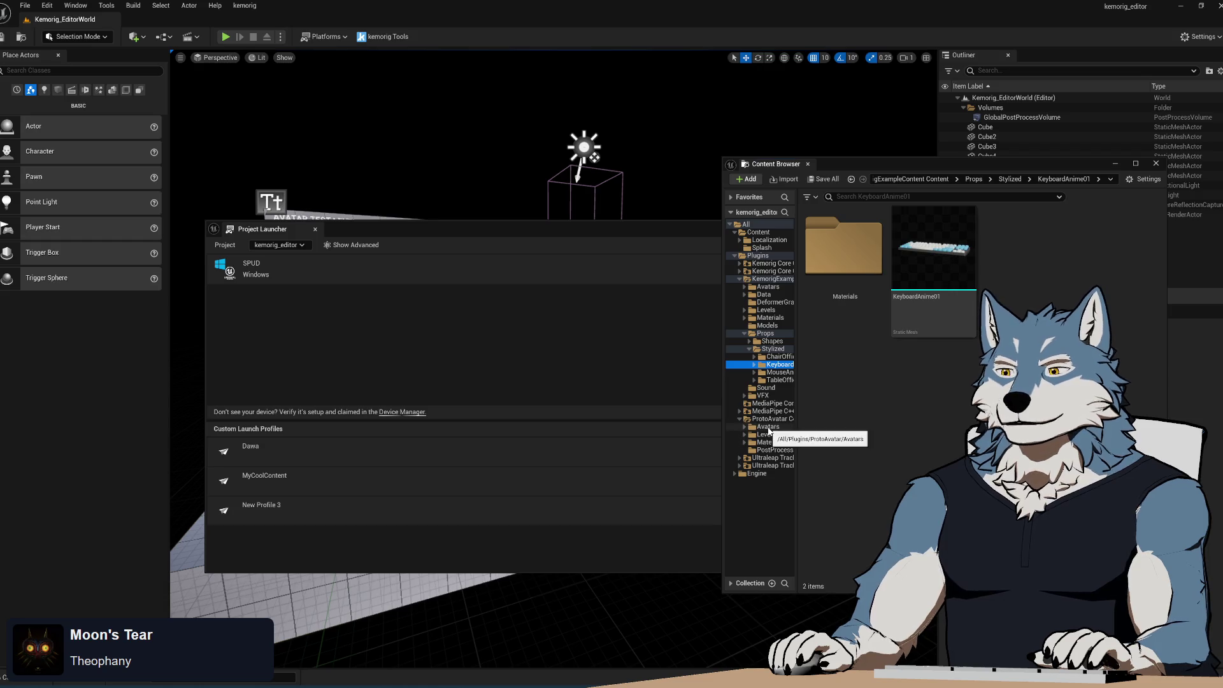
left_click(768, 427)
double_click(844, 382)
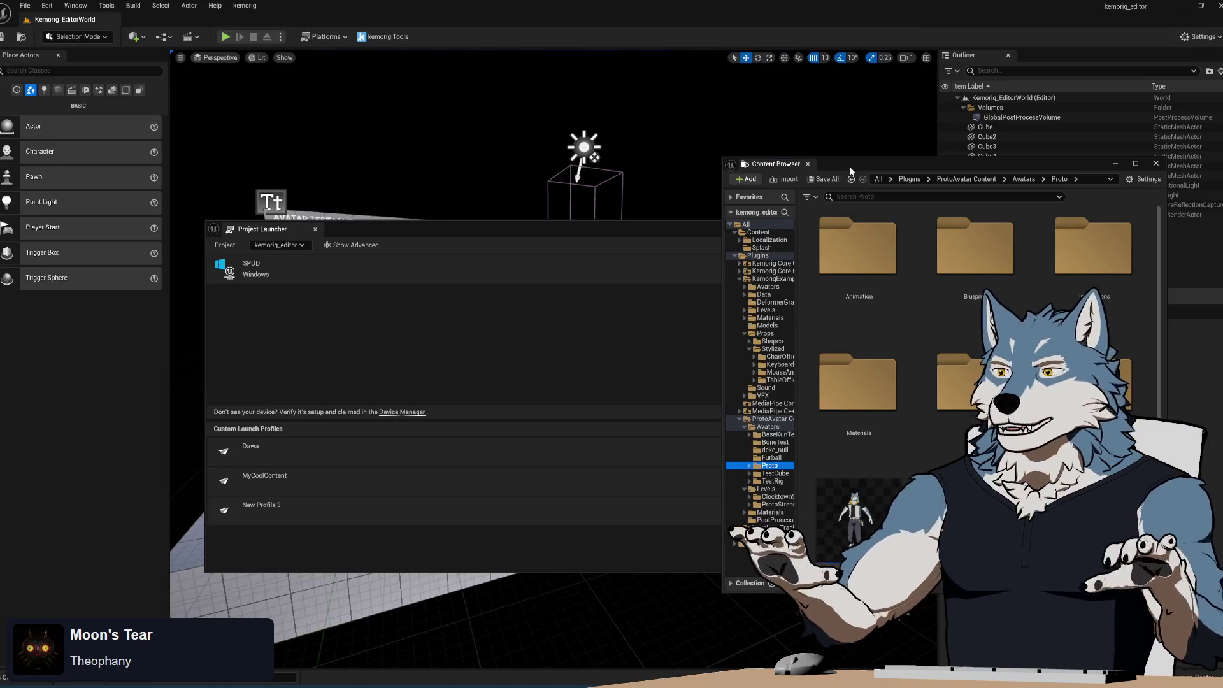
left_click_drag(851, 169, 802, 150)
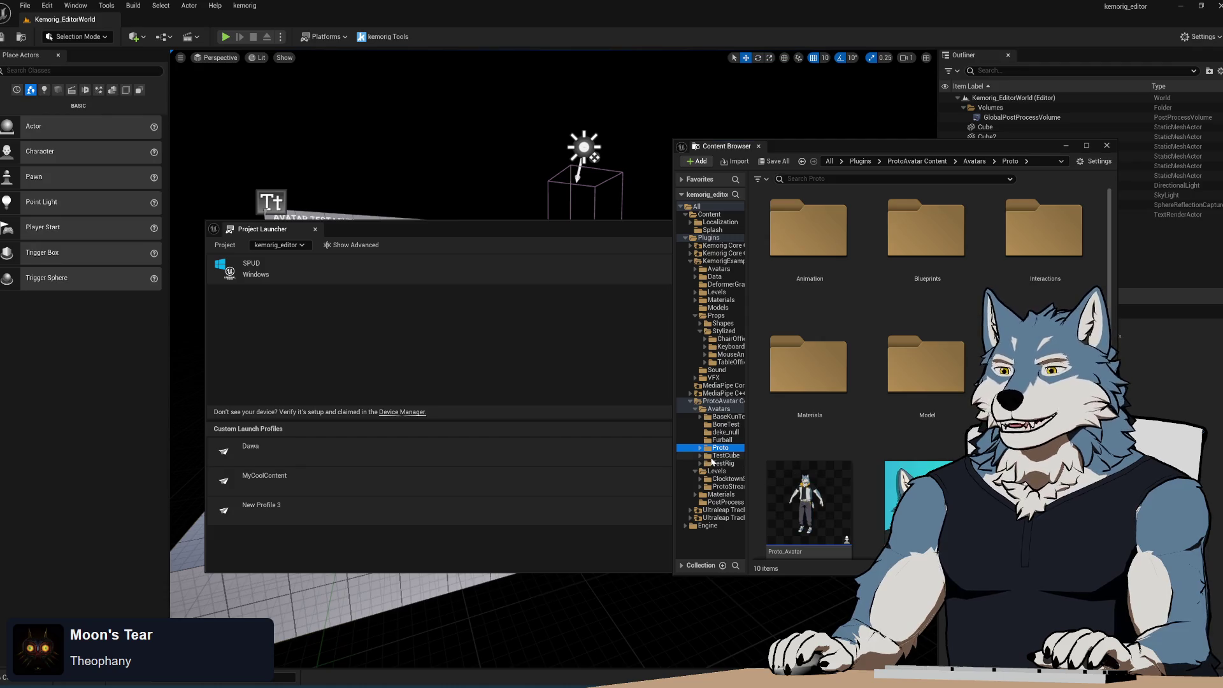
left_click(728, 487)
double_click(886, 243)
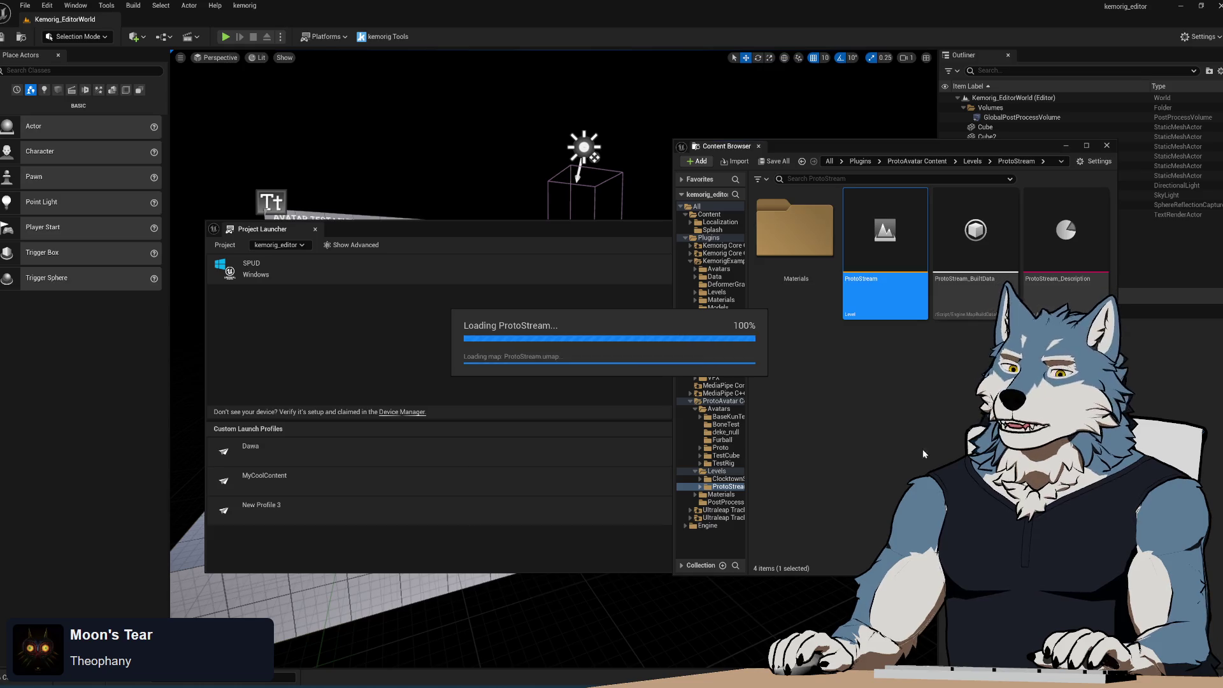
- Shift the Content Browser left, widen its folder tree, and move the Project Launcher aside
mouse_move(836, 152)
left_mouse_down()
mouse_move(247, 166)
mouse_move(234, 142)
left_mouse_up()
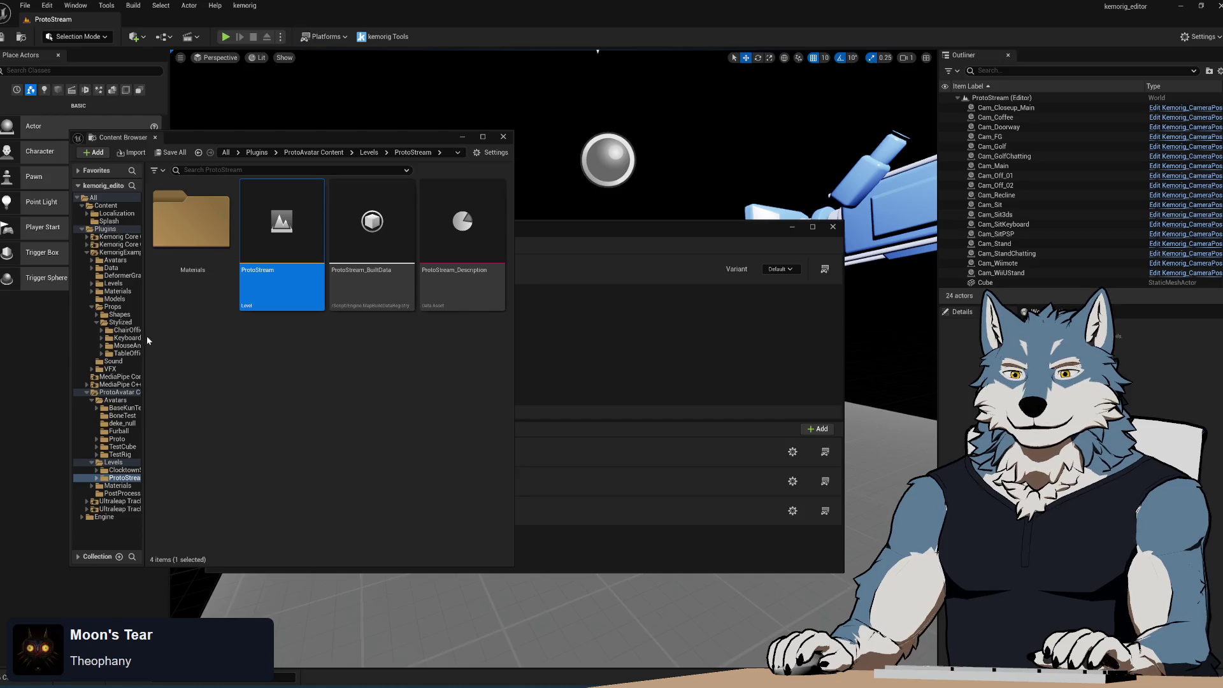
mouse_move(146, 335)
left_mouse_down()
mouse_move(187, 346)
mouse_move(175, 352)
left_mouse_up()
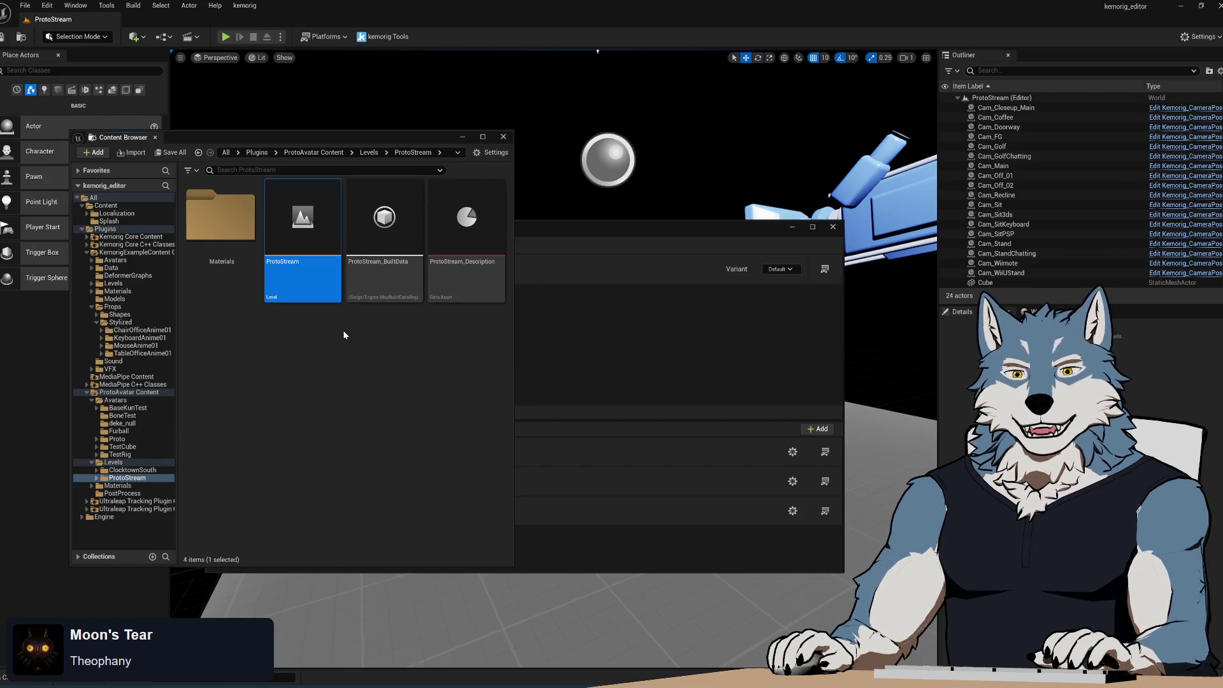
mouse_move(665, 231)
left_mouse_down()
mouse_move(995, 250)
mouse_move(981, 258)
left_mouse_up()
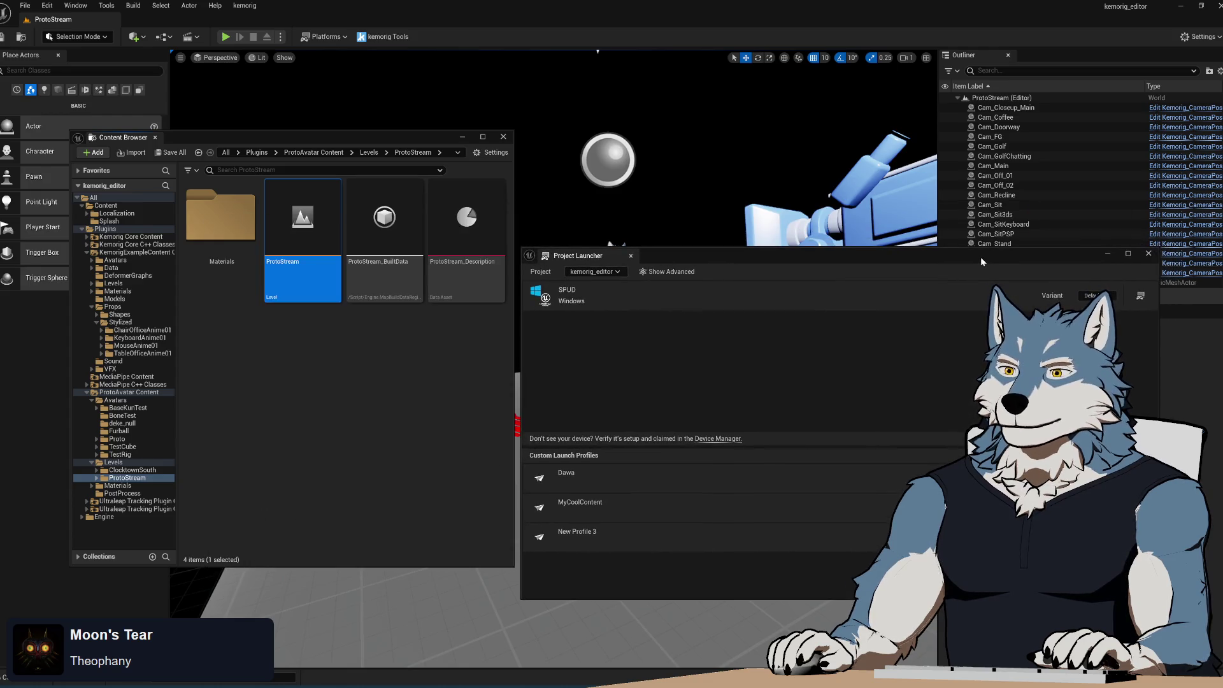
- Close the Project Launcher and list the Proto folder's Proto_Avatar, Proto_Description and TestProto assets
left_click(1148, 254)
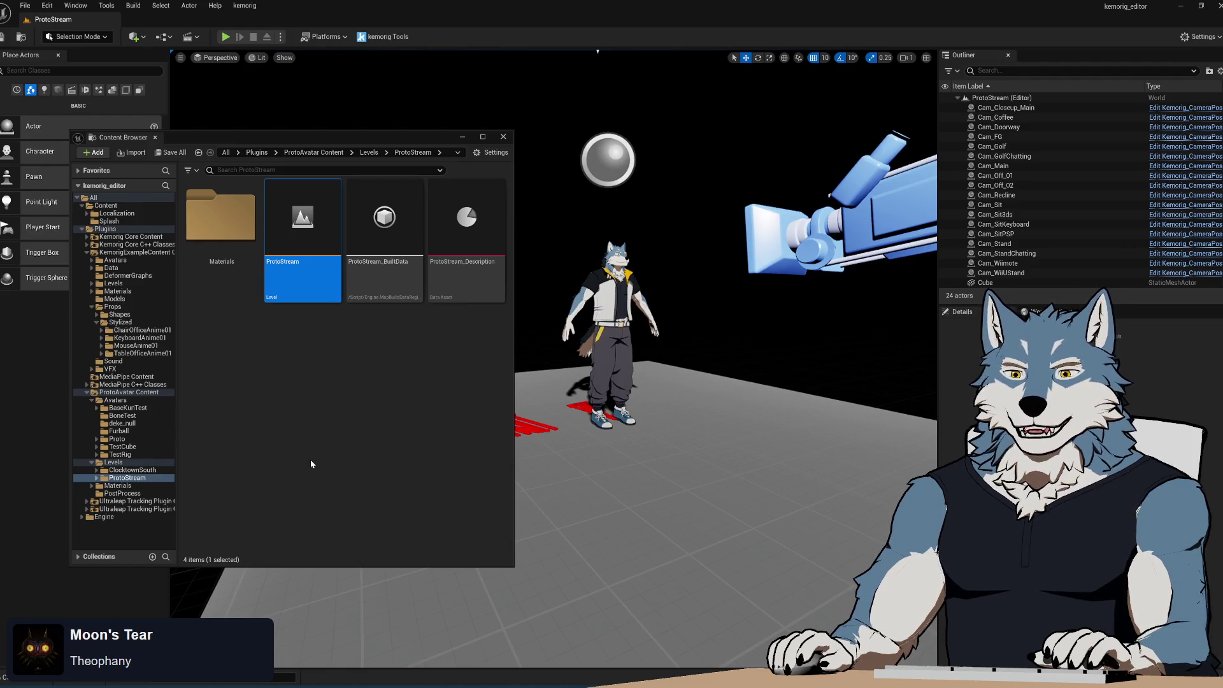
left_click(124, 440)
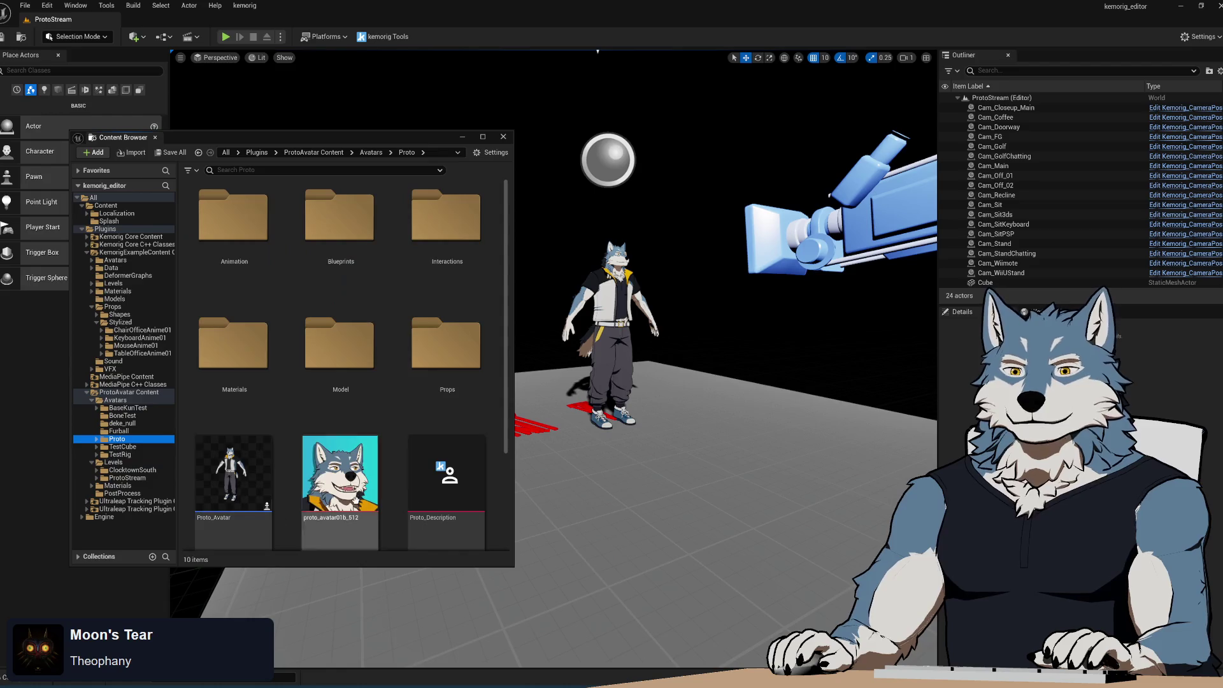
left_click(395, 512)
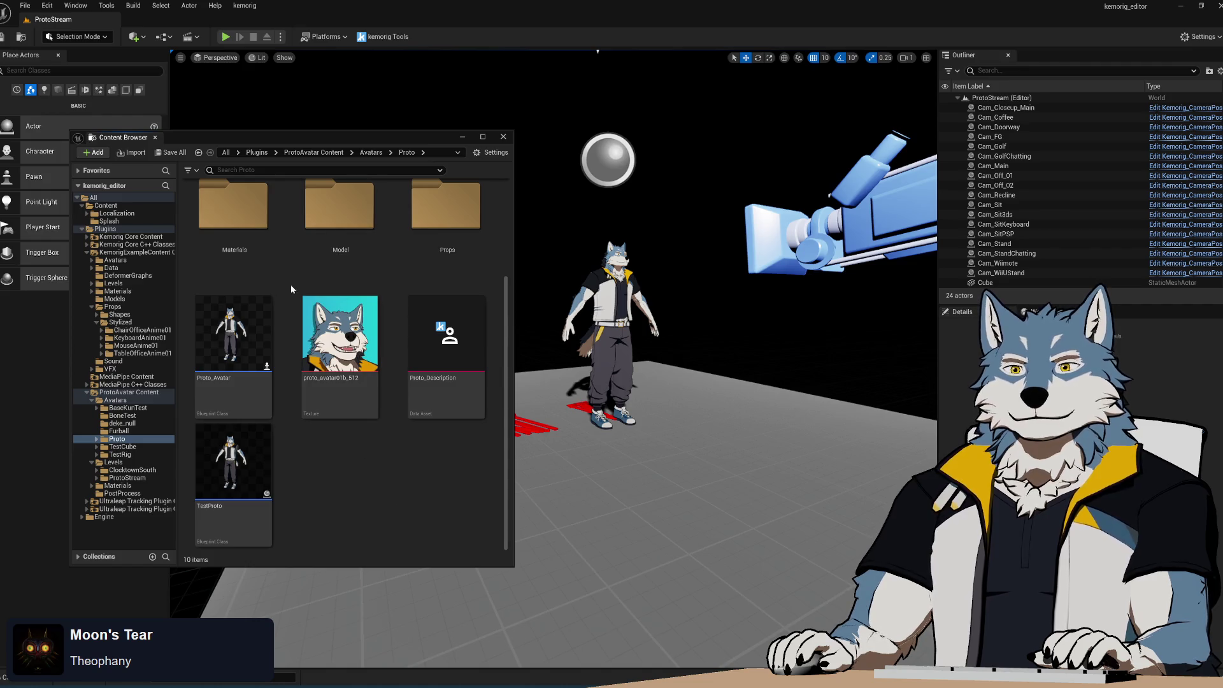
scroll(291, 285, "up", 3)
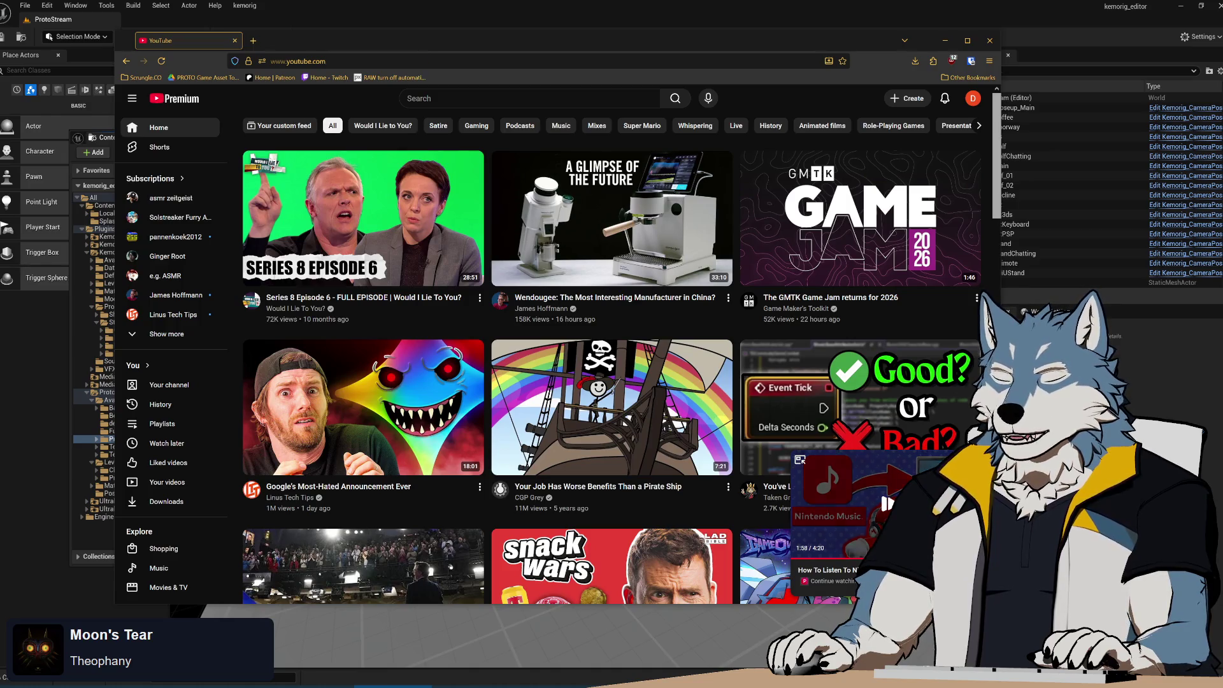
- Search YouTube for 'kichi kichi'
key("slash")
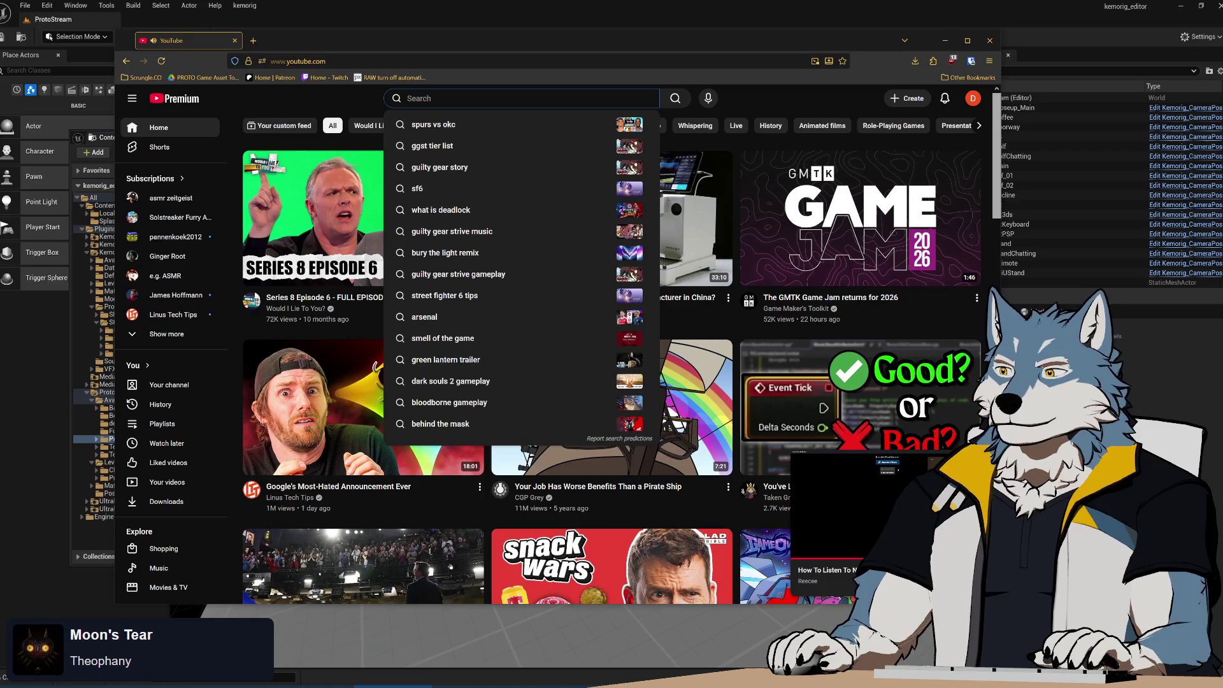
type("kichi kichi")
key("Return")
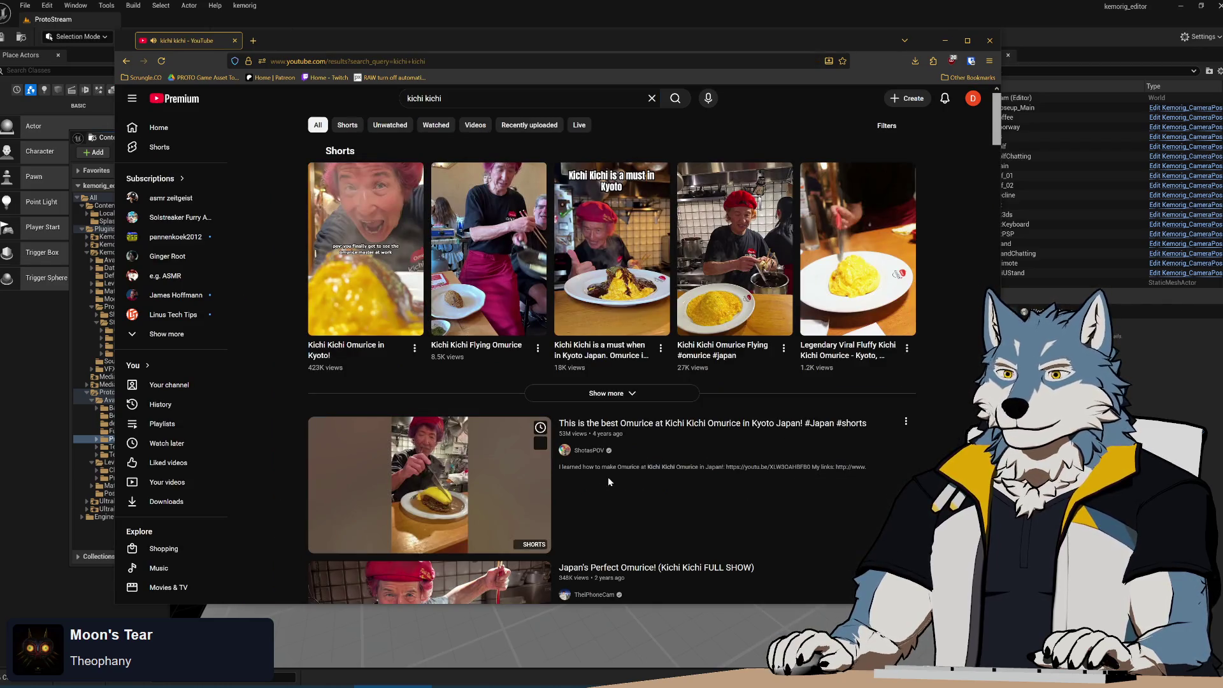
- Scroll the results and open 'Japan's Perfect Omurice! (Kichi Kichi FULL SHOW)'
scroll(637, 491, "down", 2)
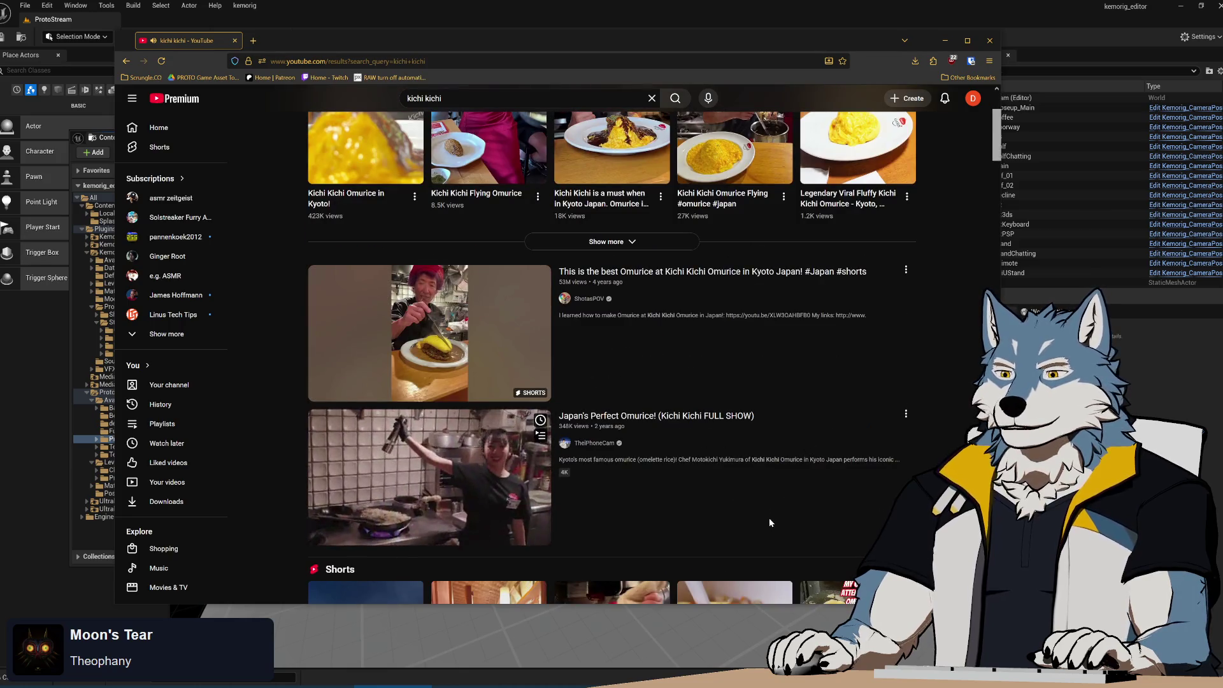
scroll(770, 521, "down", 1)
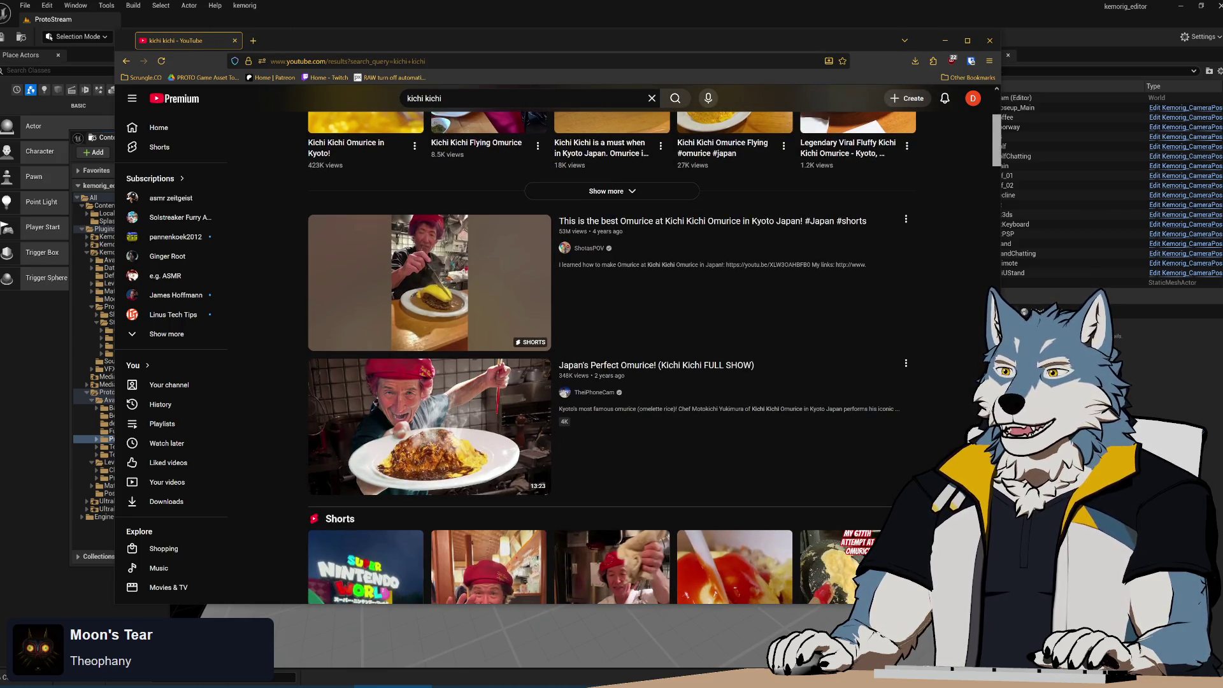
scroll(612, 344, "down", 8)
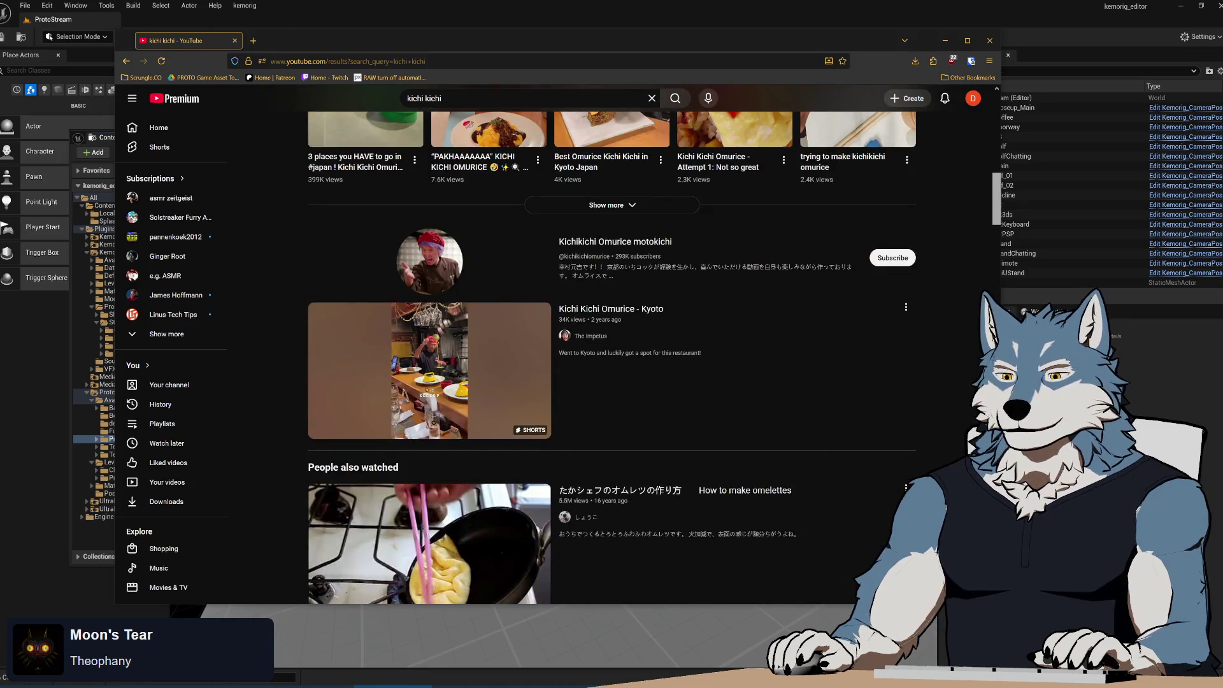
scroll(667, 419, "up", 10)
scroll(668, 419, "down", 1)
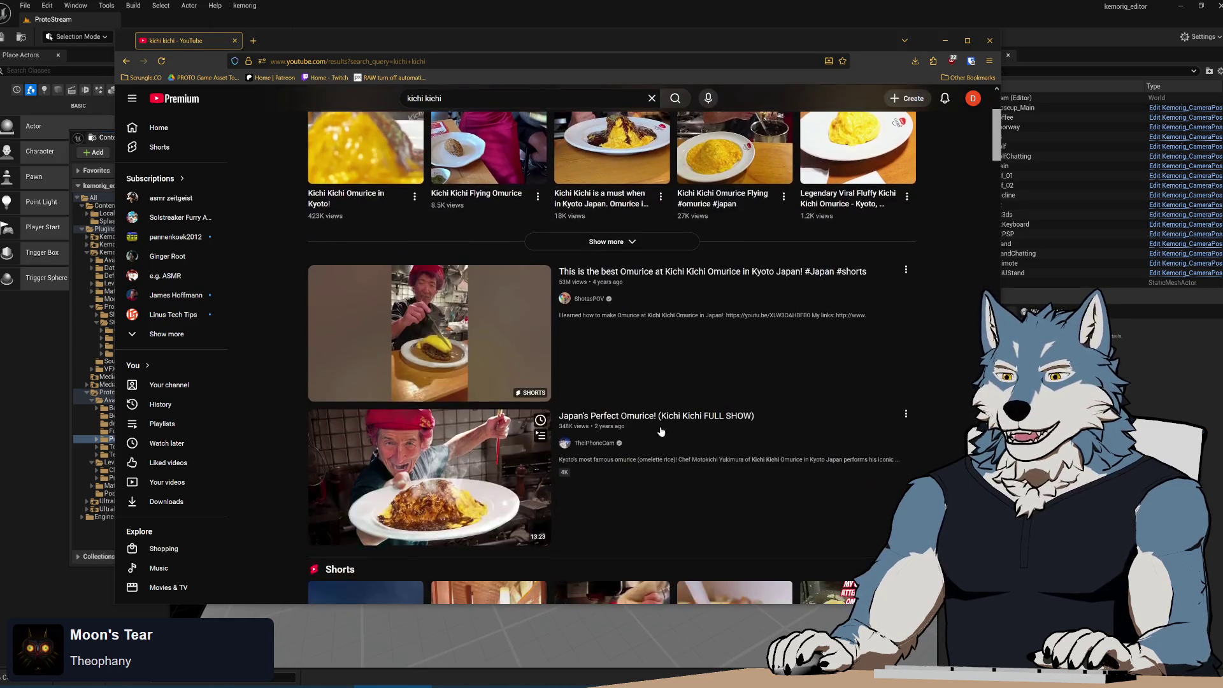
left_click(668, 420)
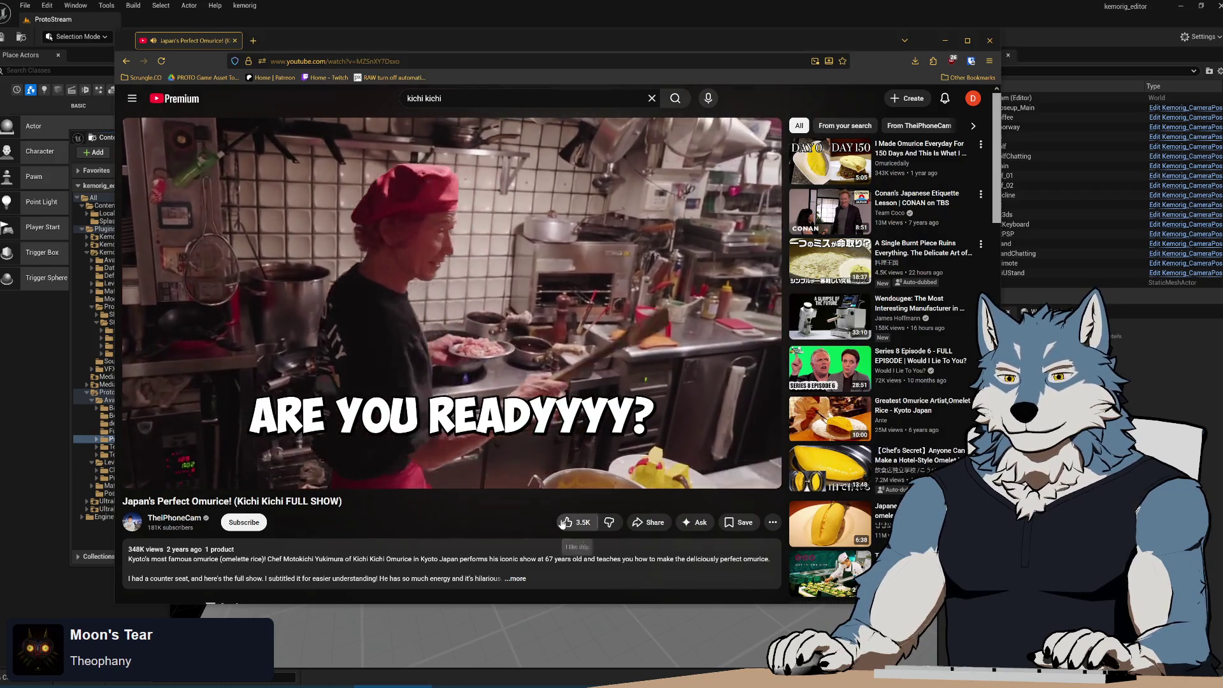
- Mute the omurice video, seek it ahead to about 3:50, and briefly view it full screen
left_click(163, 475)
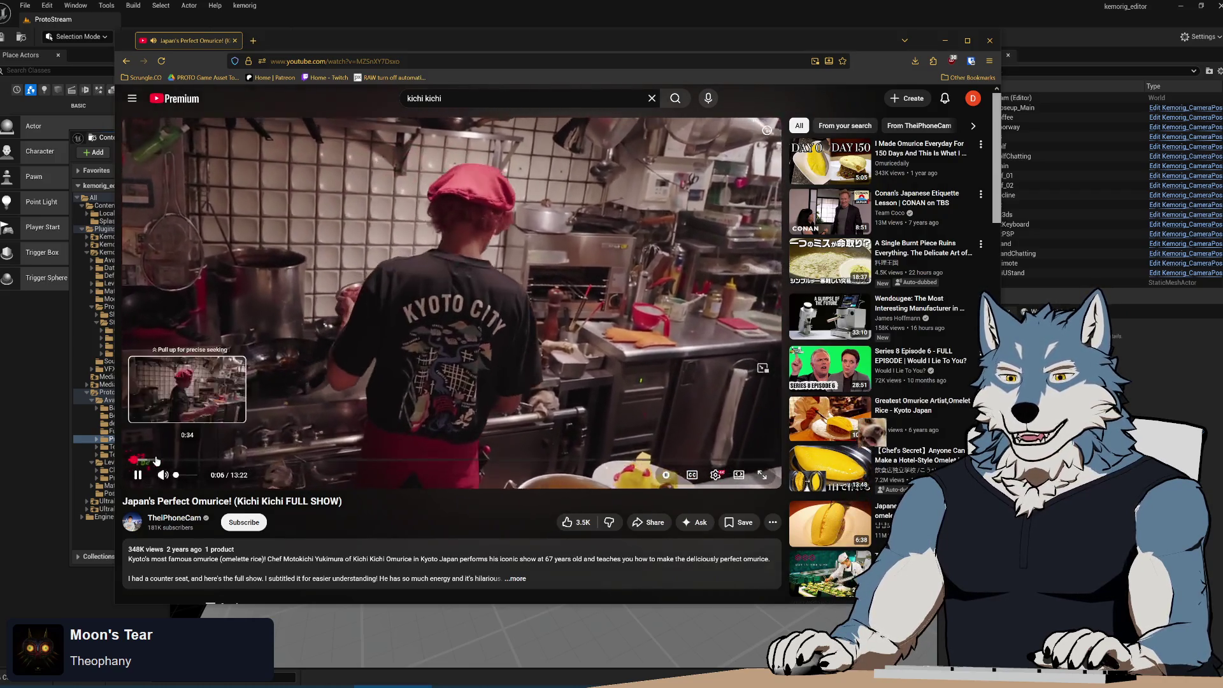
left_click_drag(164, 459, 255, 465)
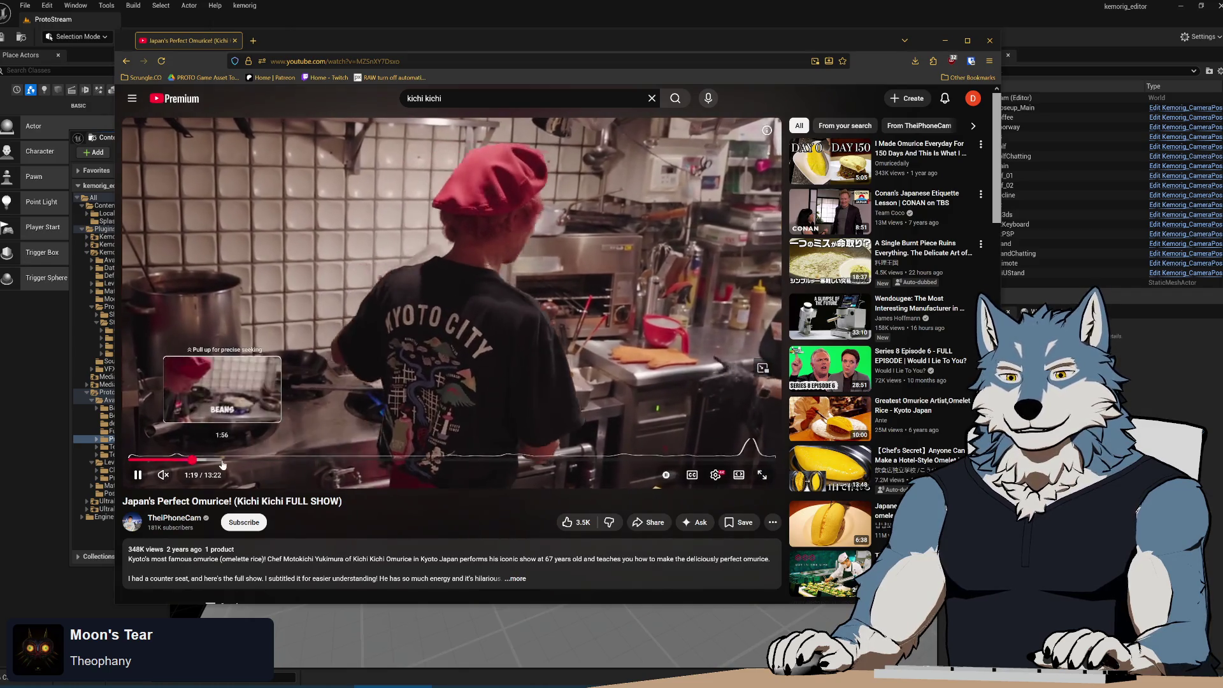
left_click_drag(228, 460, 228, 463)
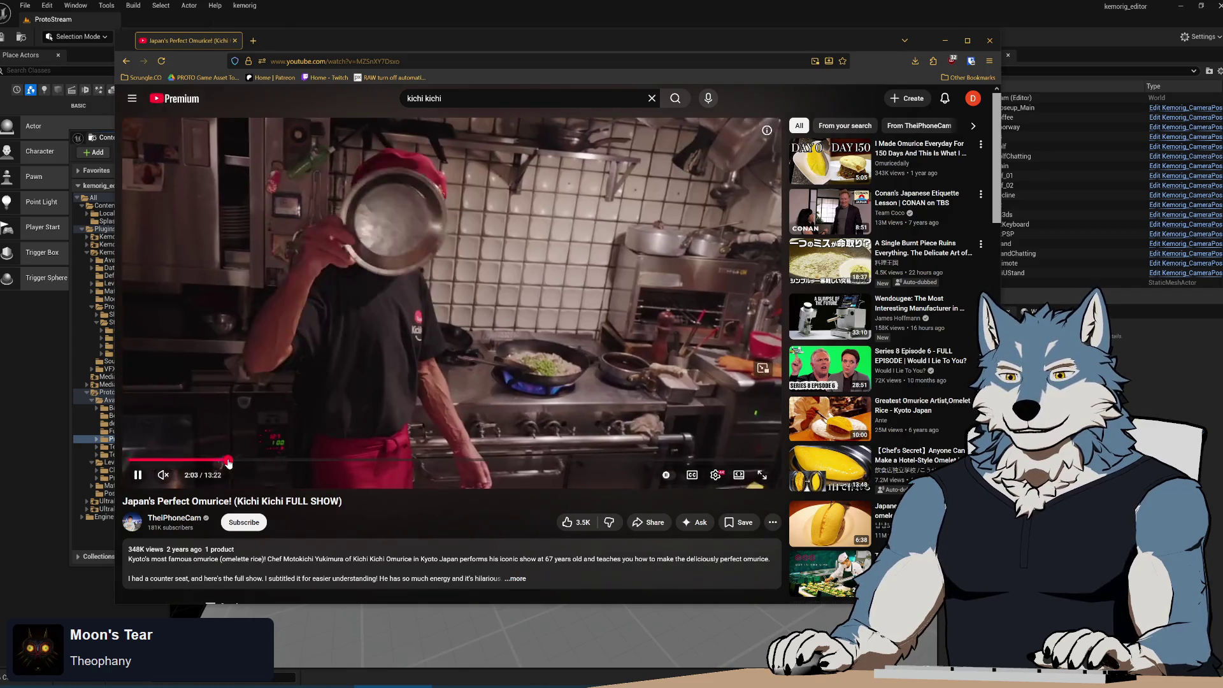
left_click(250, 463)
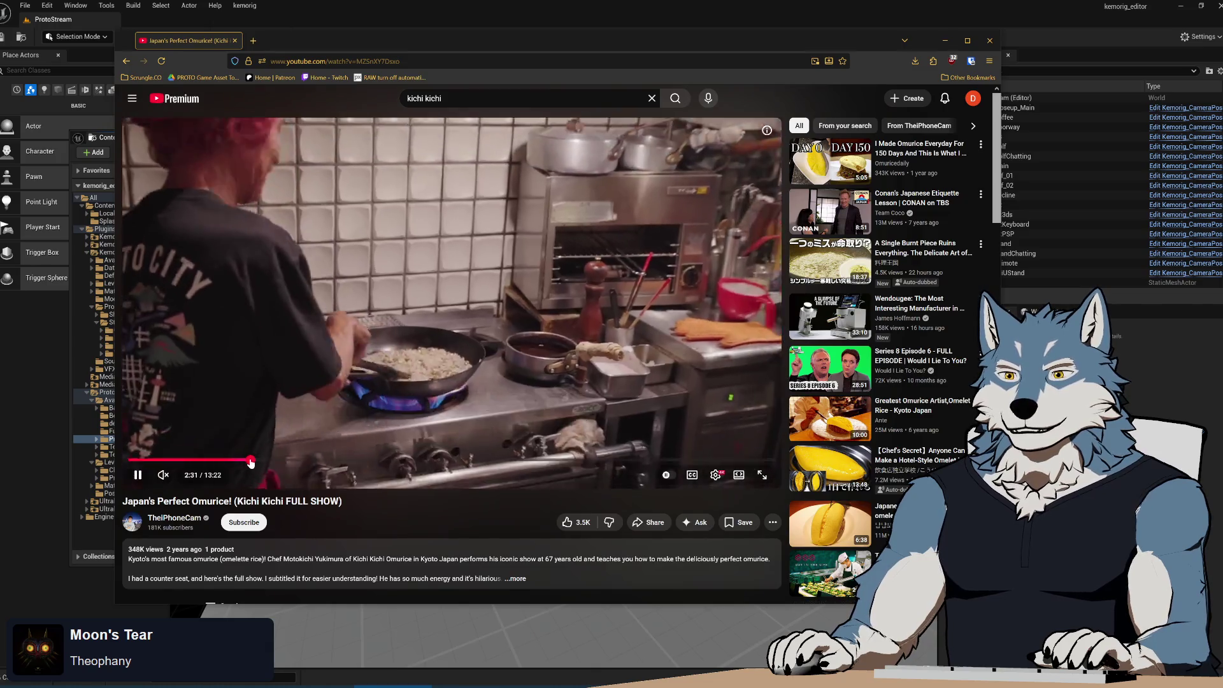
left_click_drag(277, 463, 285, 463)
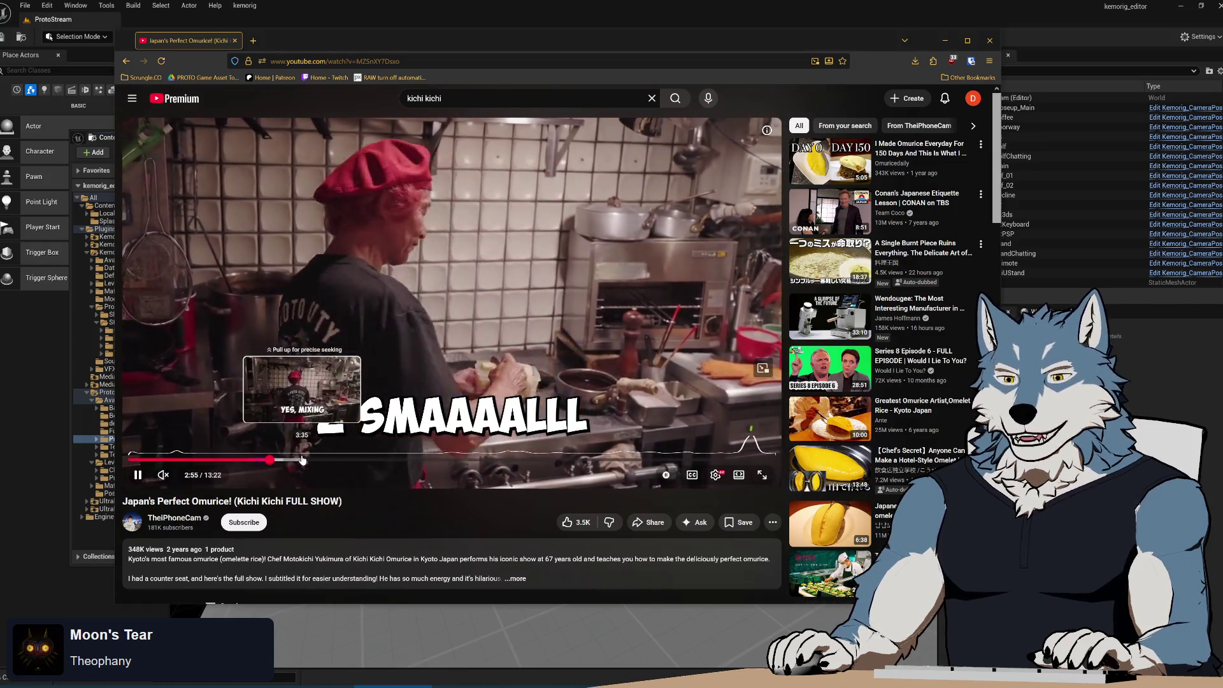
left_click(764, 476)
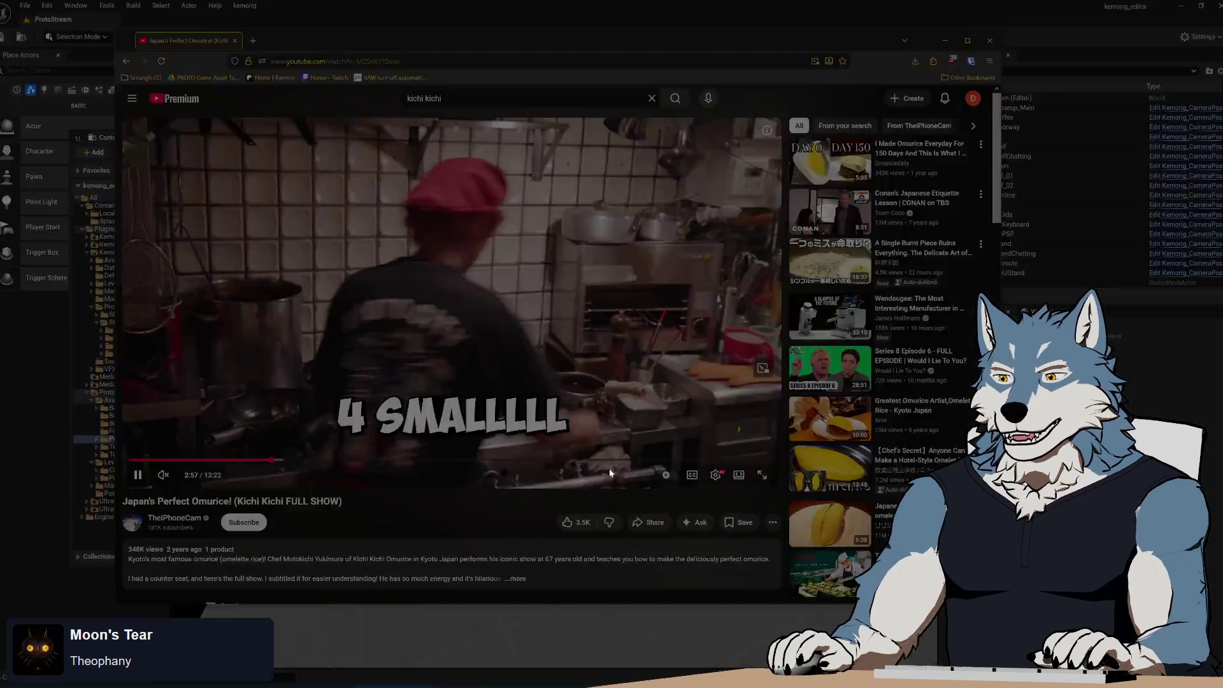
key("Escape")
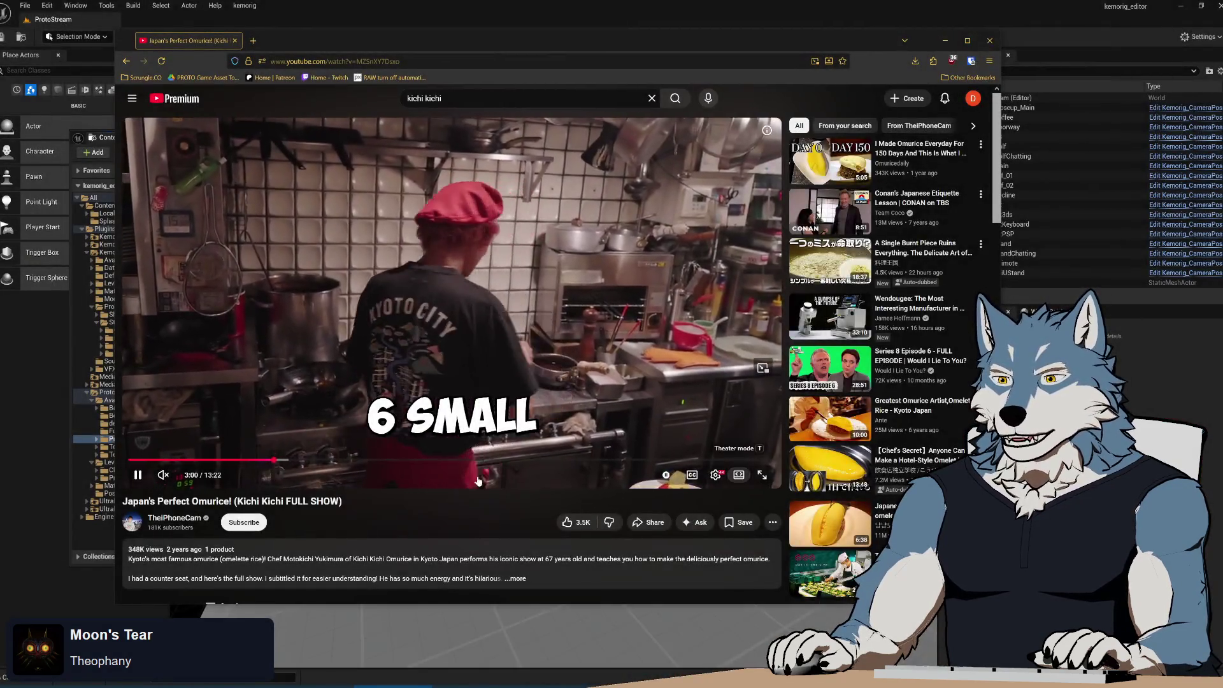
- Switch to theater mode and jump the video ahead to the 7:07 mixing scene
key("t")
left_click(368, 521)
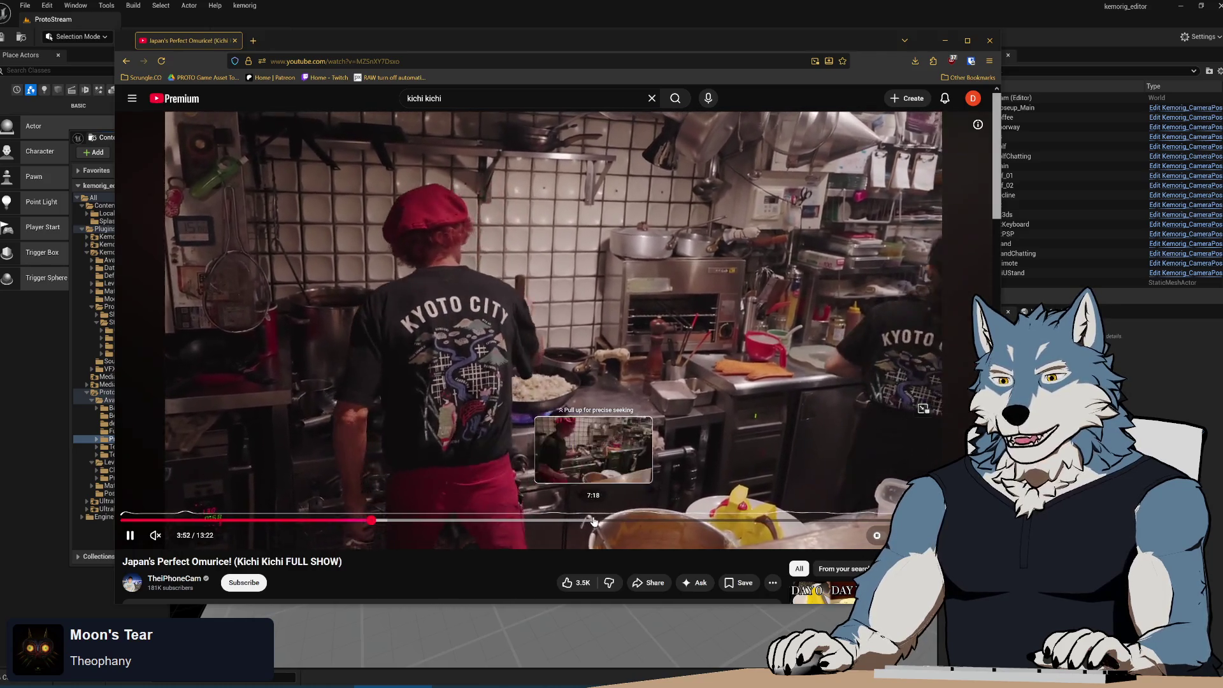
left_click(583, 520)
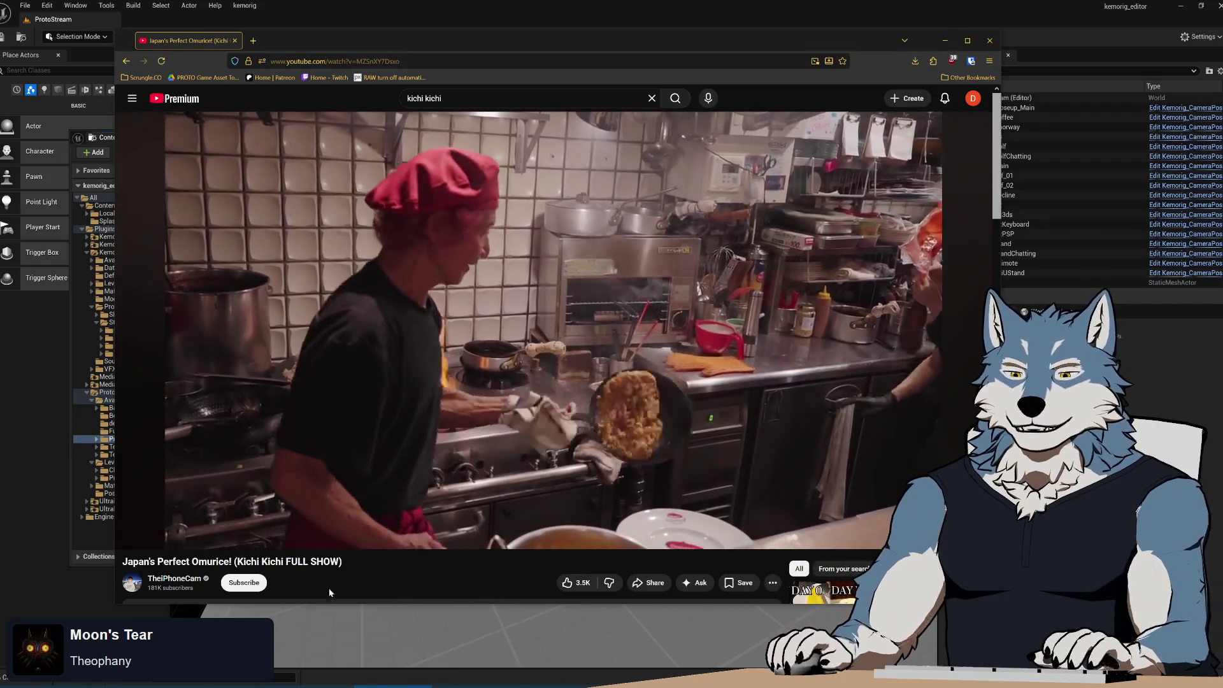
- Unmute the video and skip forward with the Right arrow to about 10:09
left_click(147, 537)
left_click(147, 537)
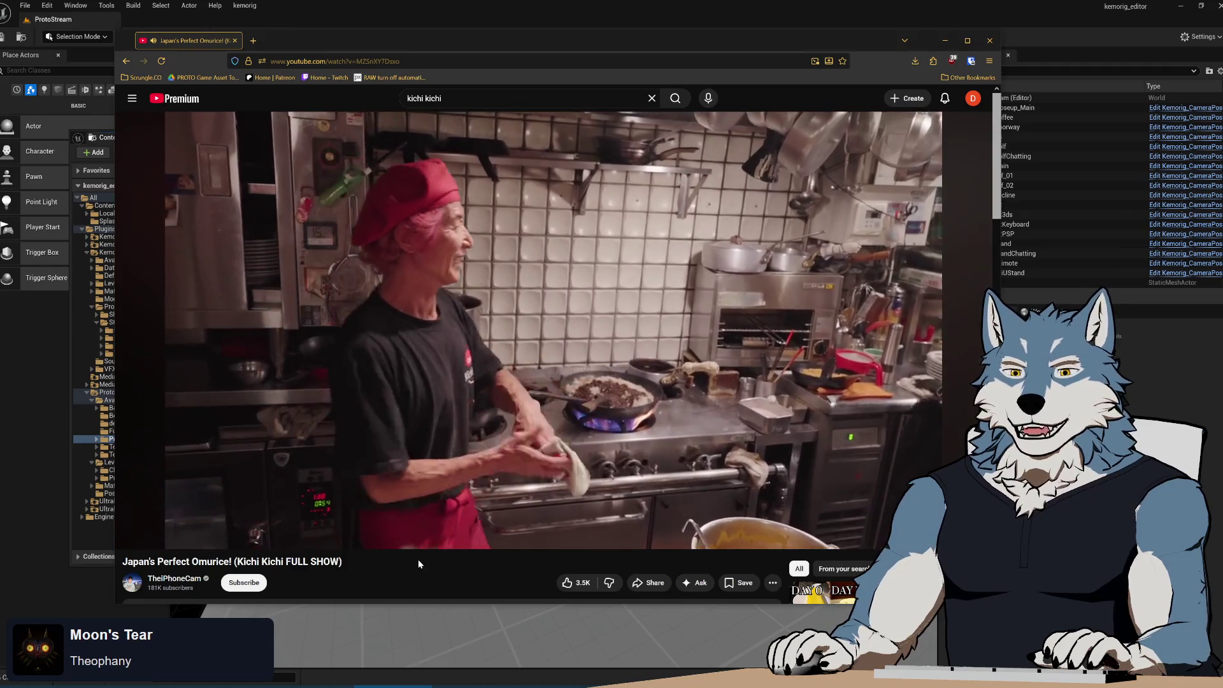
key("Right")
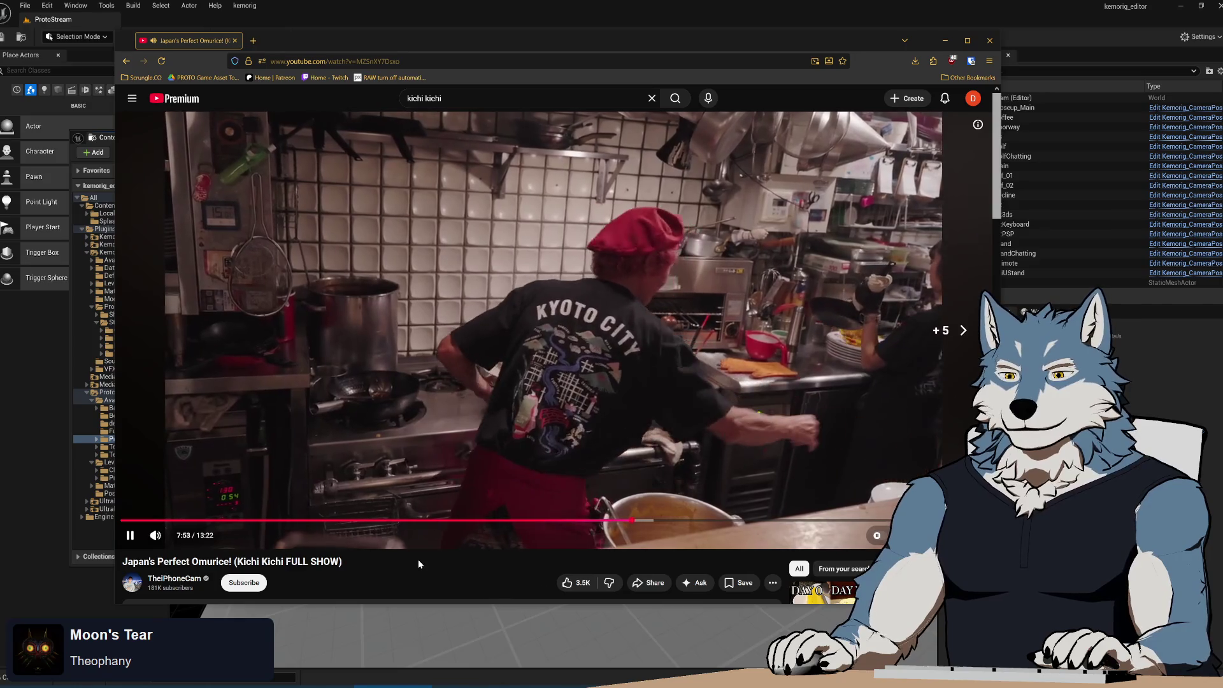
key("Right")
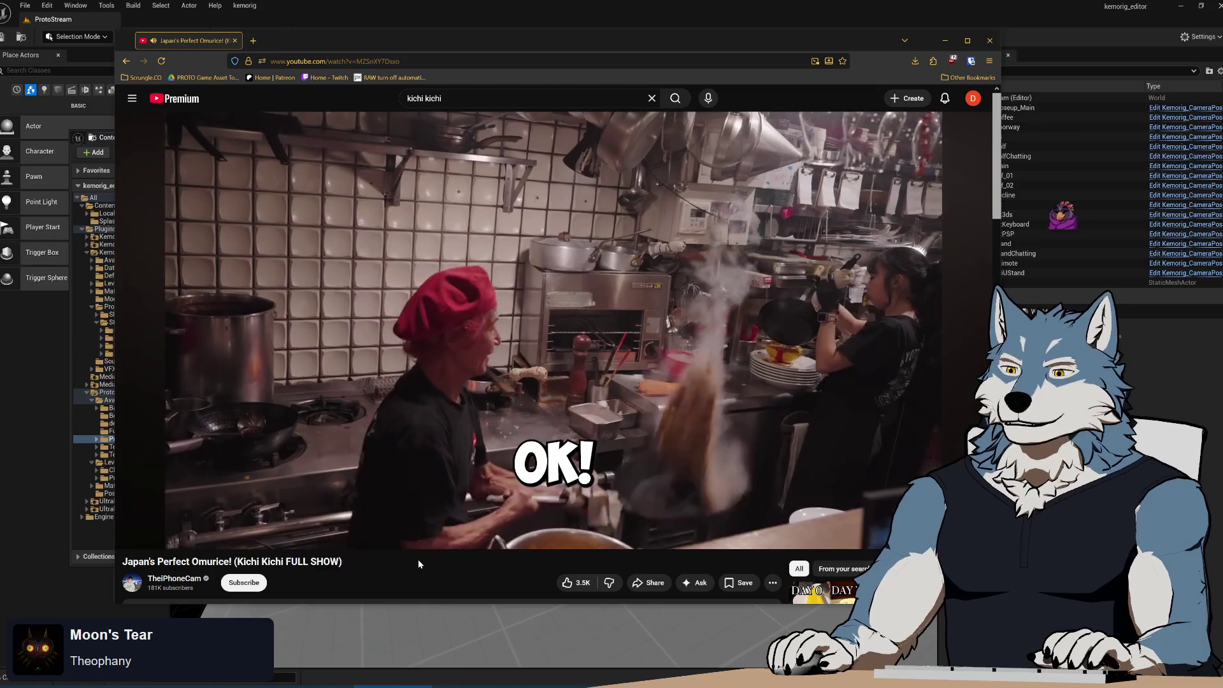
key("Right")
key("Right")
key("Right")
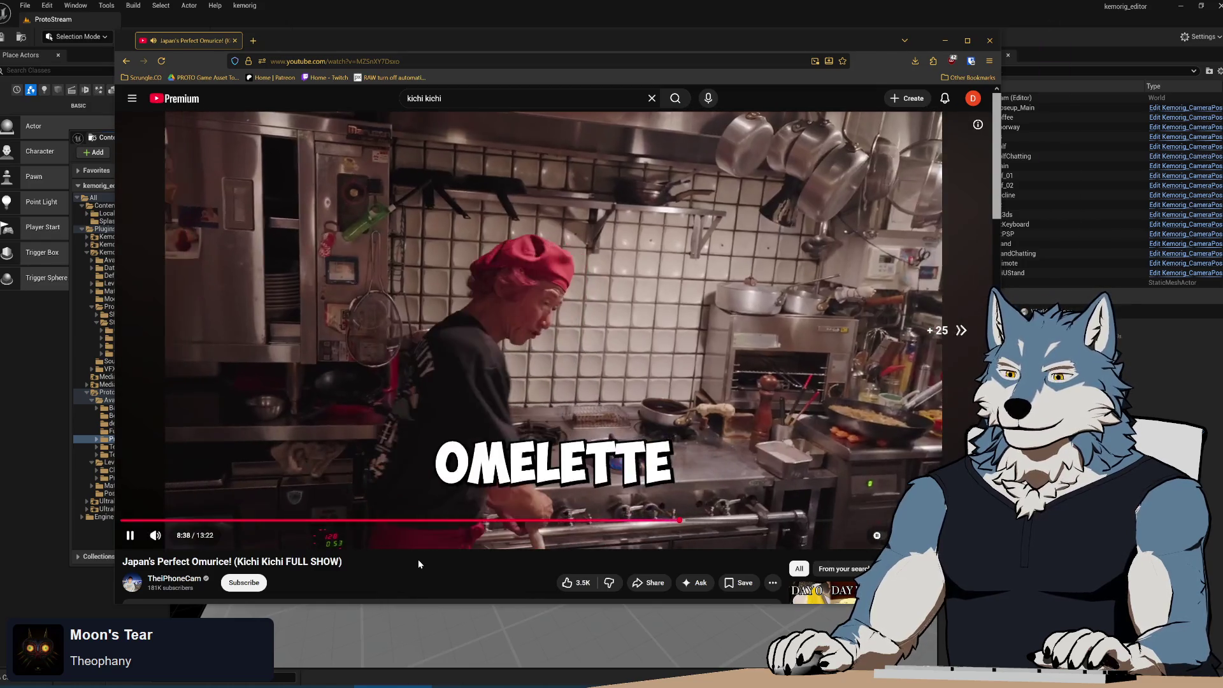
key("Right")
key("Right")
key("Right")
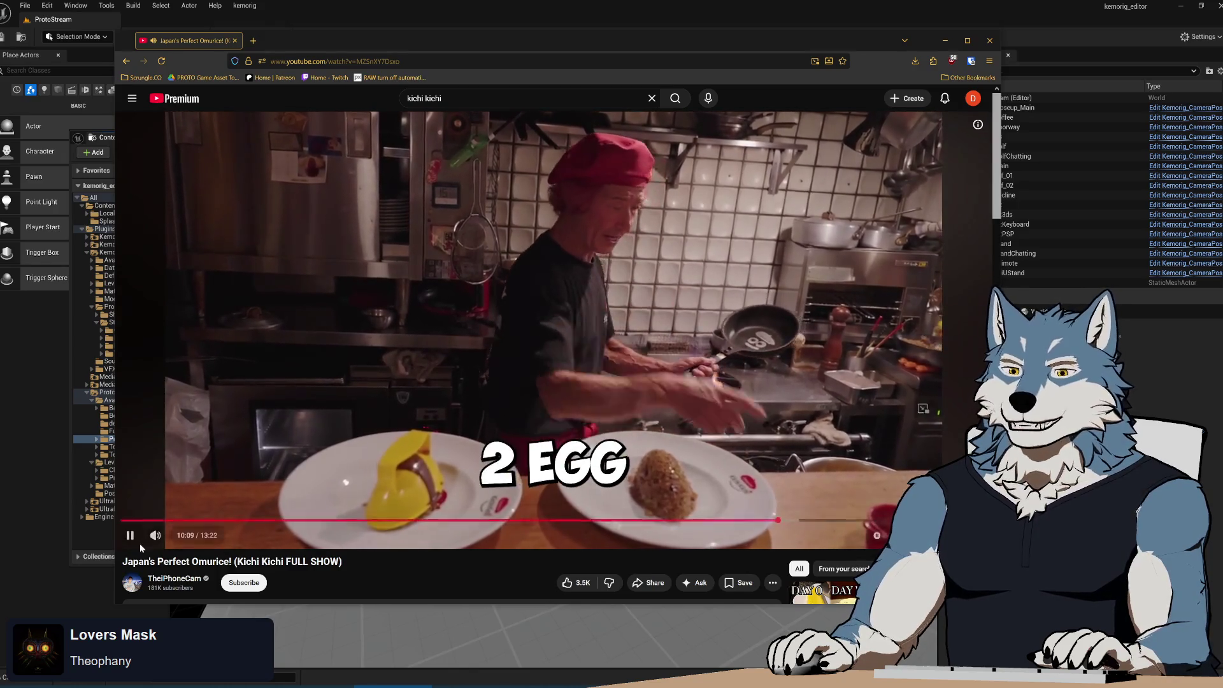
- Lower the video's volume slightly, then jump ahead to 12:24
left_click_drag(187, 536, 182, 536)
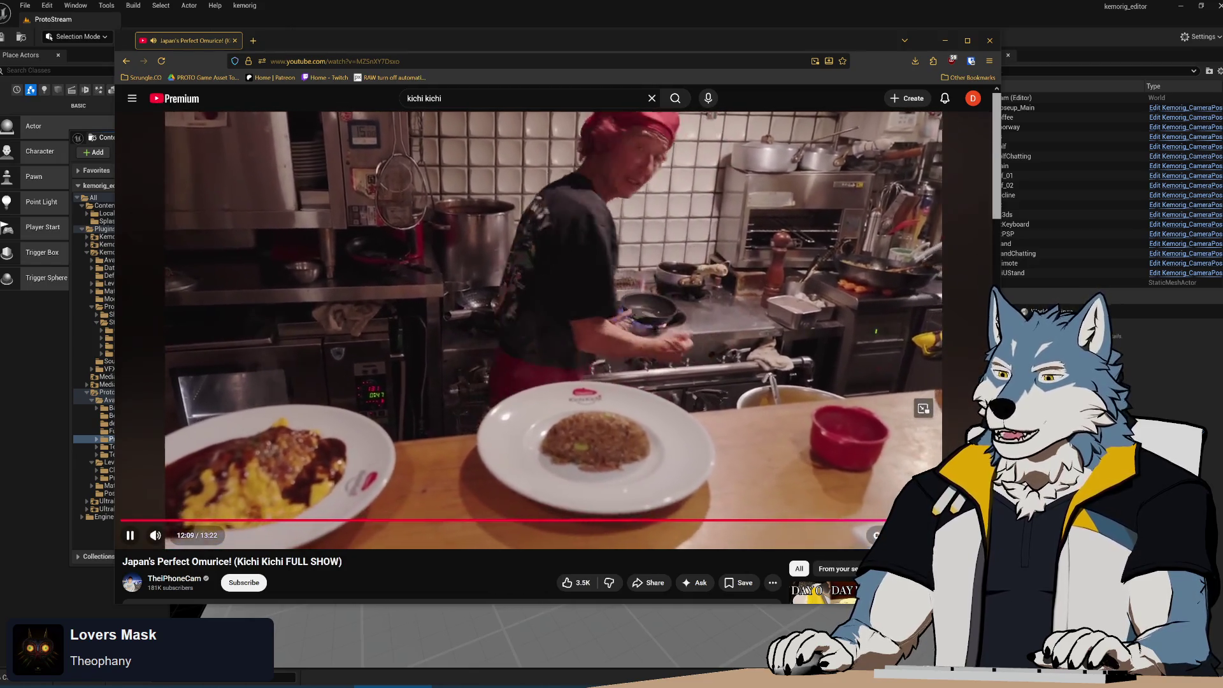
left_click_drag(924, 408, 923, 409)
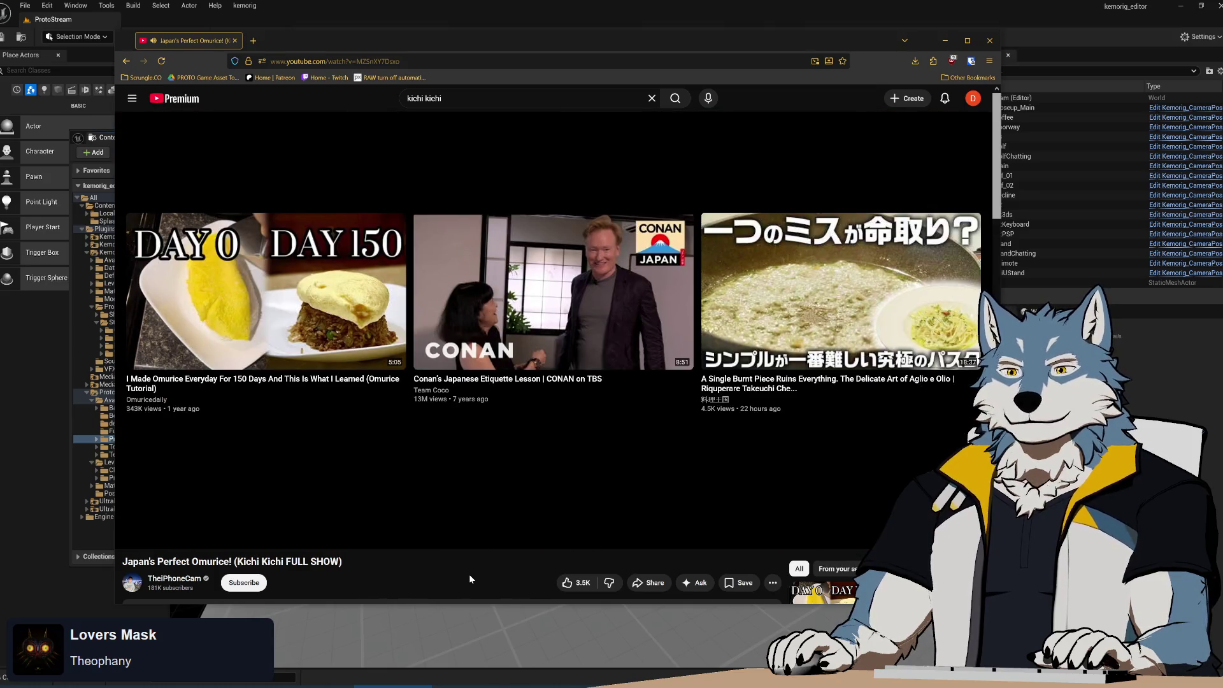
- Close the web browser to return to the Unreal Editor
left_click(235, 41)
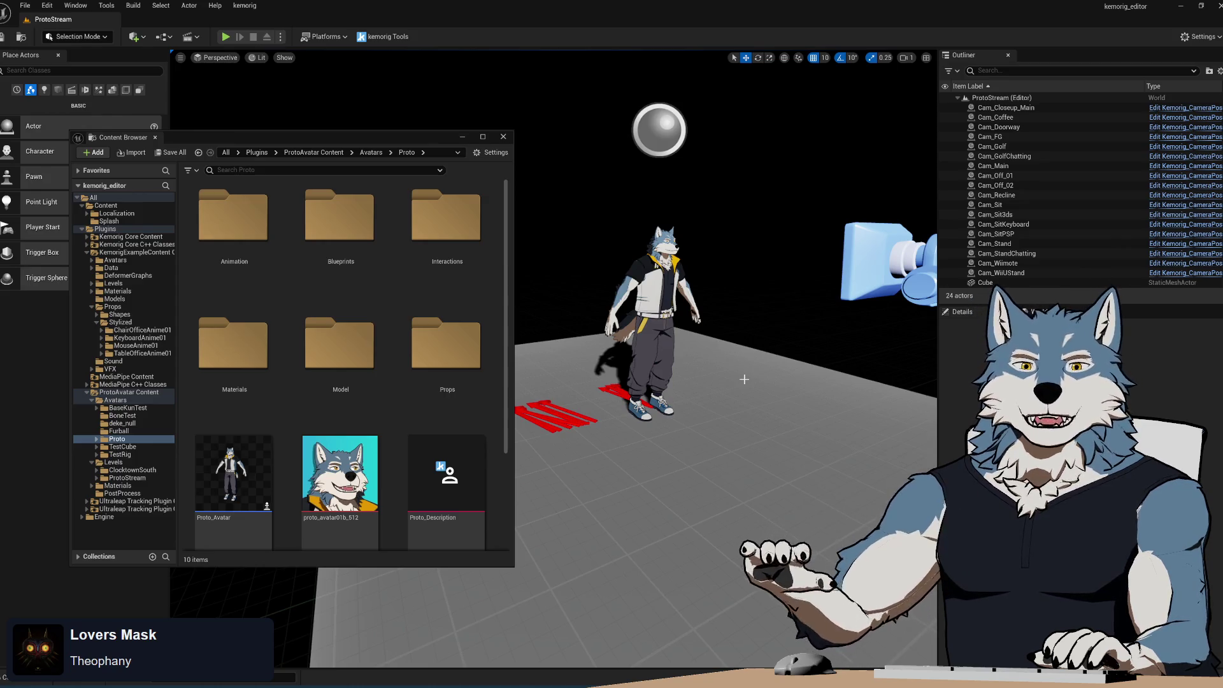
- Reposition the Content Browser, scroll the Proto folder, and open its Blueprints folder
mouse_move(636, 334)
left_mouse_down()
mouse_move(643, 319)
mouse_move(624, 344)
mouse_move(636, 334)
left_mouse_up()
mouse_move(390, 133)
left_mouse_down()
mouse_move(1066, 121)
mouse_move(365, 124)
left_mouse_up()
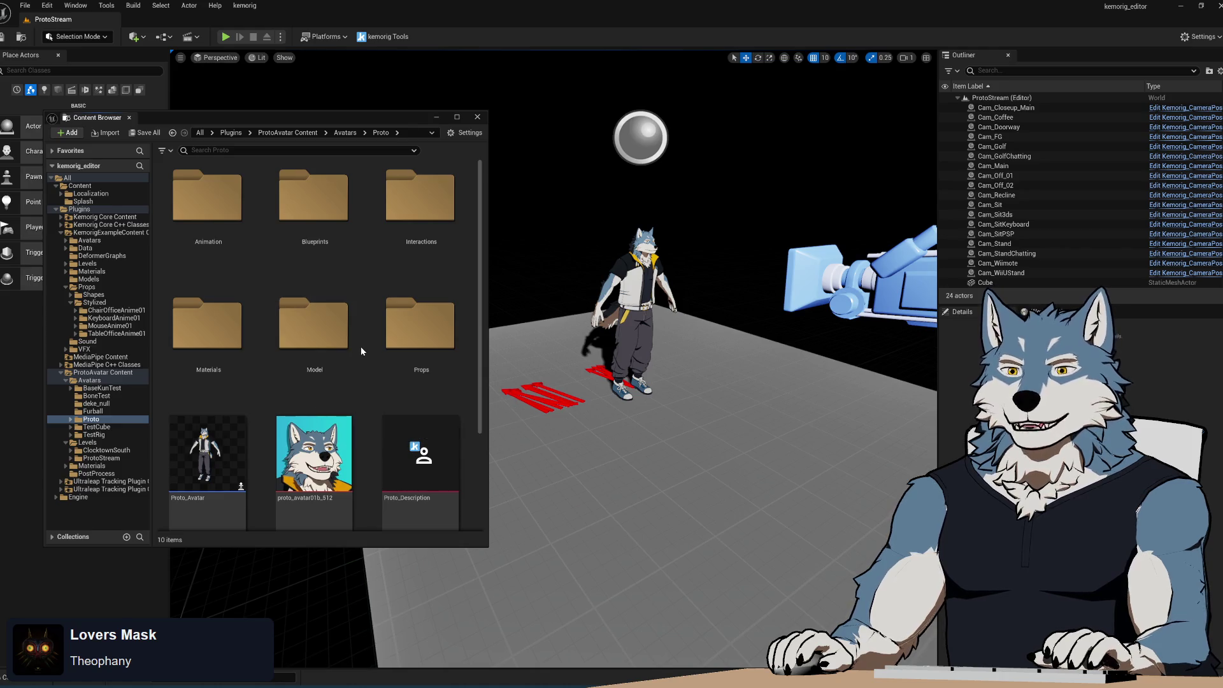
scroll(362, 344, "down", 3)
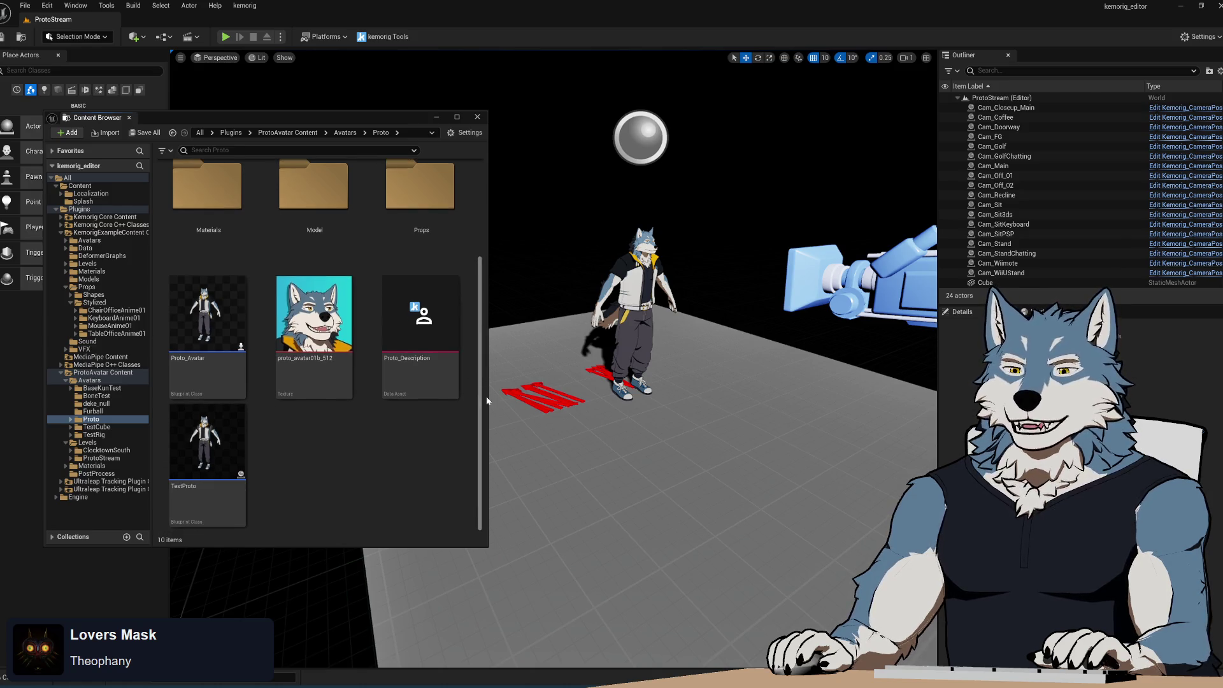
scroll(492, 387, "up", 3)
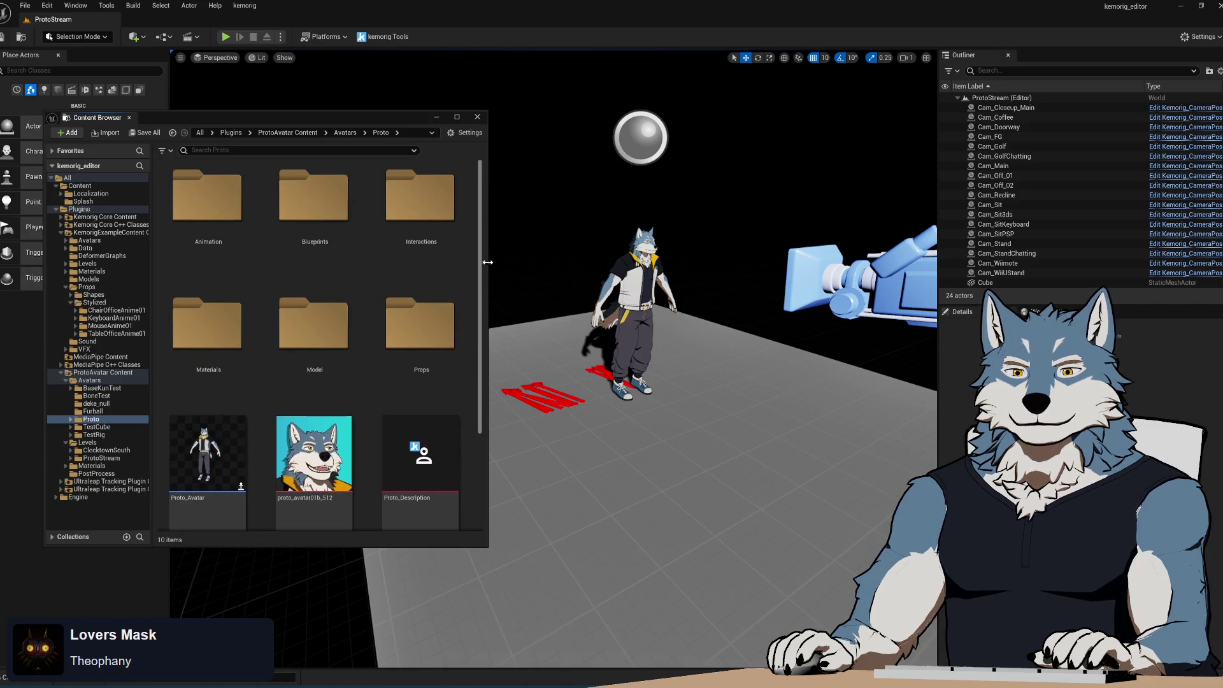
scroll(468, 301, "down", 3)
scroll(465, 301, "up", 3)
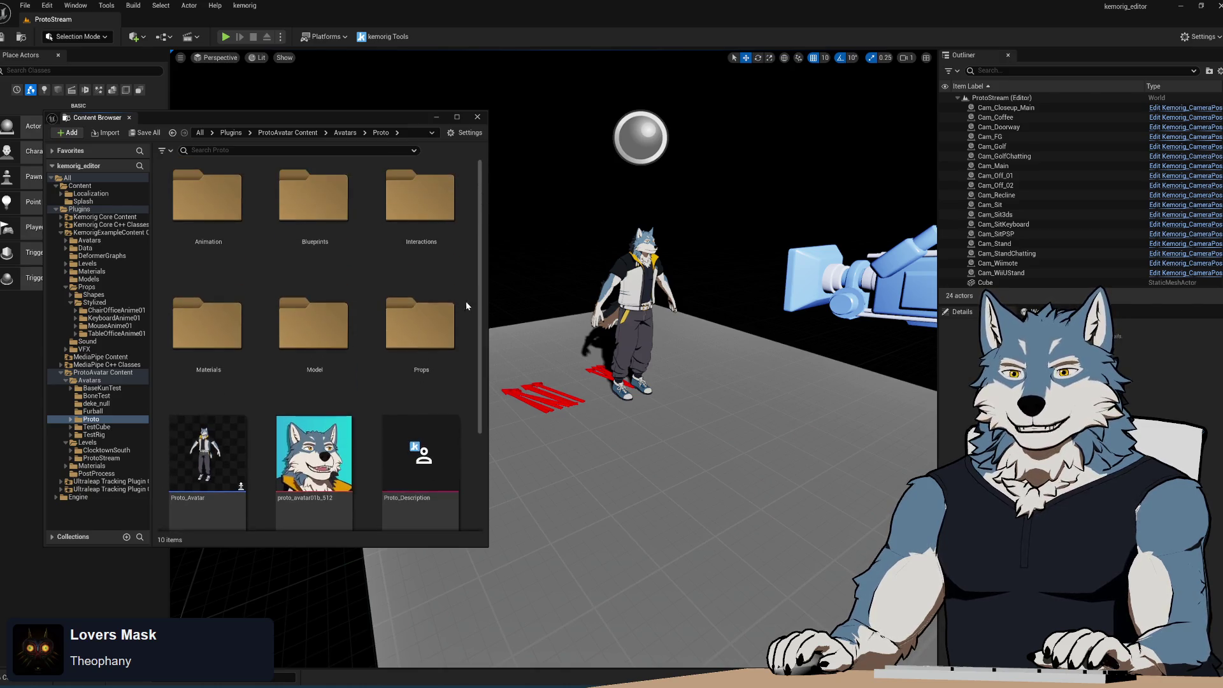
double_click(326, 227)
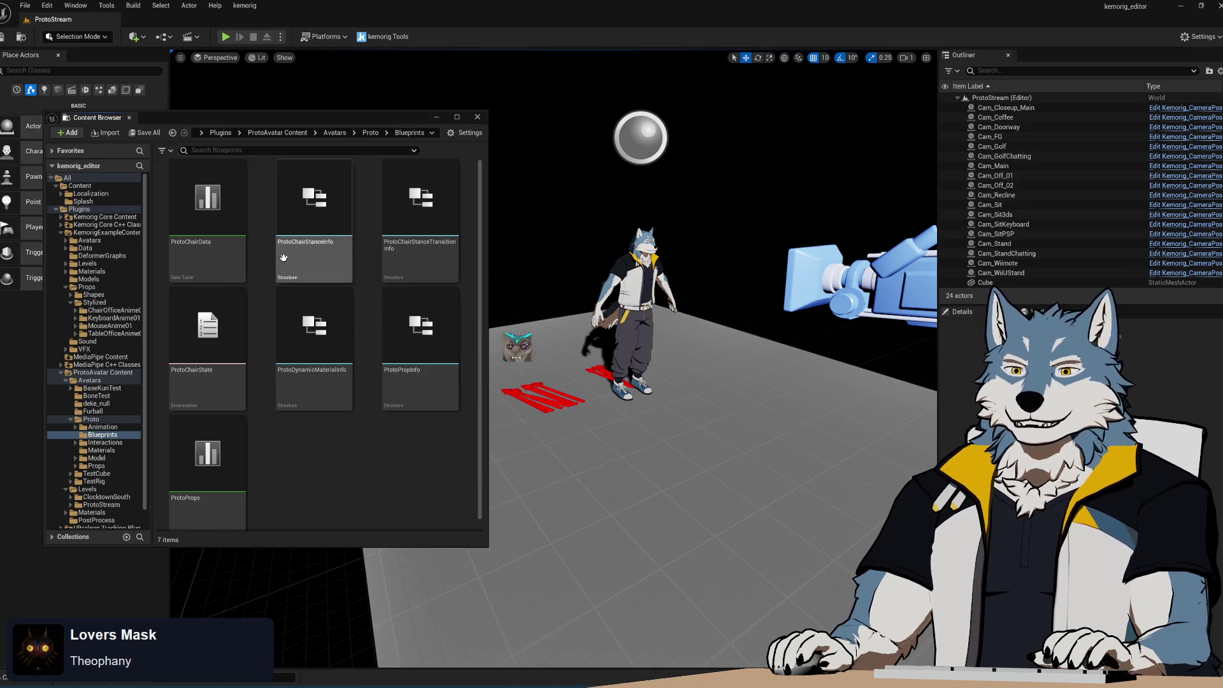
- Open the ProtoProps data table and resize its table and Row Editor panes
double_click(210, 465)
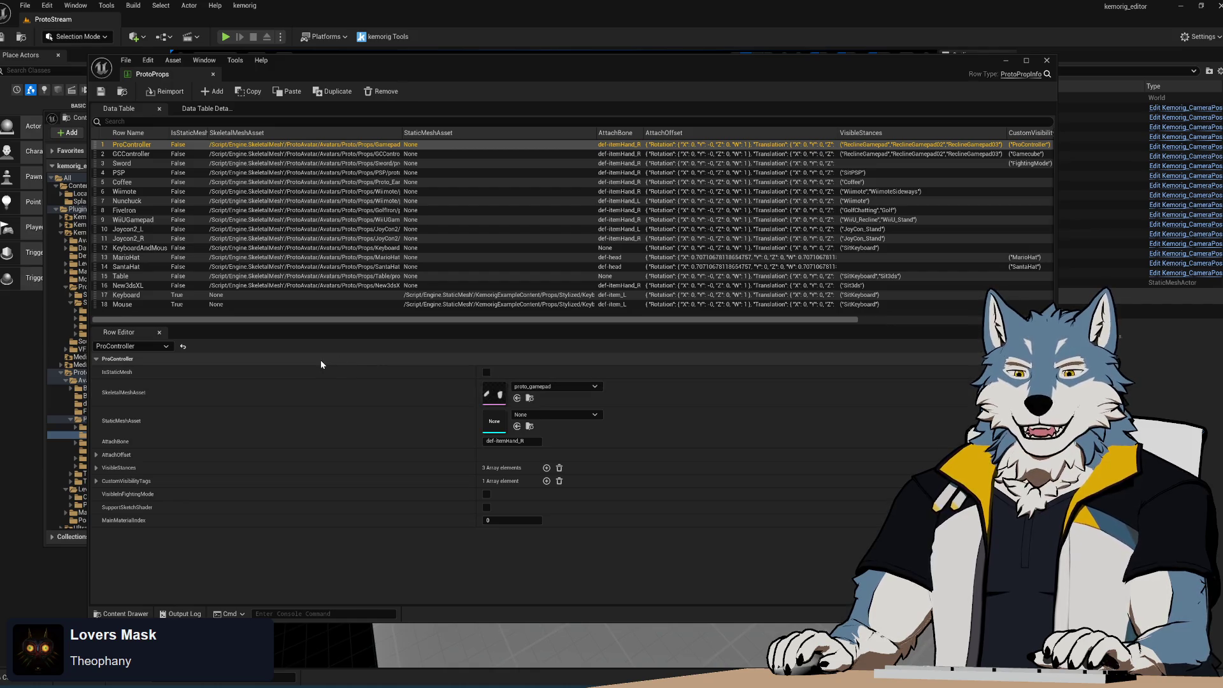
mouse_move(302, 327)
left_mouse_down()
mouse_move(280, 376)
mouse_move(242, 340)
left_mouse_up()
- Give the Mouse row the MouseAnime01 static mesh and check its visible stances
left_click(134, 303)
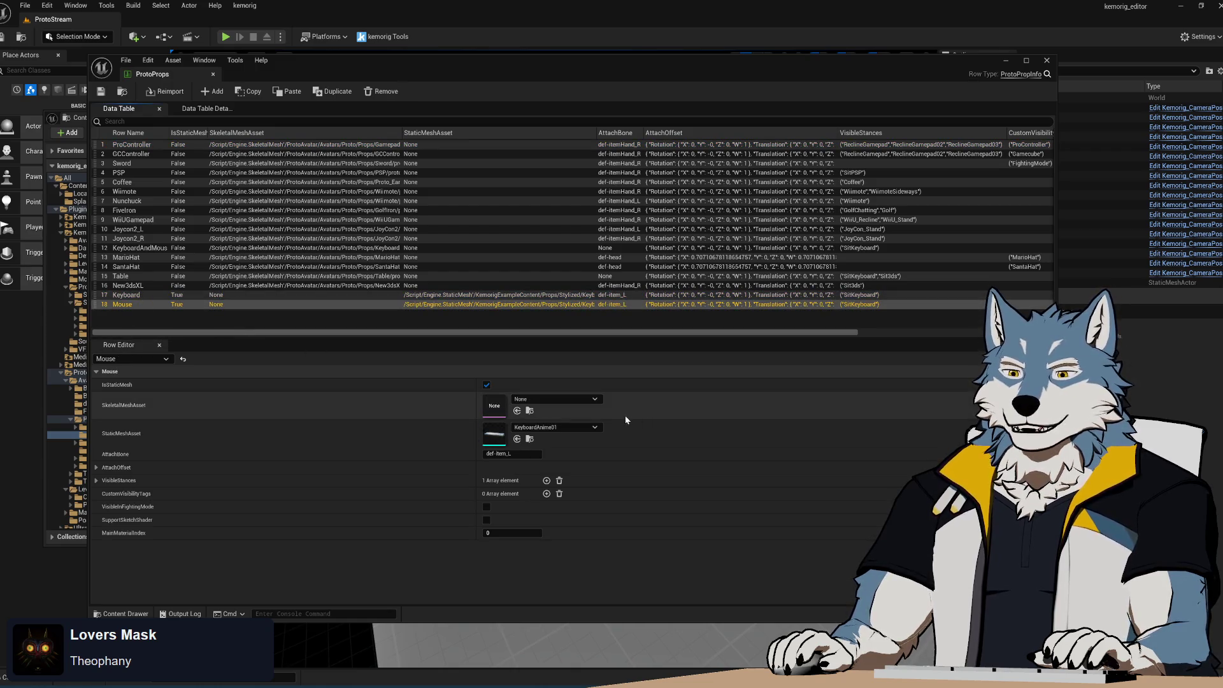
left_click(591, 428)
type("mouse")
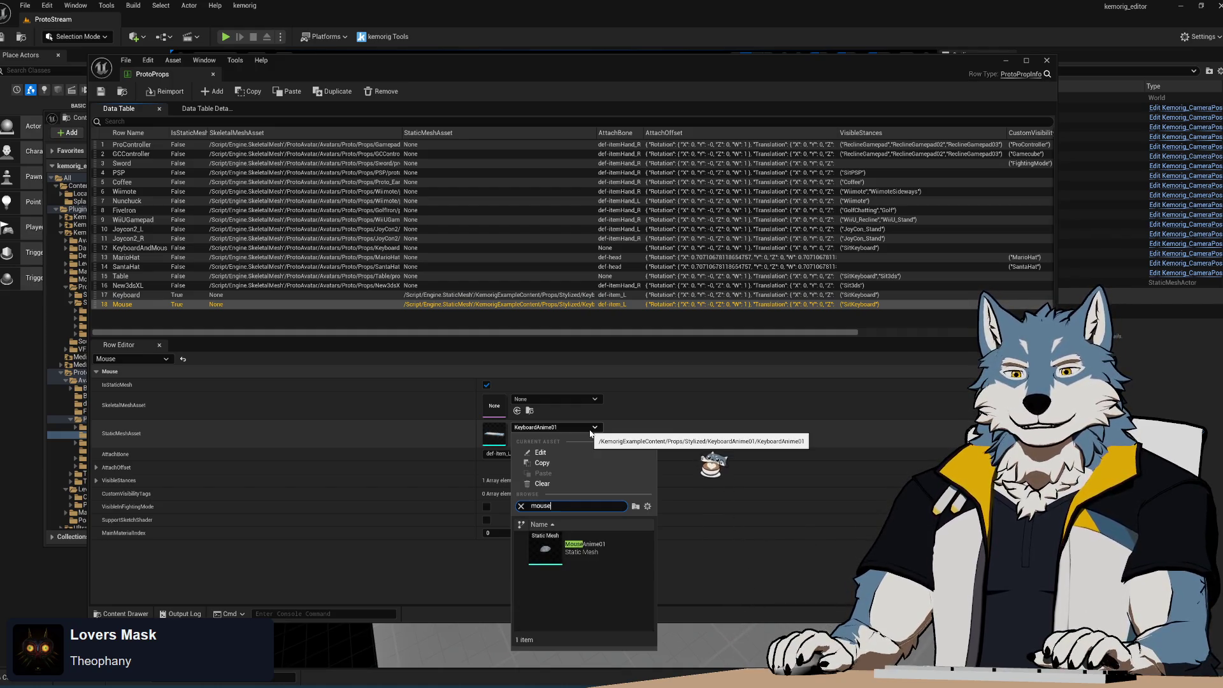
left_click(596, 548)
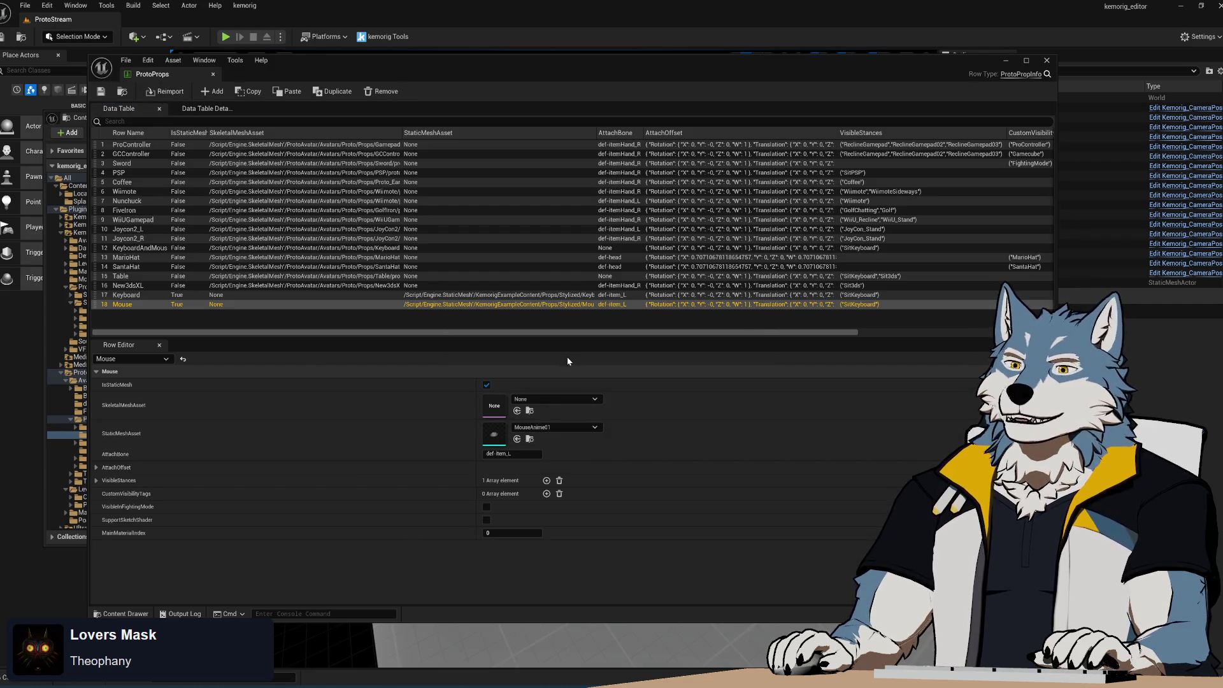
left_click(97, 481)
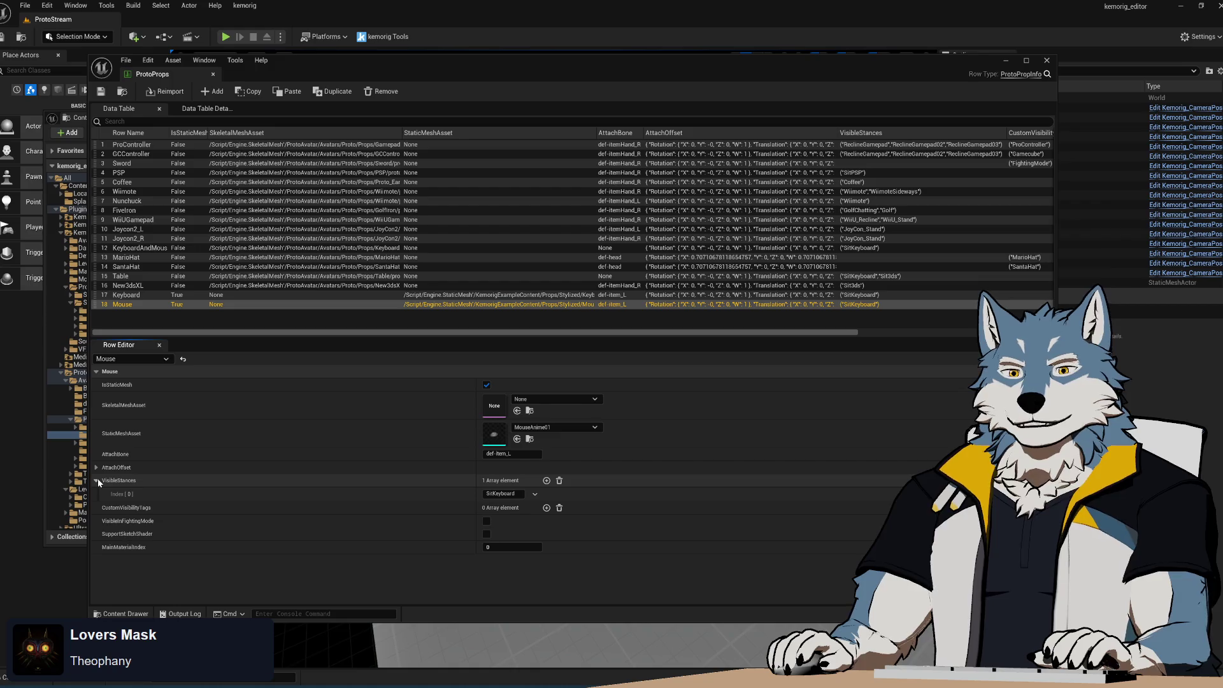
left_click(97, 480)
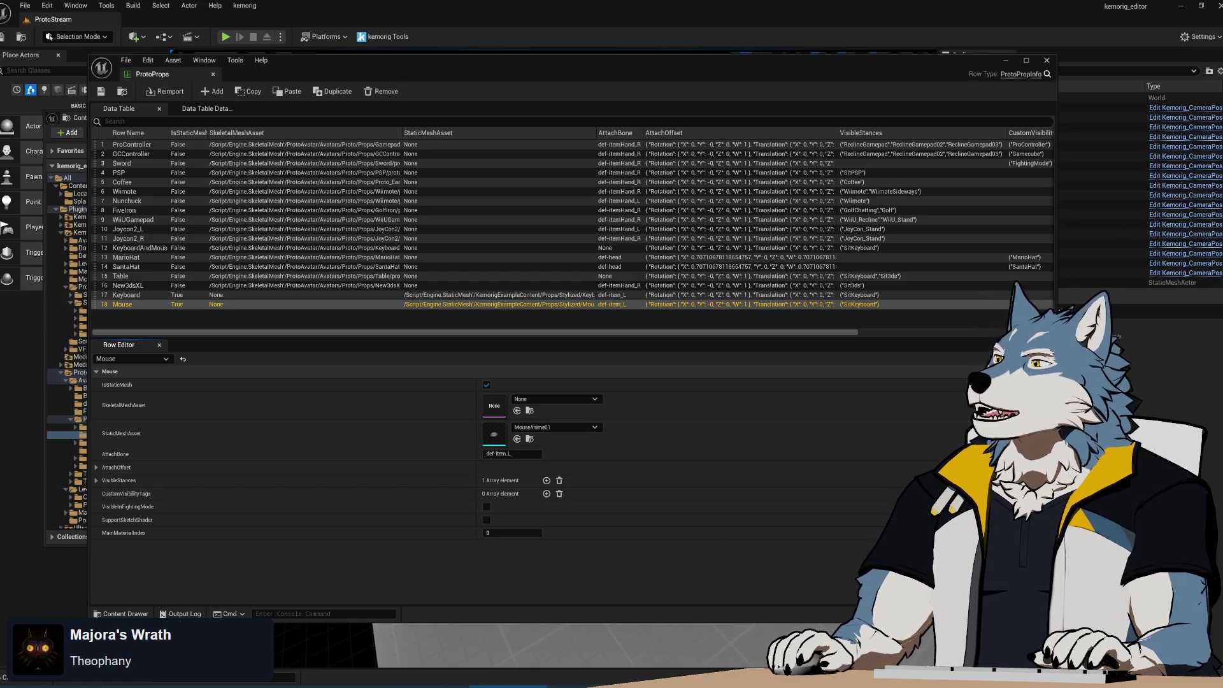
left_click_drag(924, 164, 747, 164)
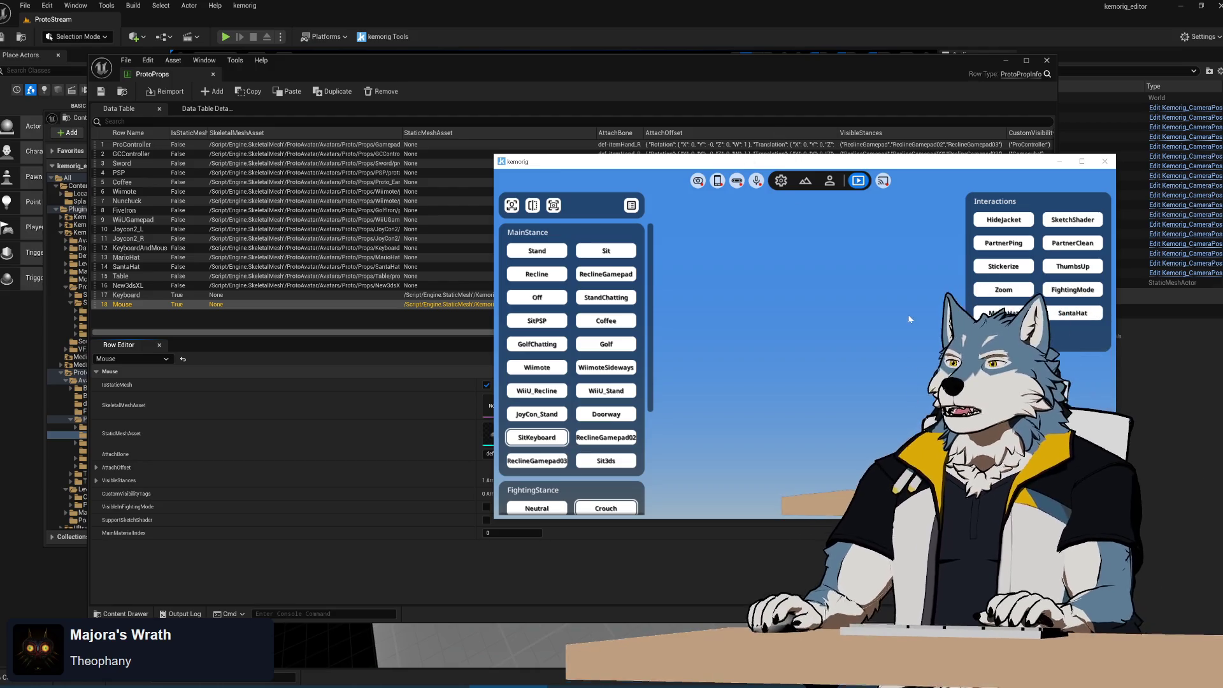
left_click(859, 181)
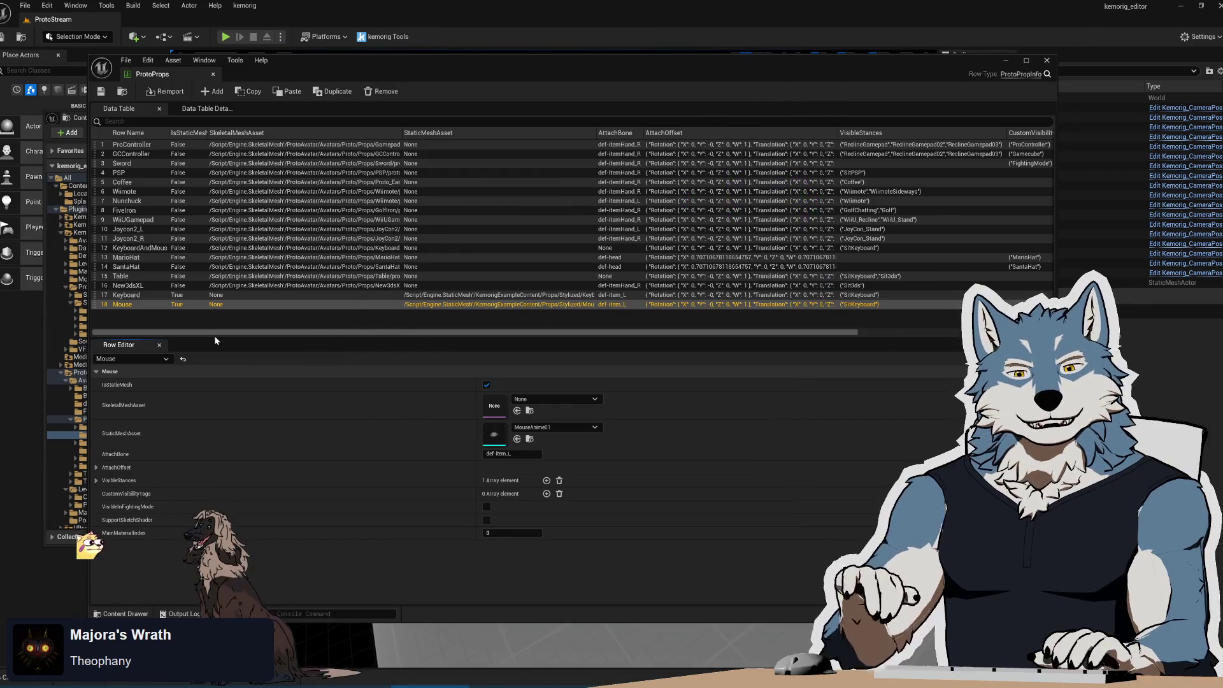
left_click(192, 297)
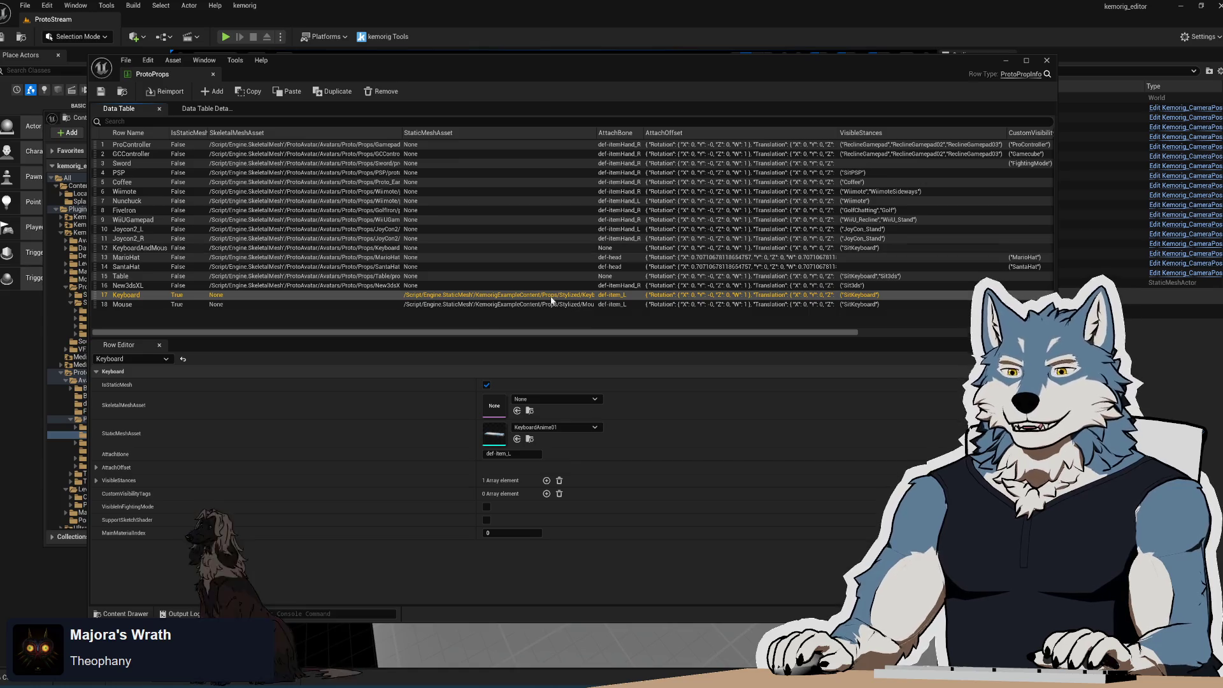
left_click(135, 303)
left_click(144, 297)
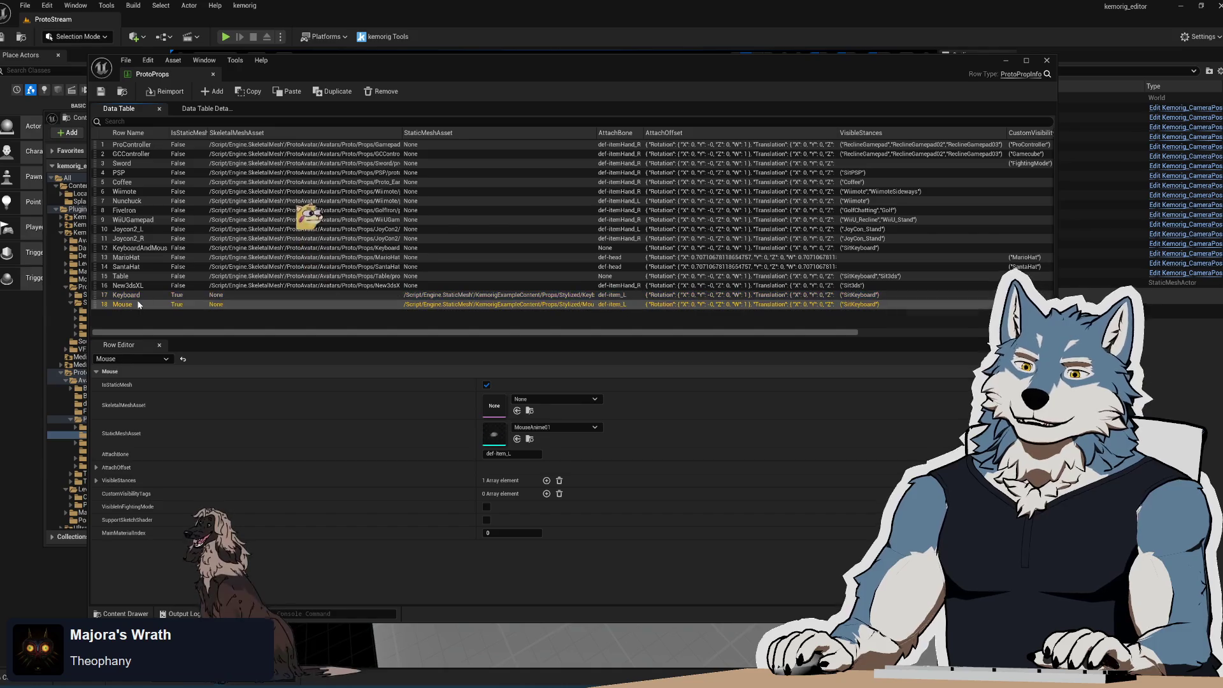
left_click(150, 316)
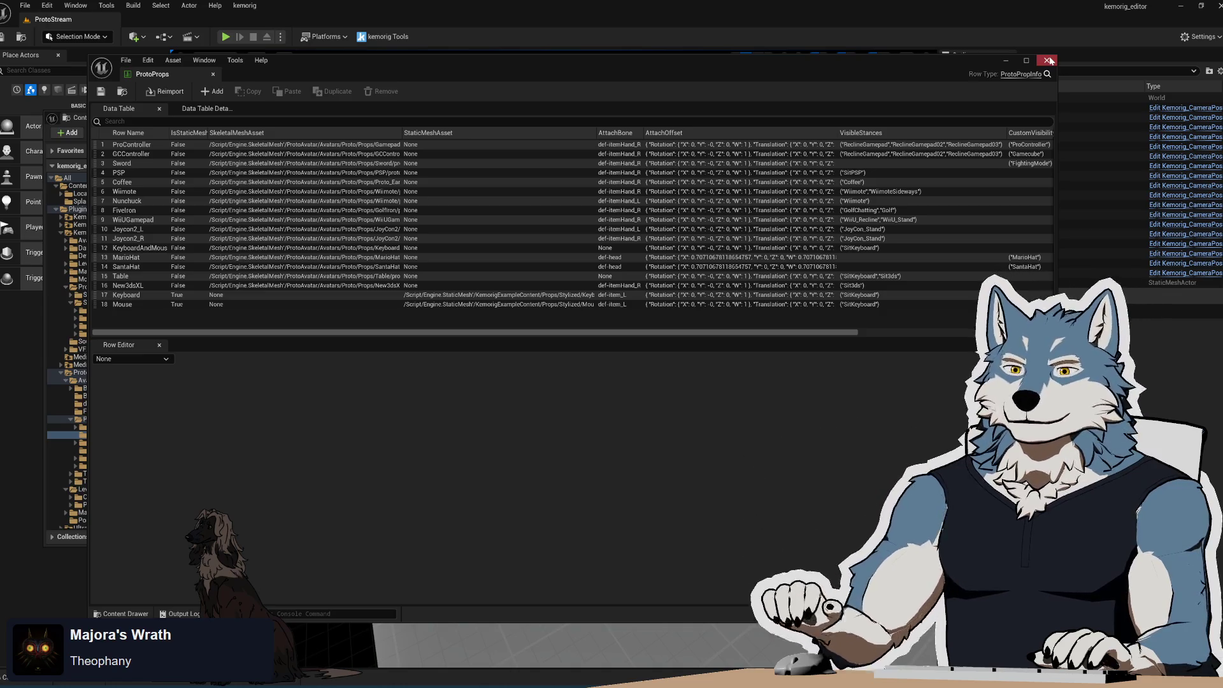
left_click(132, 295)
- Change the Mouse row's AttachBone to def-item_R, save the table, and minimize it
left_click(141, 305)
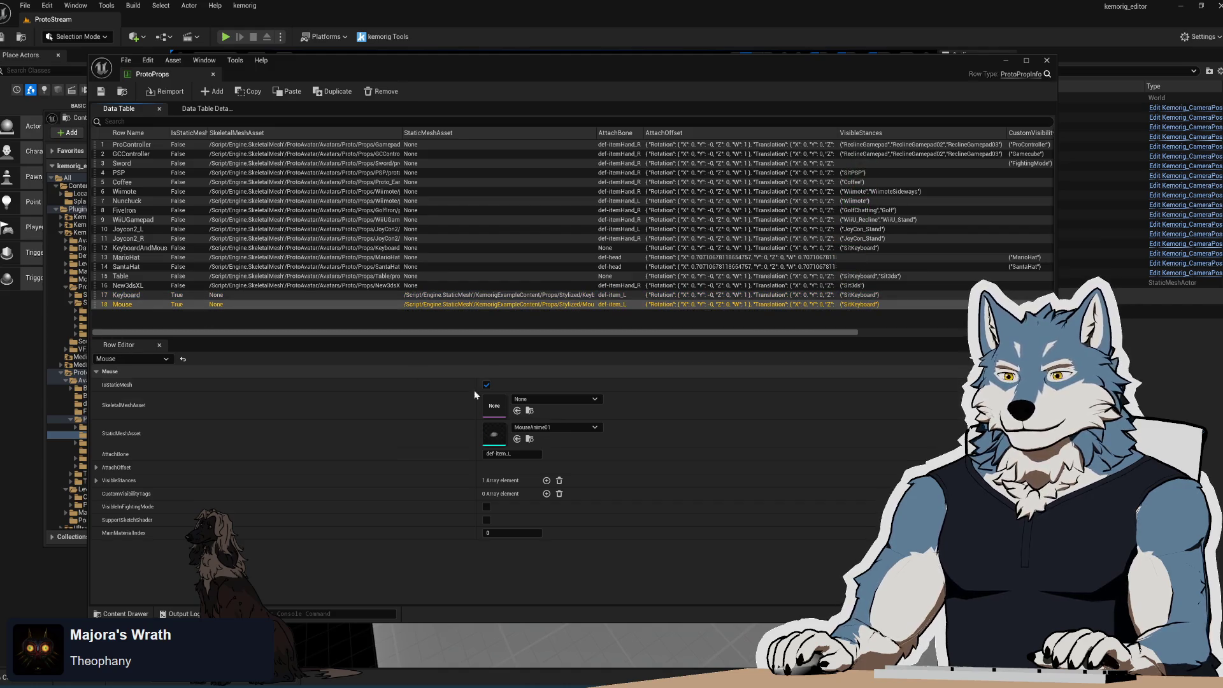
left_click(513, 454)
type("def-item_R")
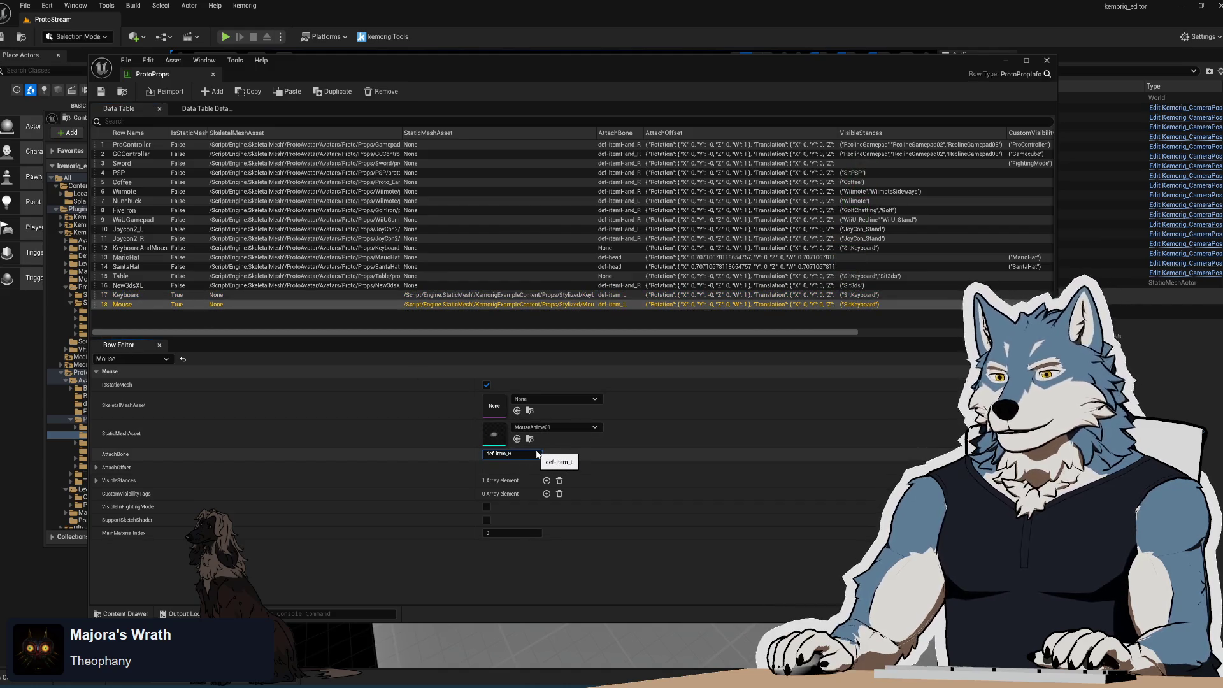
key("Return")
left_click(100, 92)
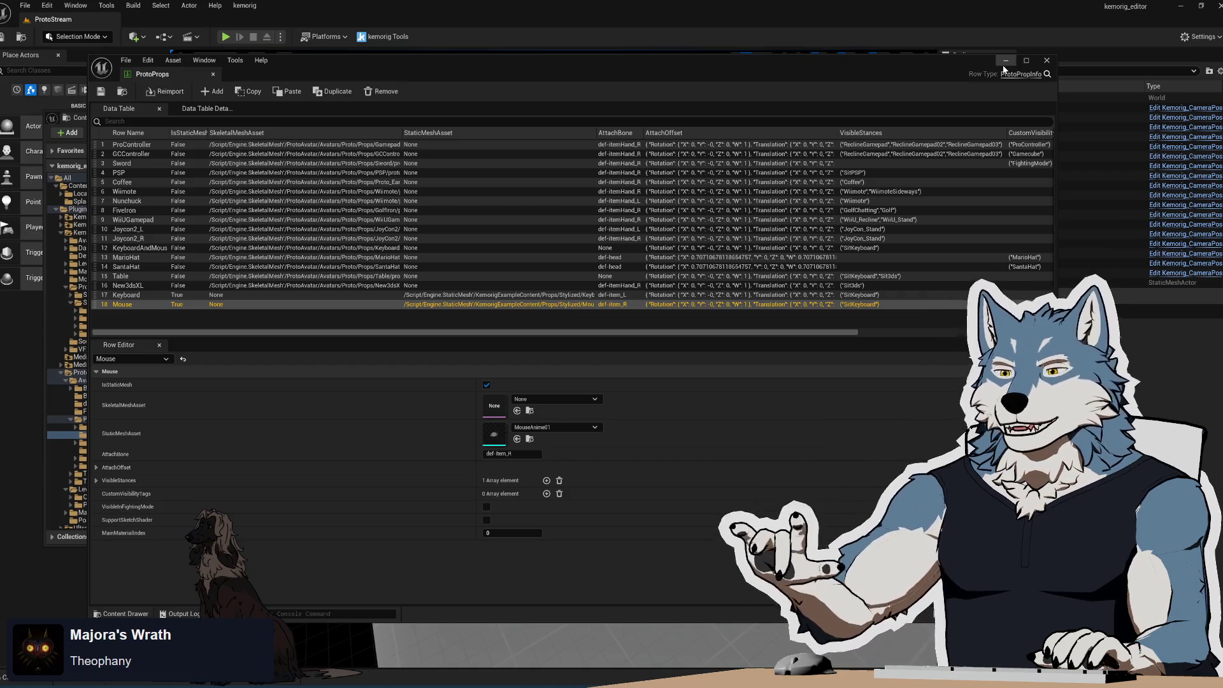
left_click(1005, 64)
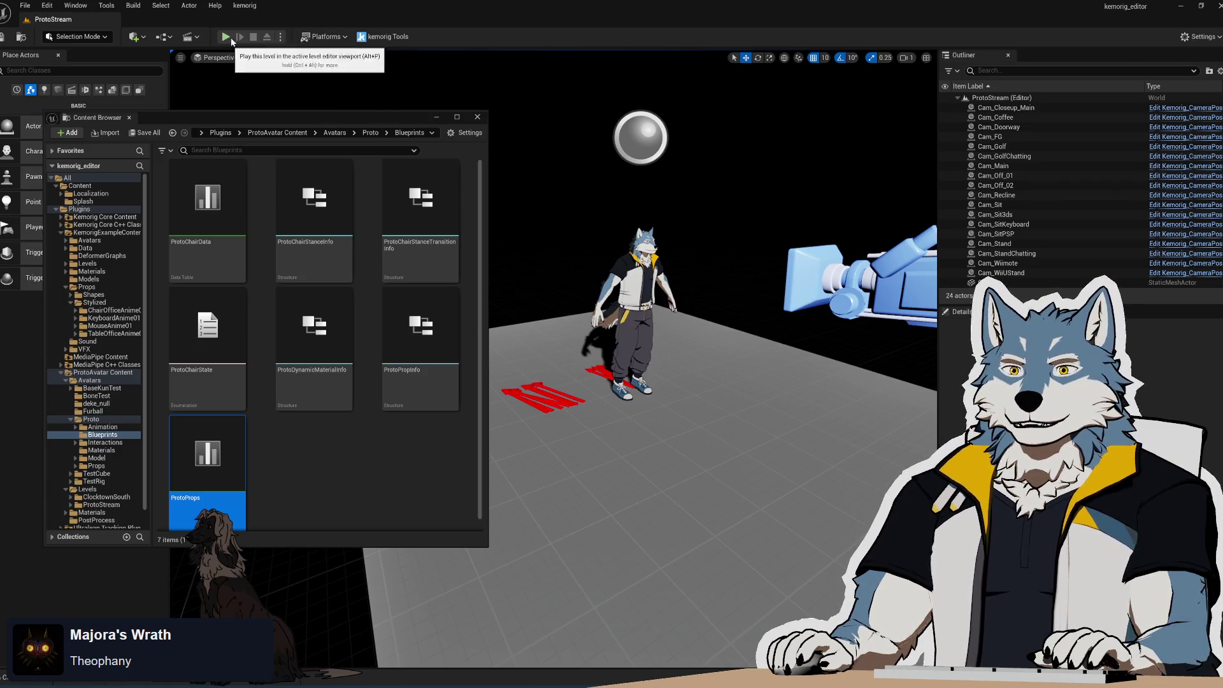
left_click(283, 40)
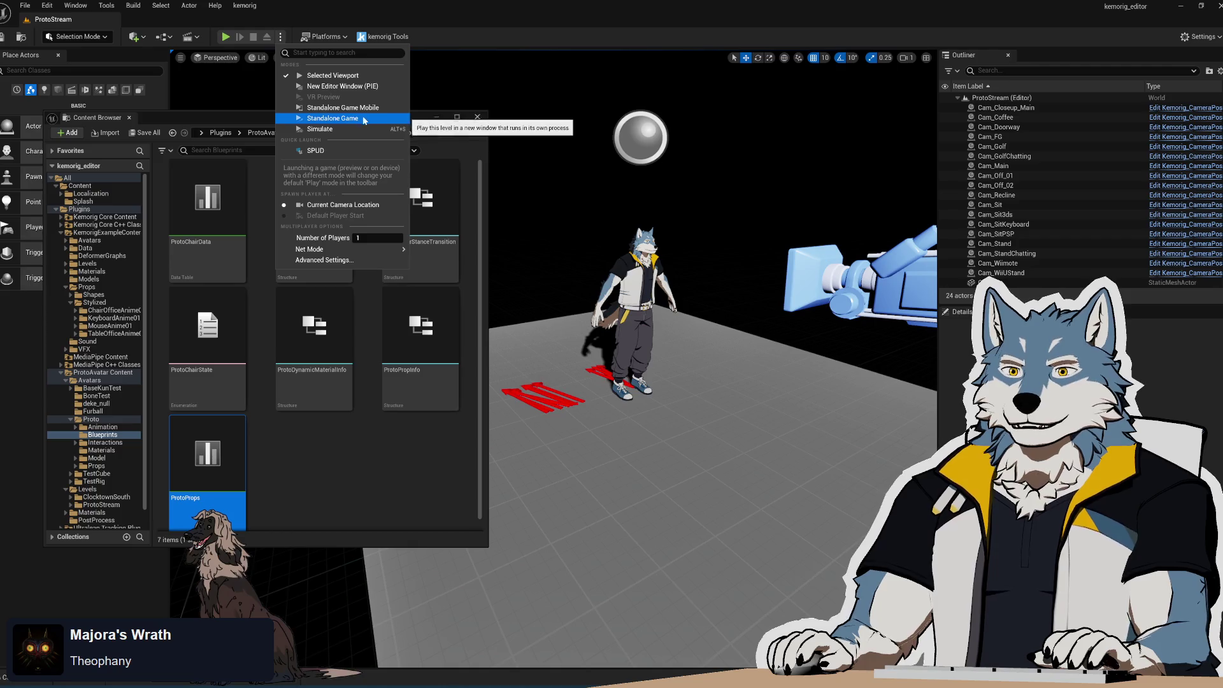
left_click(332, 91)
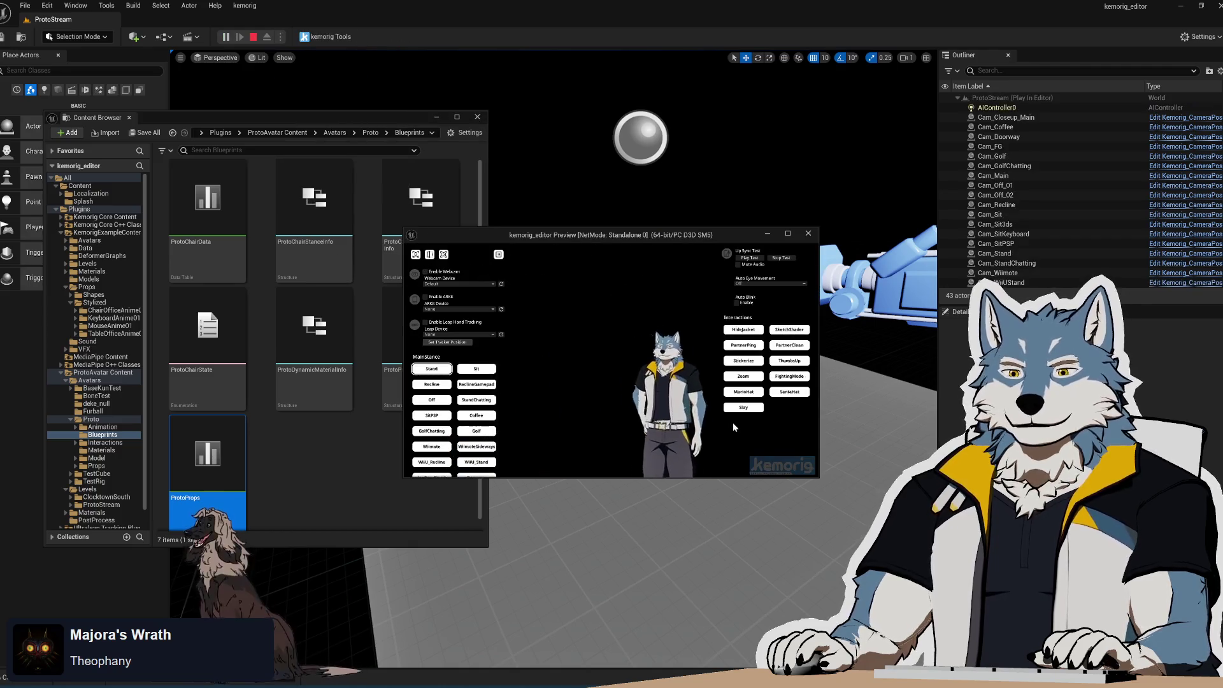
left_click_drag(821, 482, 1115, 637)
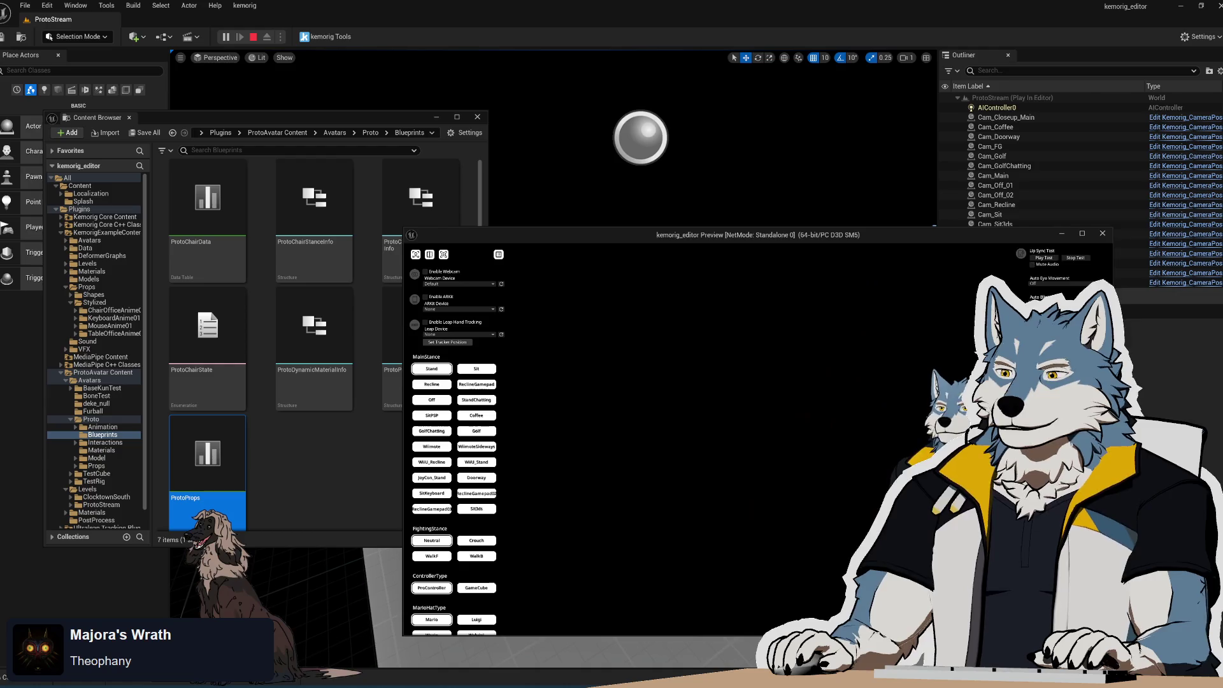
left_click_drag(805, 238, 573, 154)
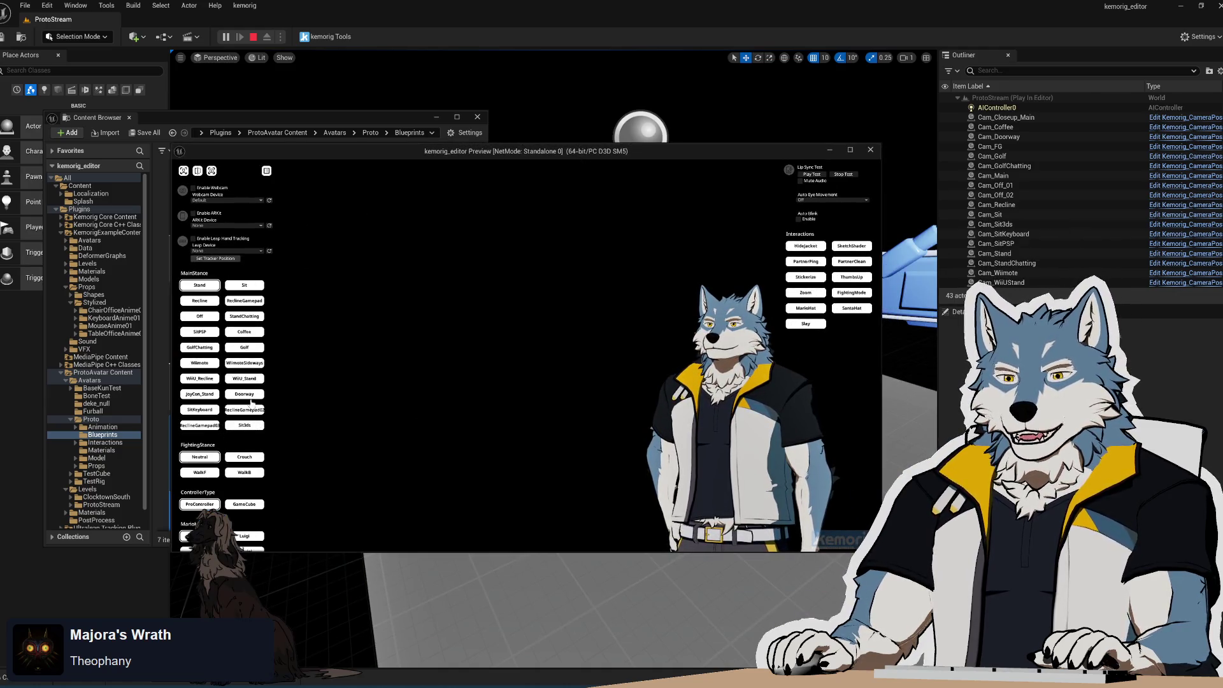
left_click(201, 411)
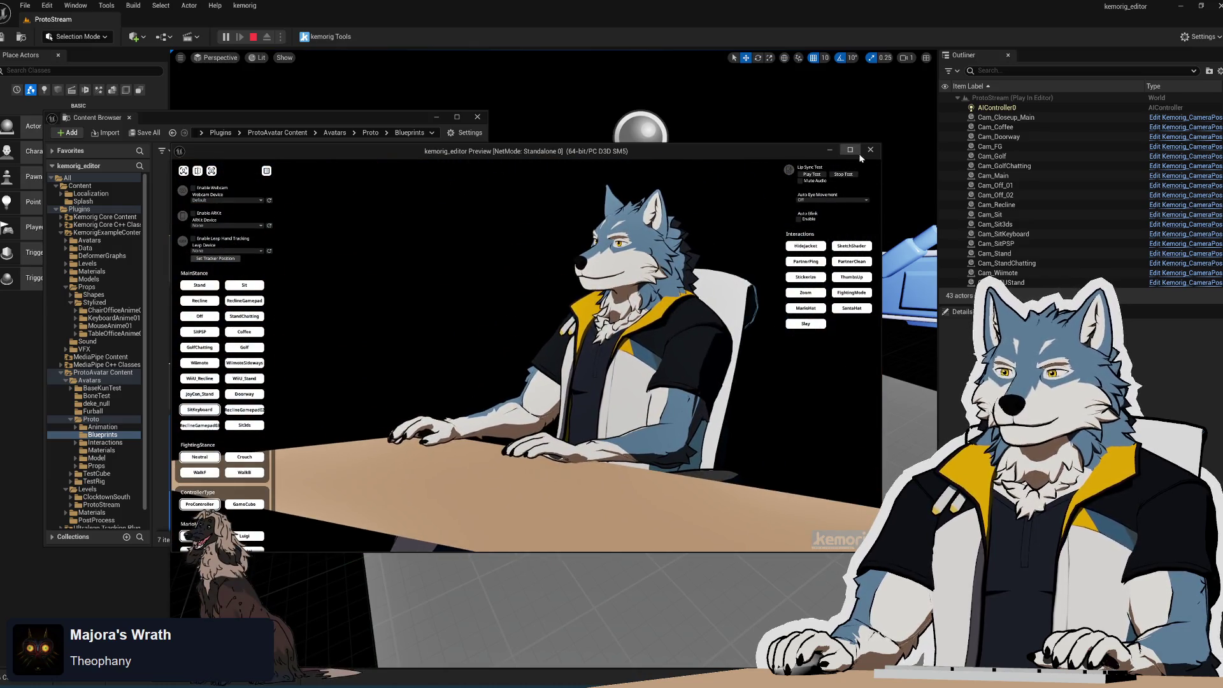
key("Escape")
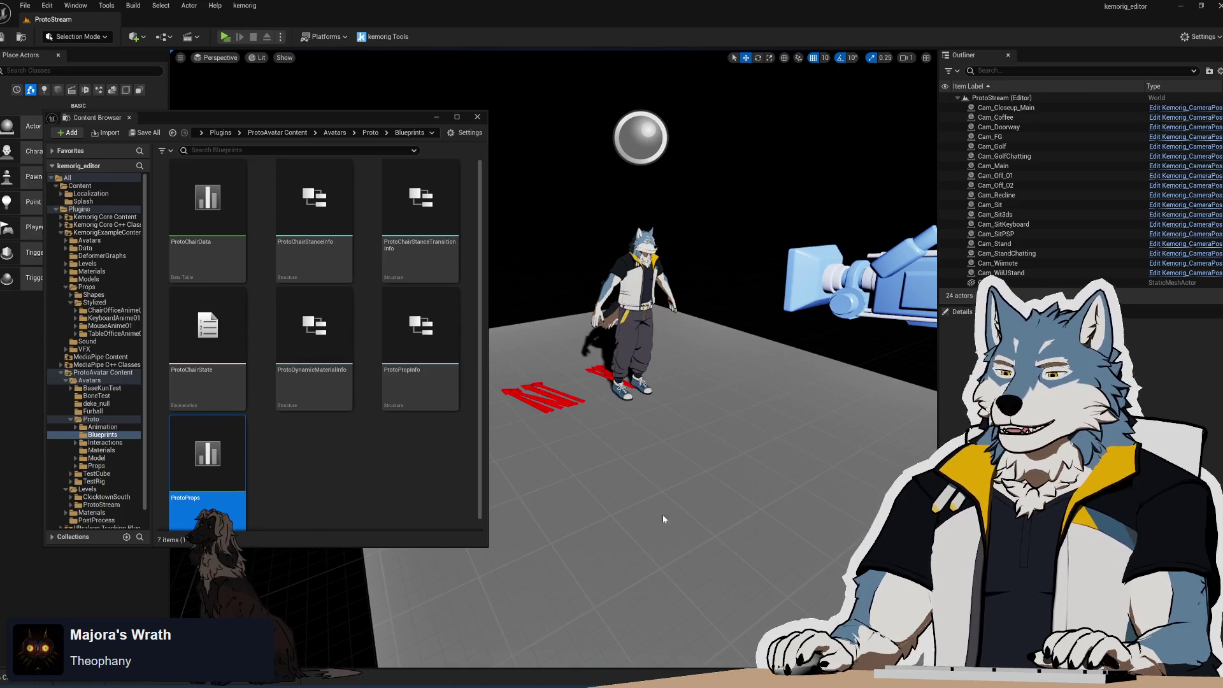
- Compare the Keyboard, KeyboardAndMouse and Mouse rows, then untick Keyboard's IsStaticMesh flag
key("Return")
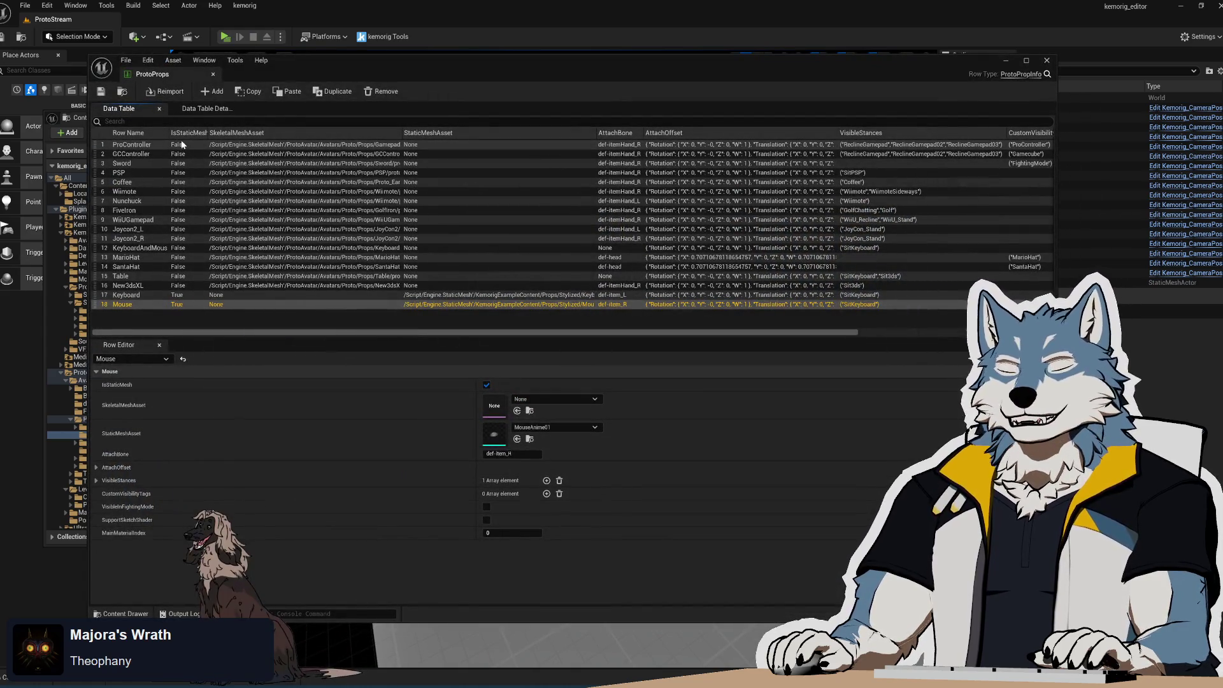
left_click(140, 294)
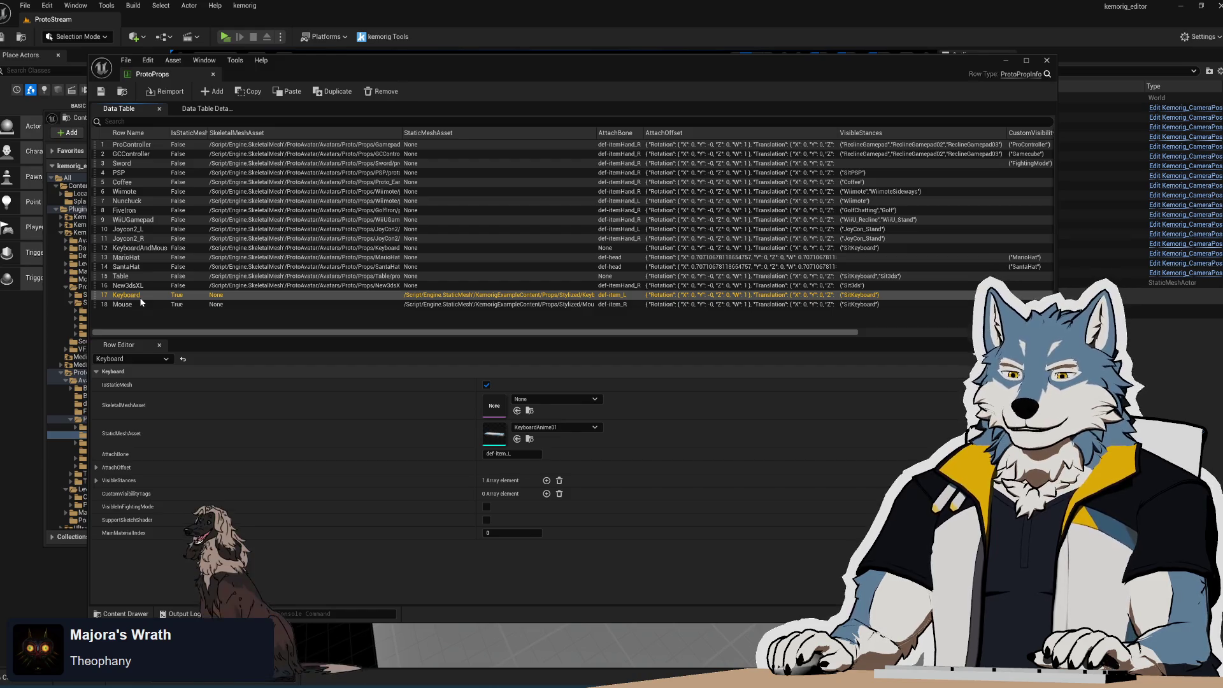
left_click(97, 480)
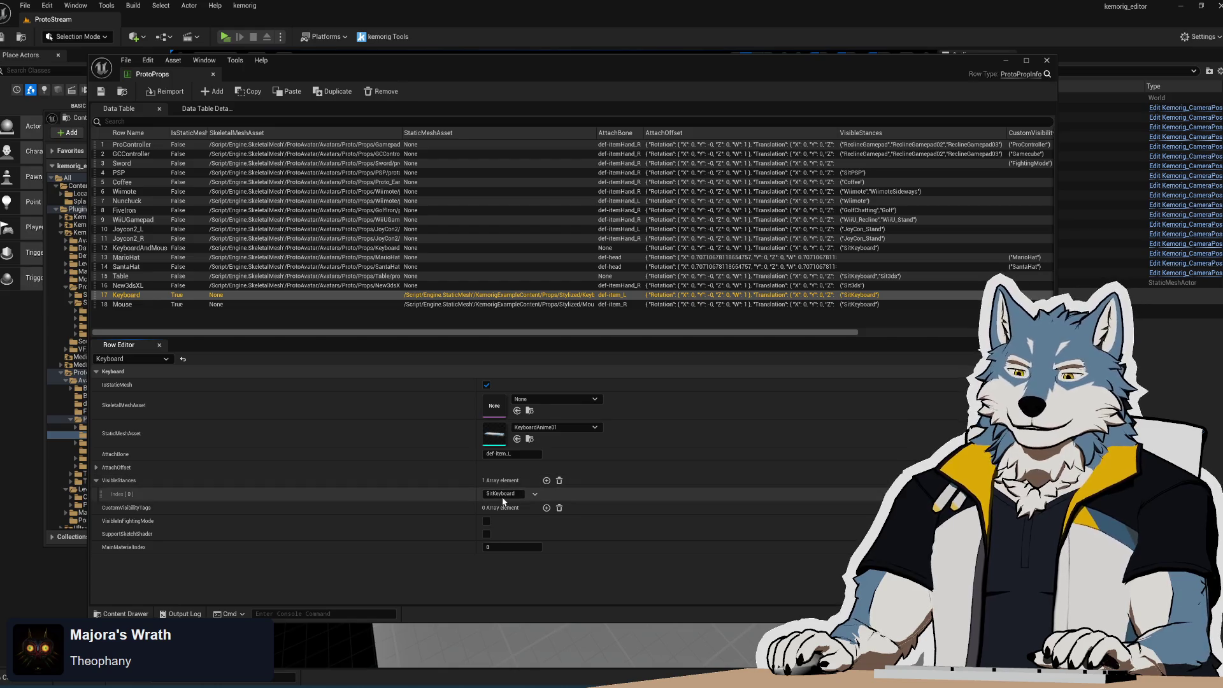
left_click(146, 249)
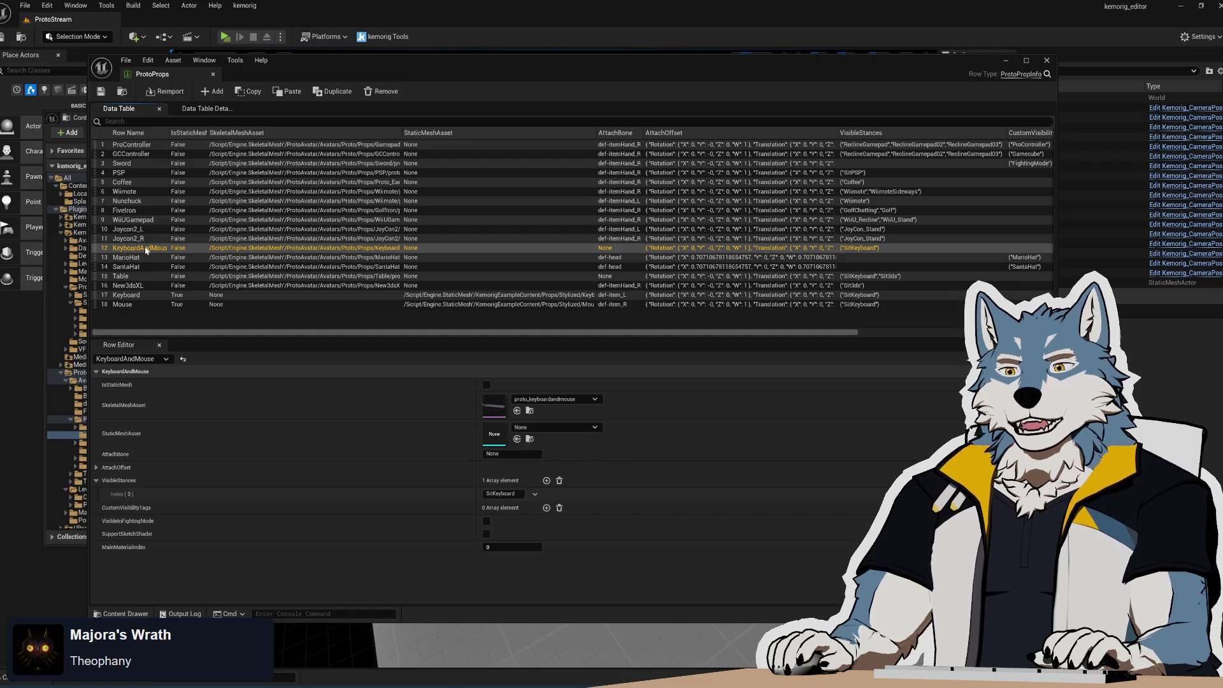
left_click(139, 297)
left_click(142, 304)
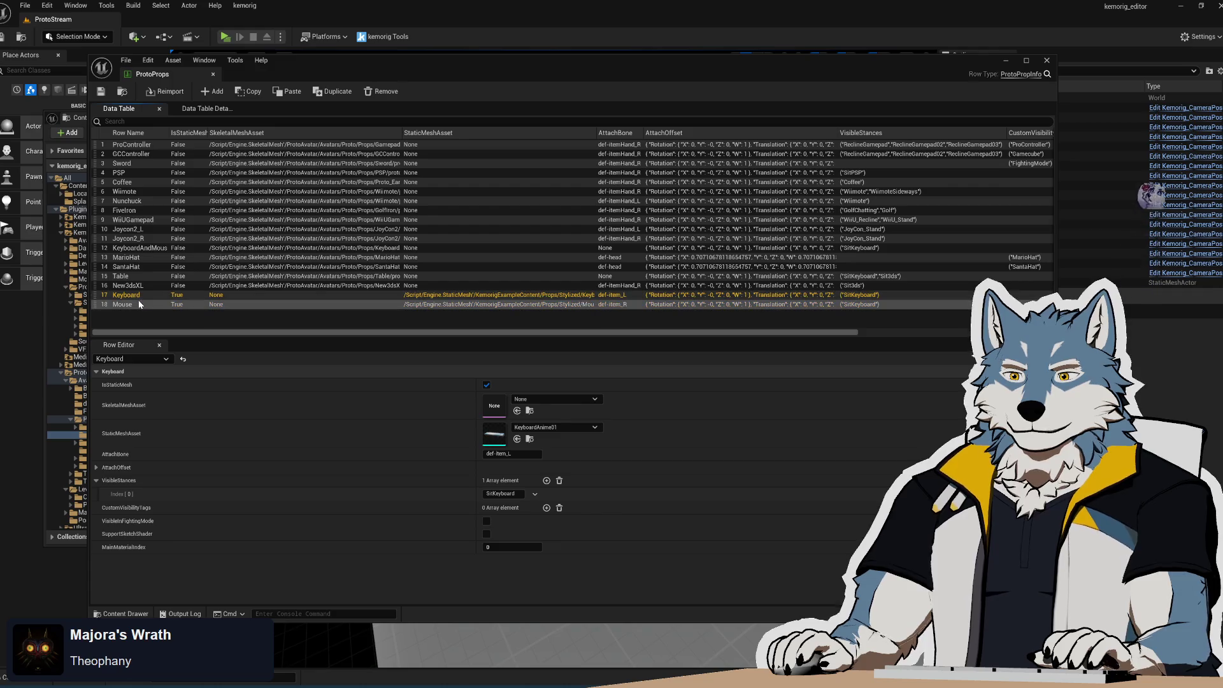
left_click(147, 295)
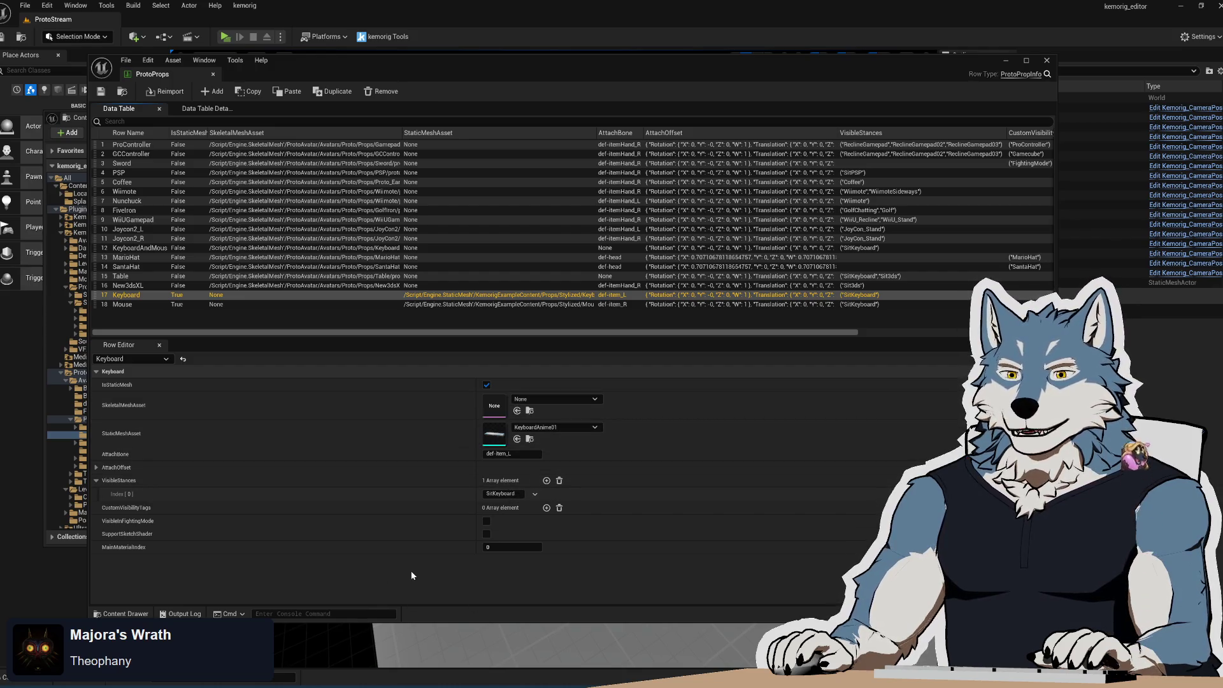
left_click(487, 385)
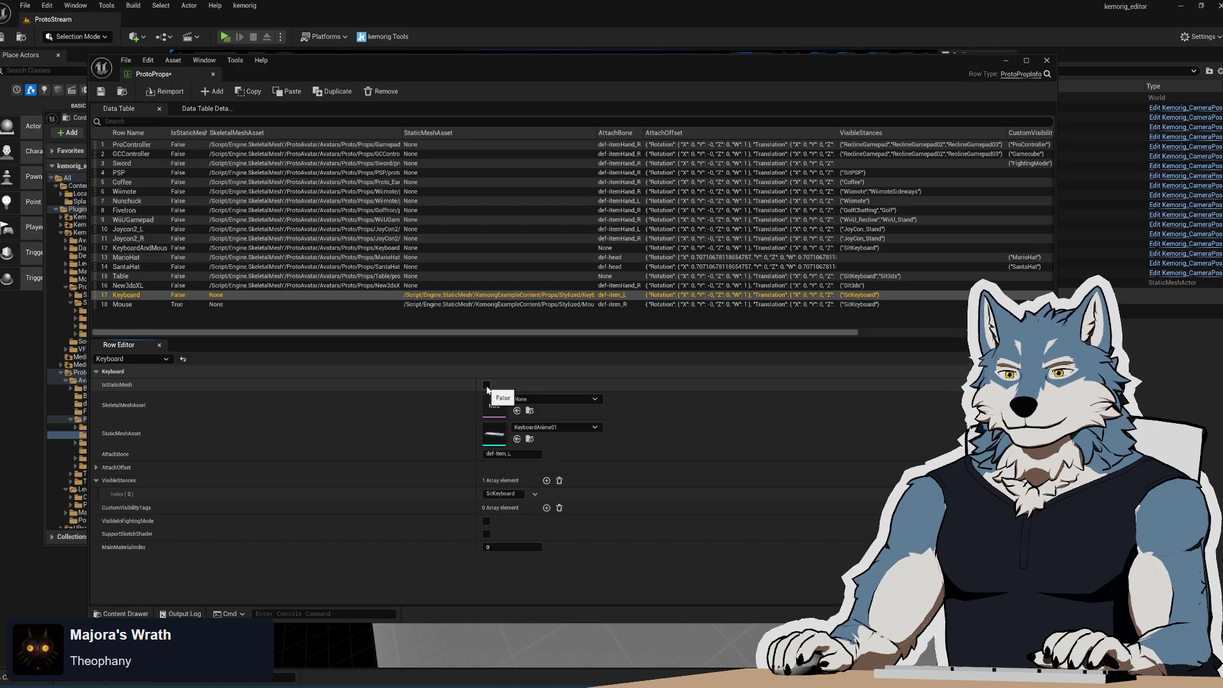
- Set the Keyboard prop's skeletal mesh to proto_gccontroller and save the table
left_click(585, 401)
left_click_drag(652, 504, 654, 530)
left_click(614, 568)
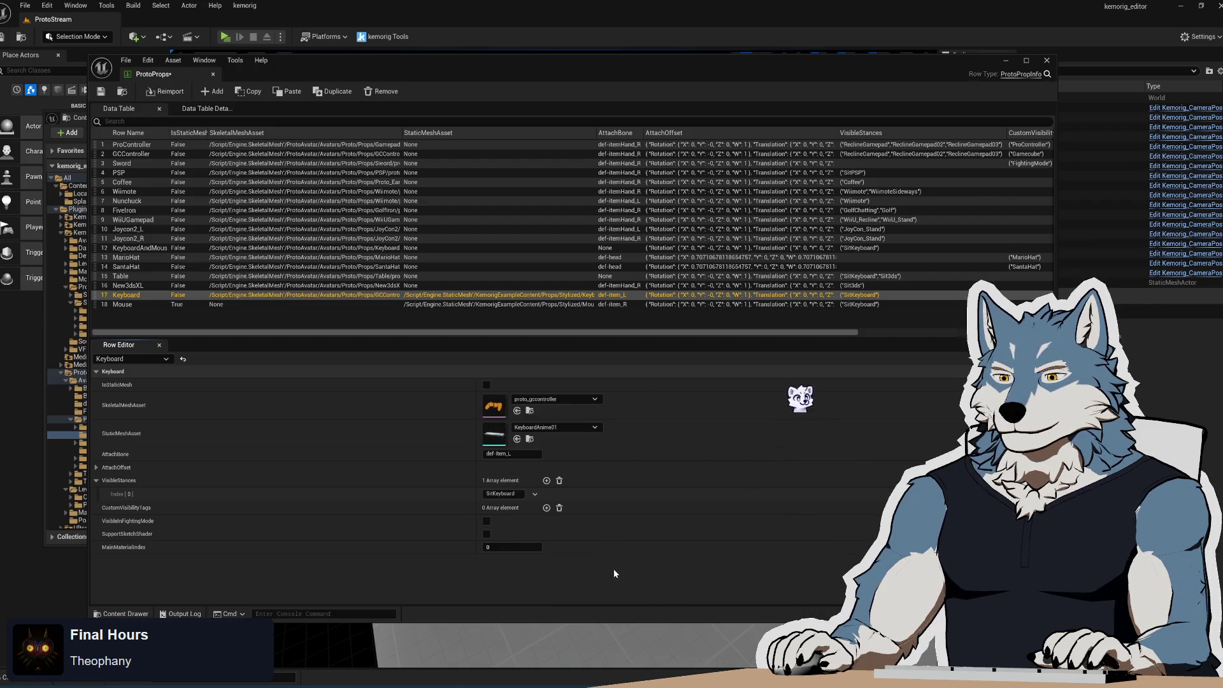
left_click(101, 91)
- Test-run the level in the SitKeyboard stance, then clear Keyboard's skeletal mesh and save
left_click(224, 37)
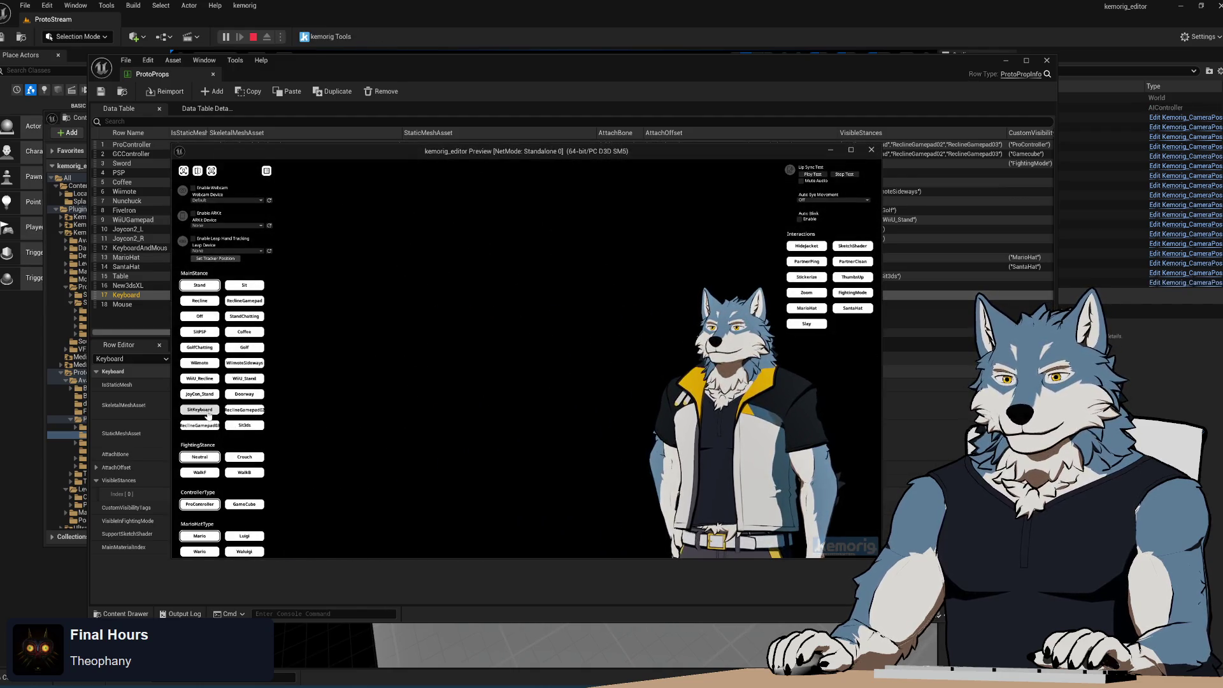
left_click(208, 413)
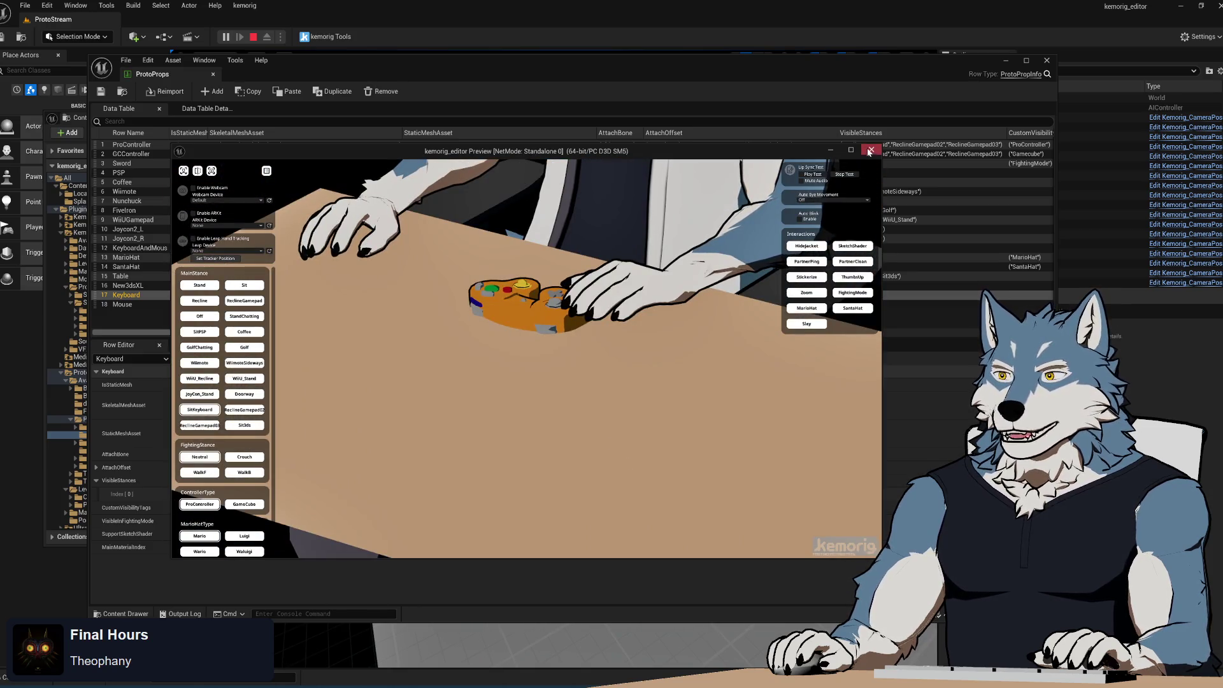
left_click(870, 150)
left_click(495, 405)
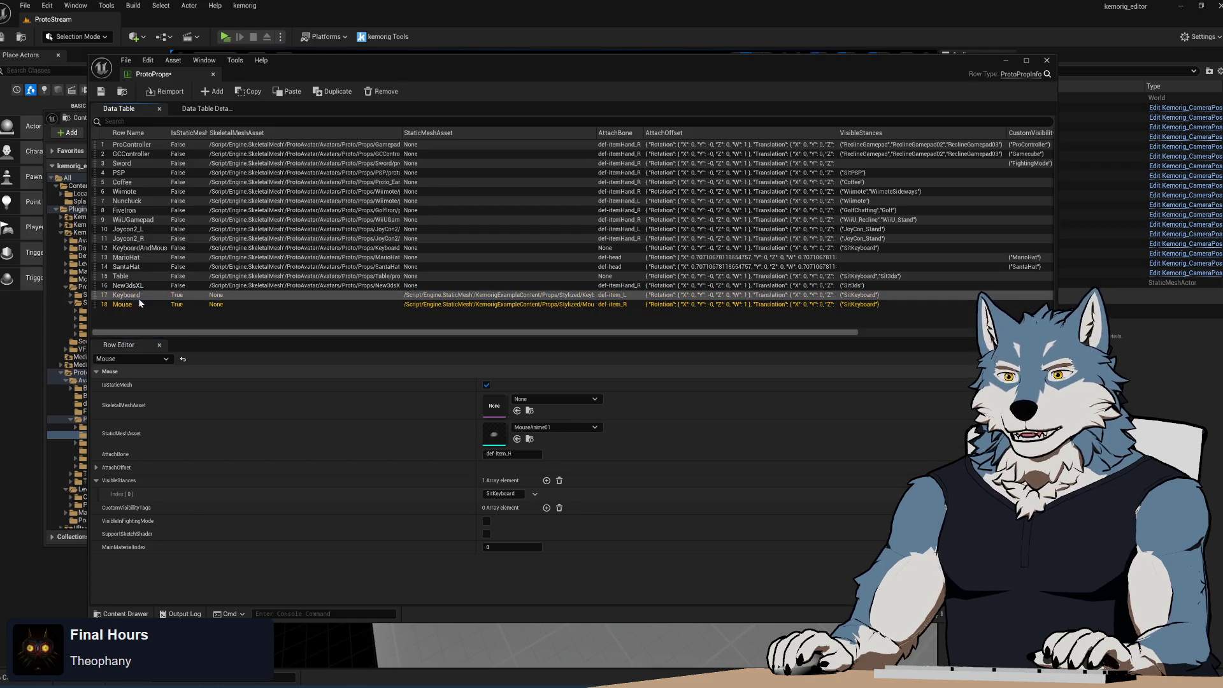
left_click(101, 91)
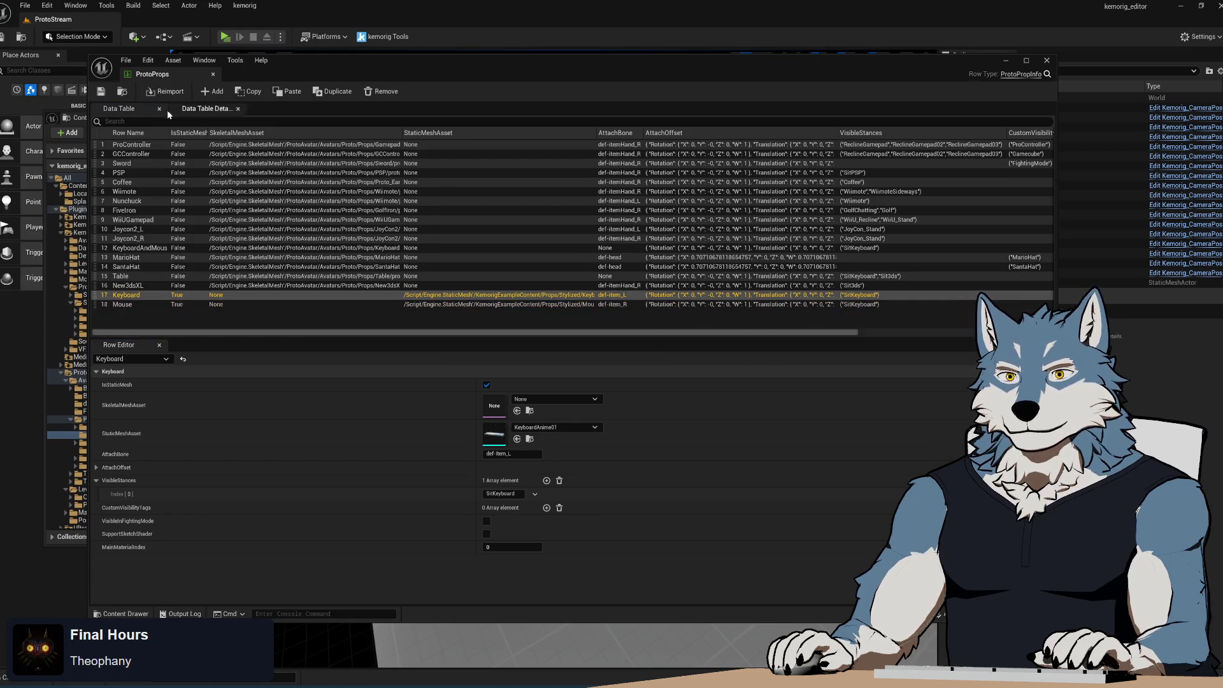
- Open the Proto_Avatar blueprint from the Proto folder in the Content Browser
left_click(80, 118)
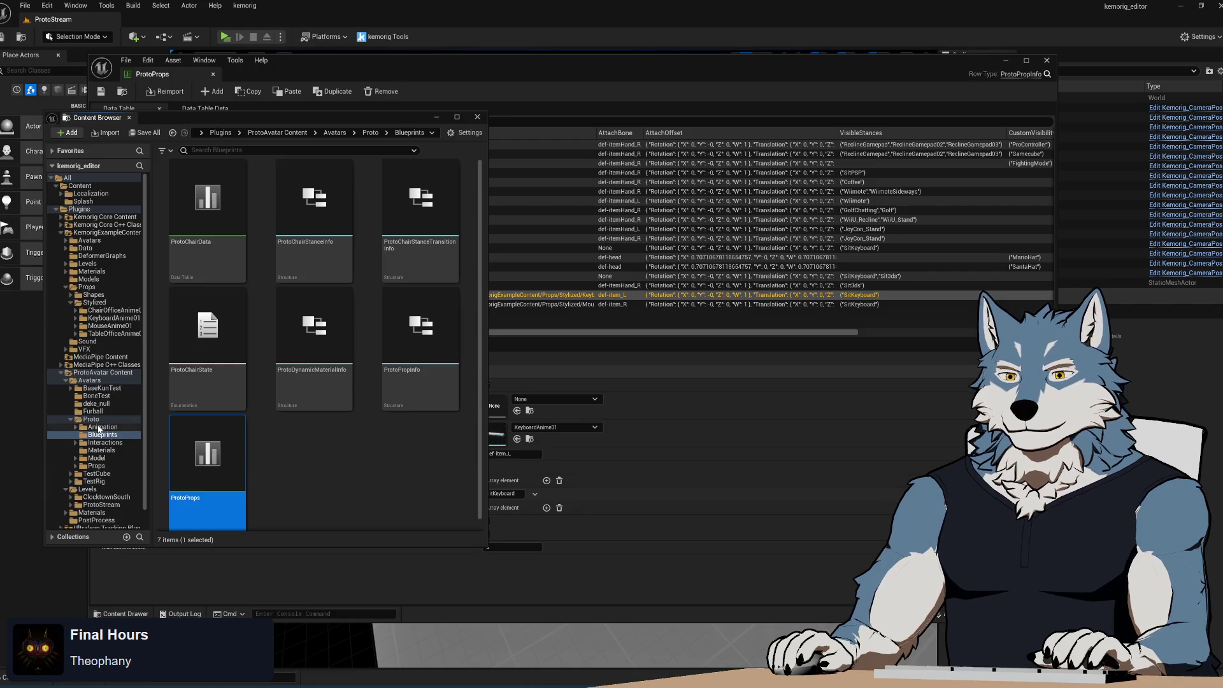
left_click(91, 419)
double_click(210, 379)
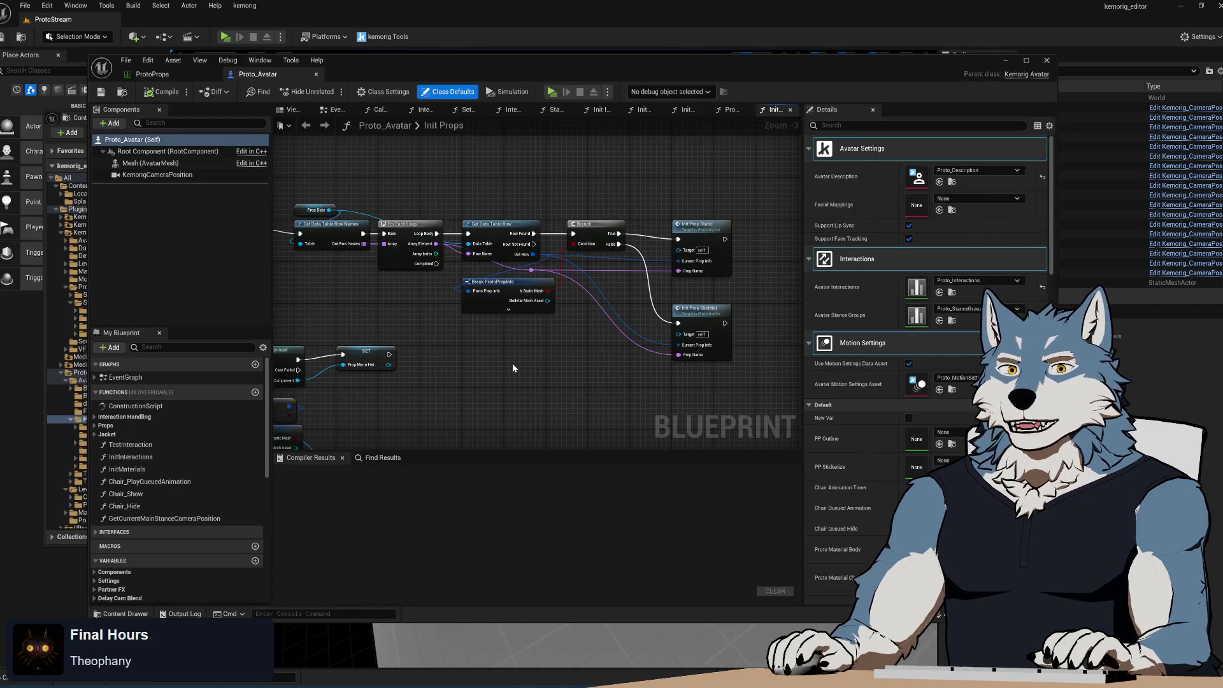
scroll(640, 347, "down", 5)
scroll(590, 392, "up", 5)
scroll(568, 327, "down", 4)
scroll(566, 264, "up", 4)
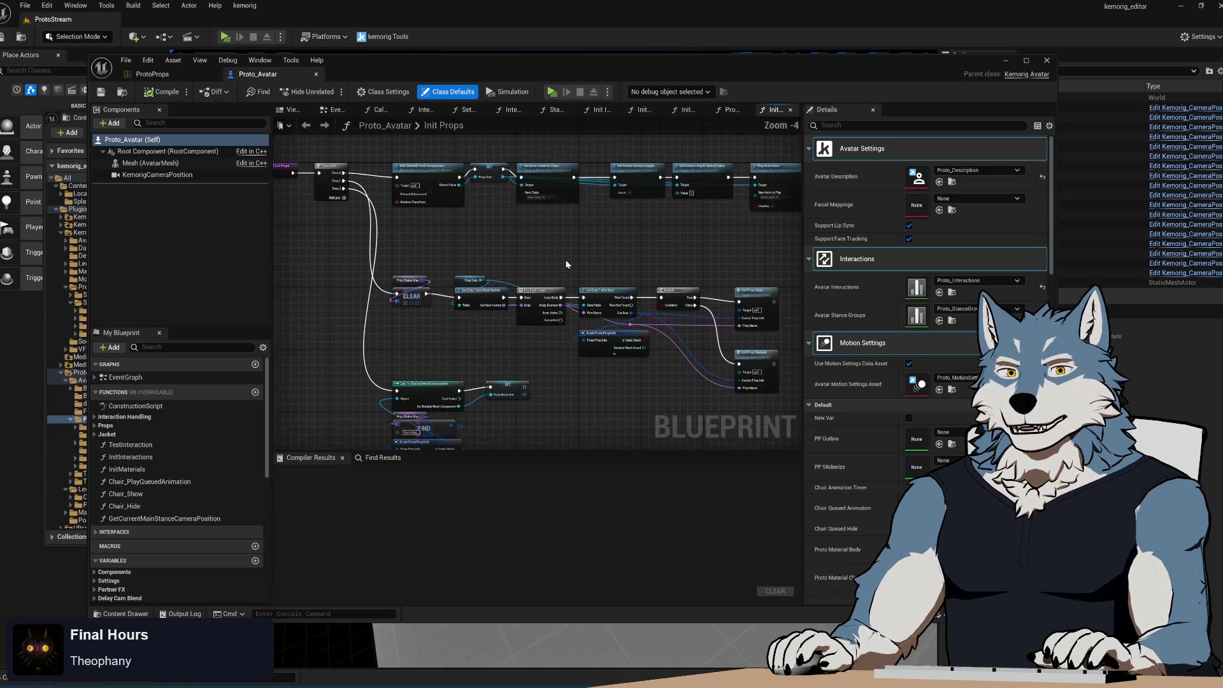
scroll(566, 264, "down", 4)
scroll(567, 267, "up", 4)
- Pan the Init Props graph along the prop row loop toward the skeletal mesh cast nodes
mouse_move(567, 268)
left_mouse_down()
mouse_move(552, 344)
mouse_move(544, 313)
mouse_move(621, 402)
left_mouse_up()
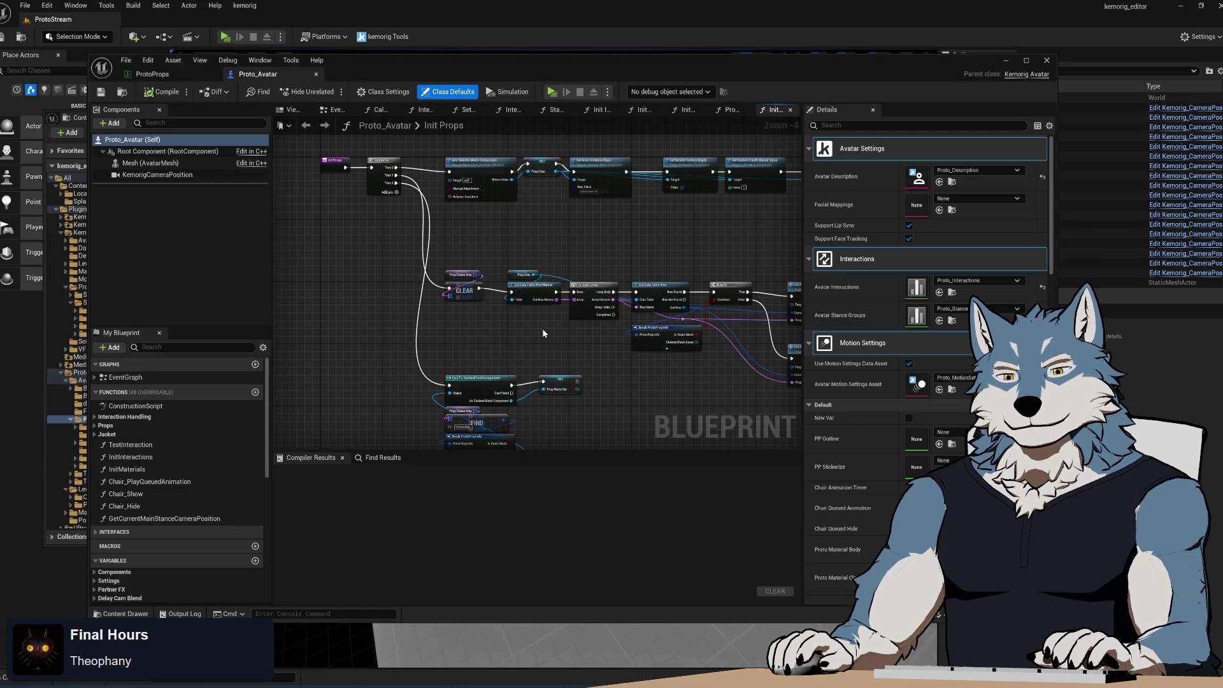
scroll(543, 333, "down", 1)
scroll(543, 335, "up", 2)
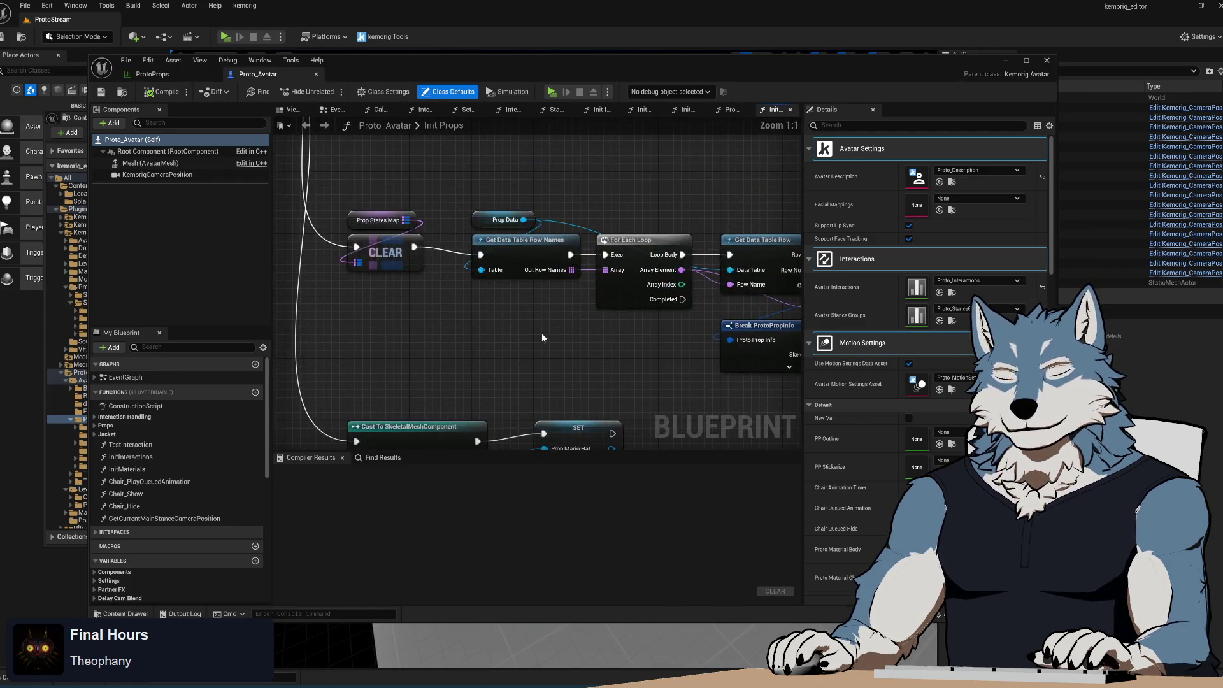
scroll(541, 339, "down", 4)
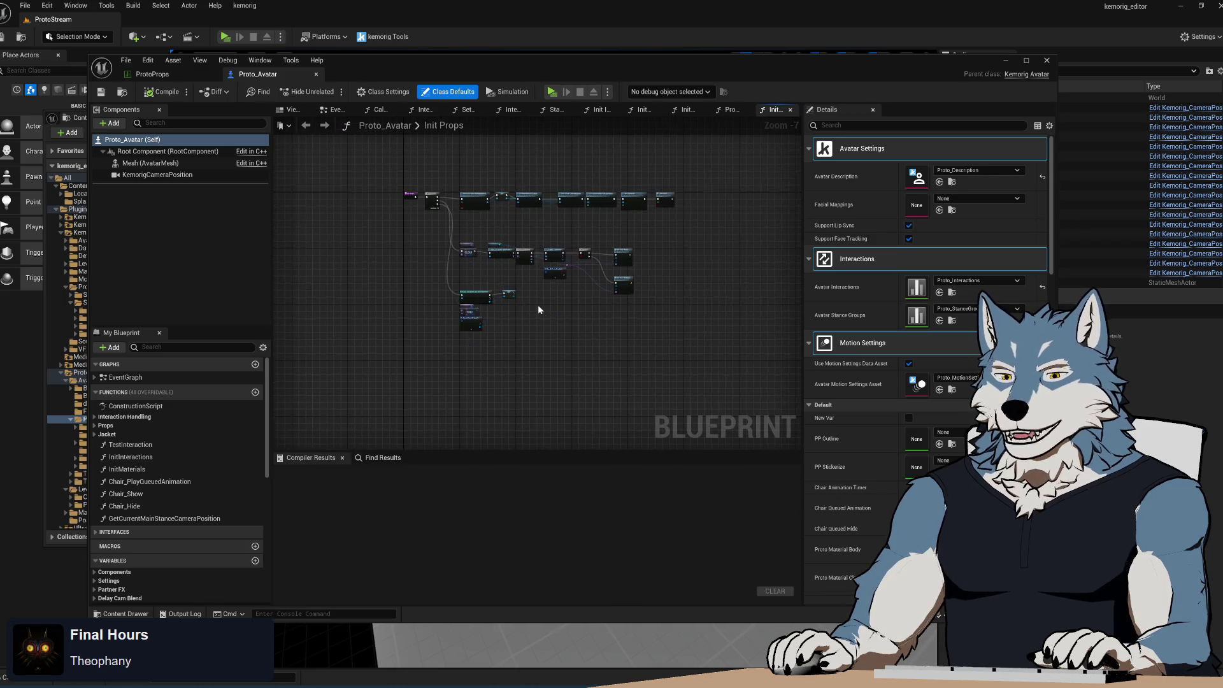
scroll(530, 285, "up", 6)
mouse_move(530, 274)
left_mouse_down()
mouse_move(506, 285)
mouse_move(525, 385)
left_mouse_up()
left_click_drag(528, 211, 498, 308)
scroll(498, 307, "down", 4)
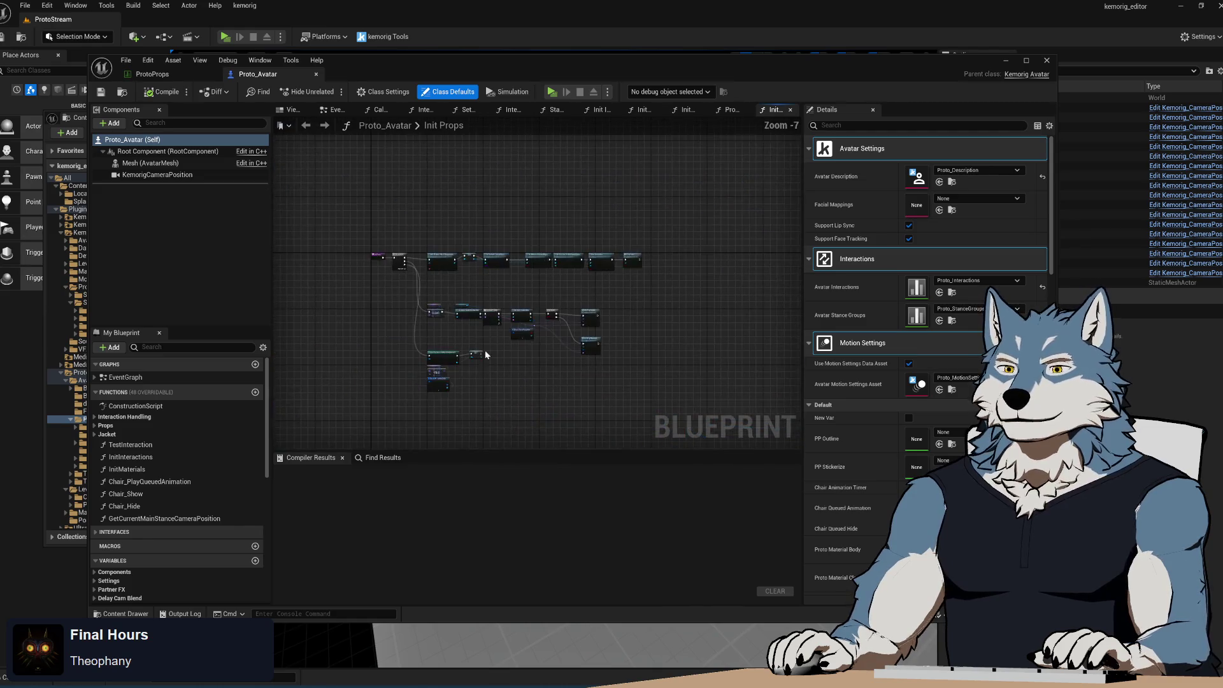
scroll(476, 295, "up", 6)
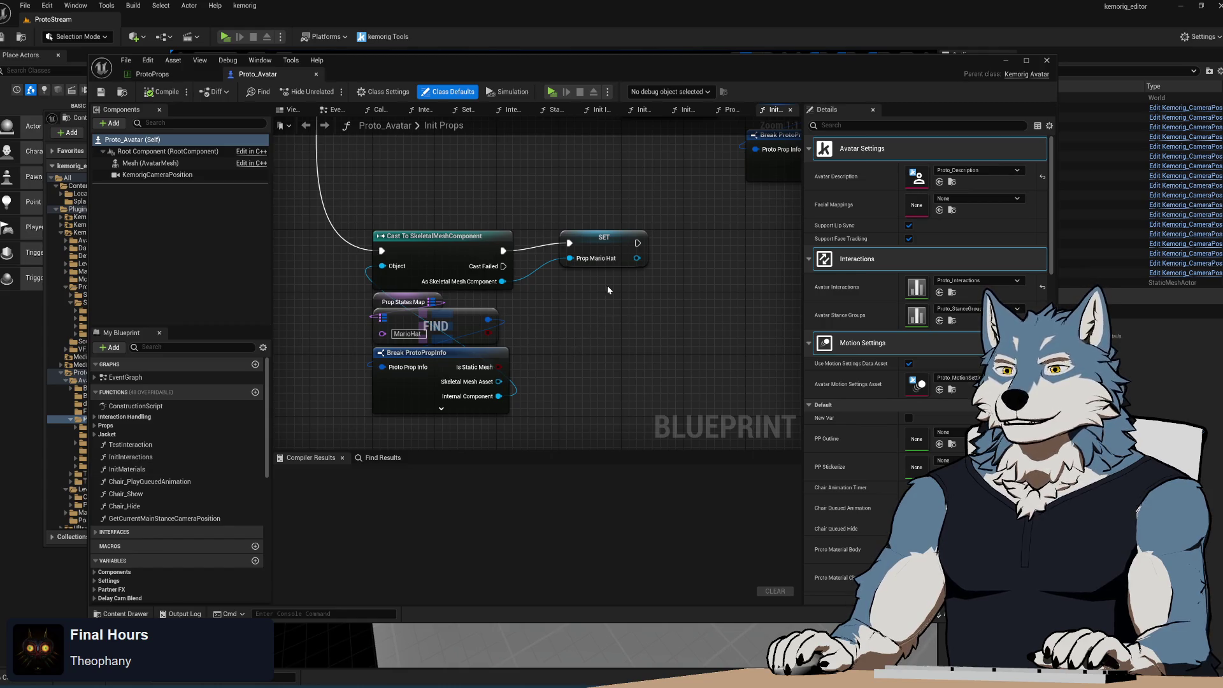
- Compile the Proto_Avatar blueprint
scroll(514, 381, "down", 4)
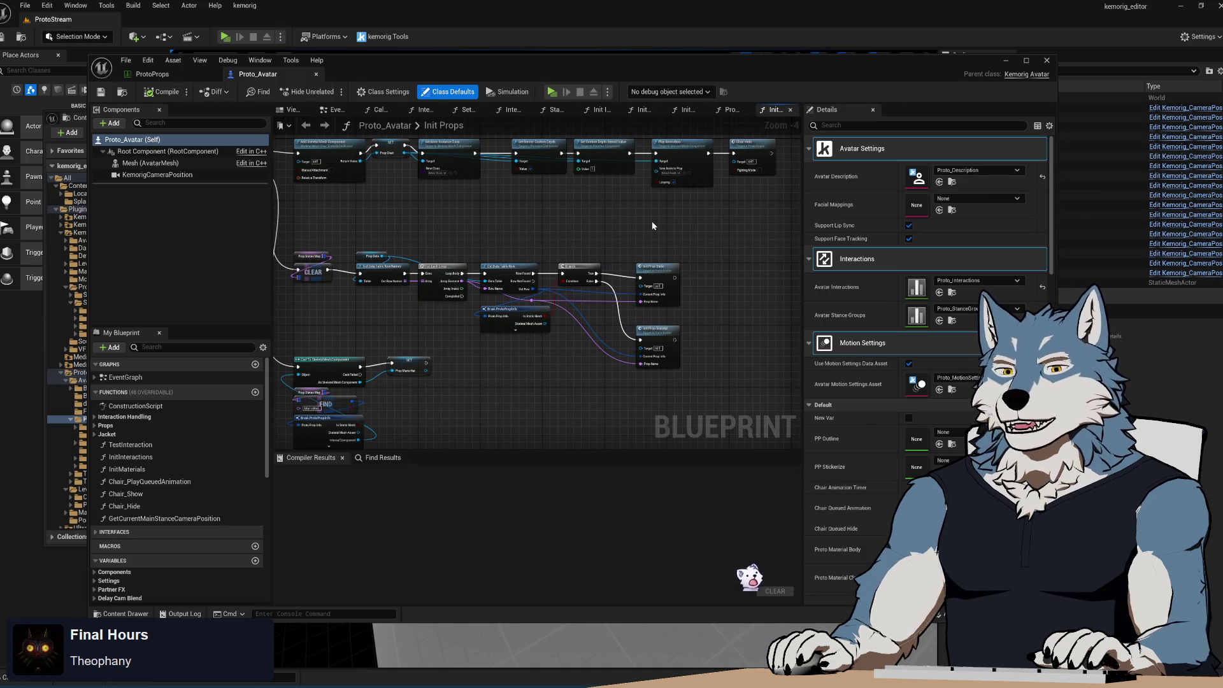
scroll(652, 225, "up", 2)
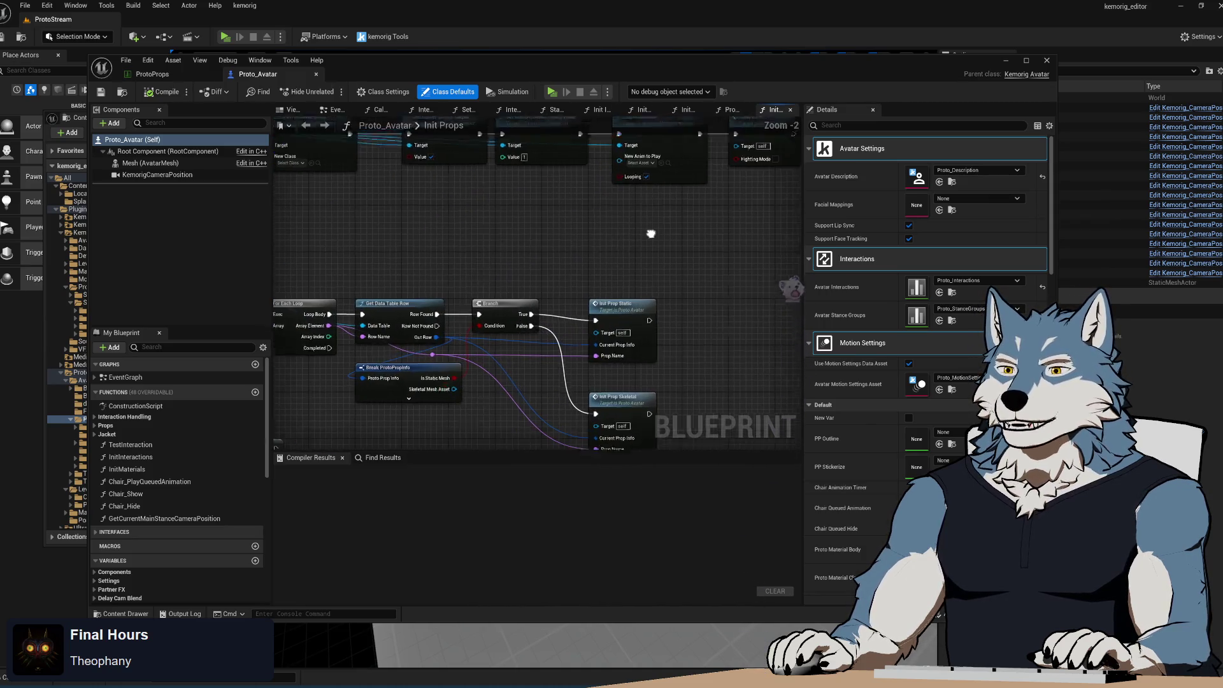
left_click(162, 92)
- Centre the Init Prop Static and Init Prop Skeletal calls and select Init Prop Static
mouse_move(661, 223)
left_mouse_down()
mouse_move(767, 185)
mouse_move(464, 311)
mouse_move(375, 303)
left_mouse_up()
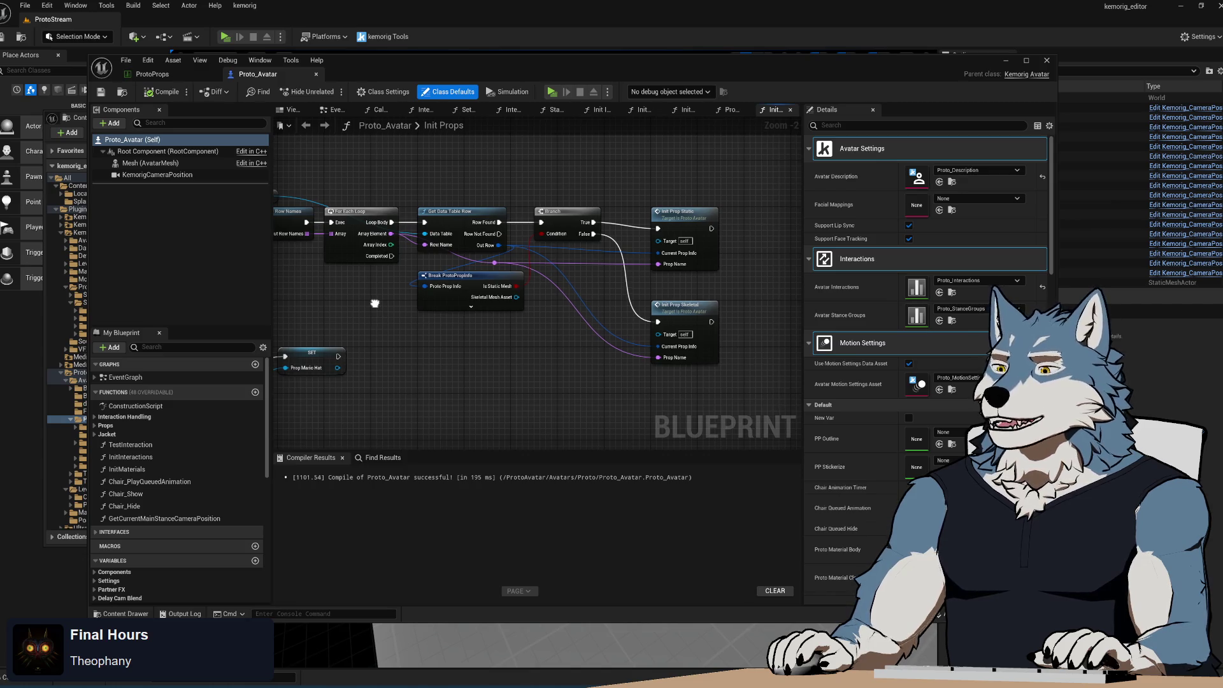
mouse_move(533, 361)
left_mouse_down()
mouse_move(667, 342)
mouse_move(703, 314)
left_mouse_up()
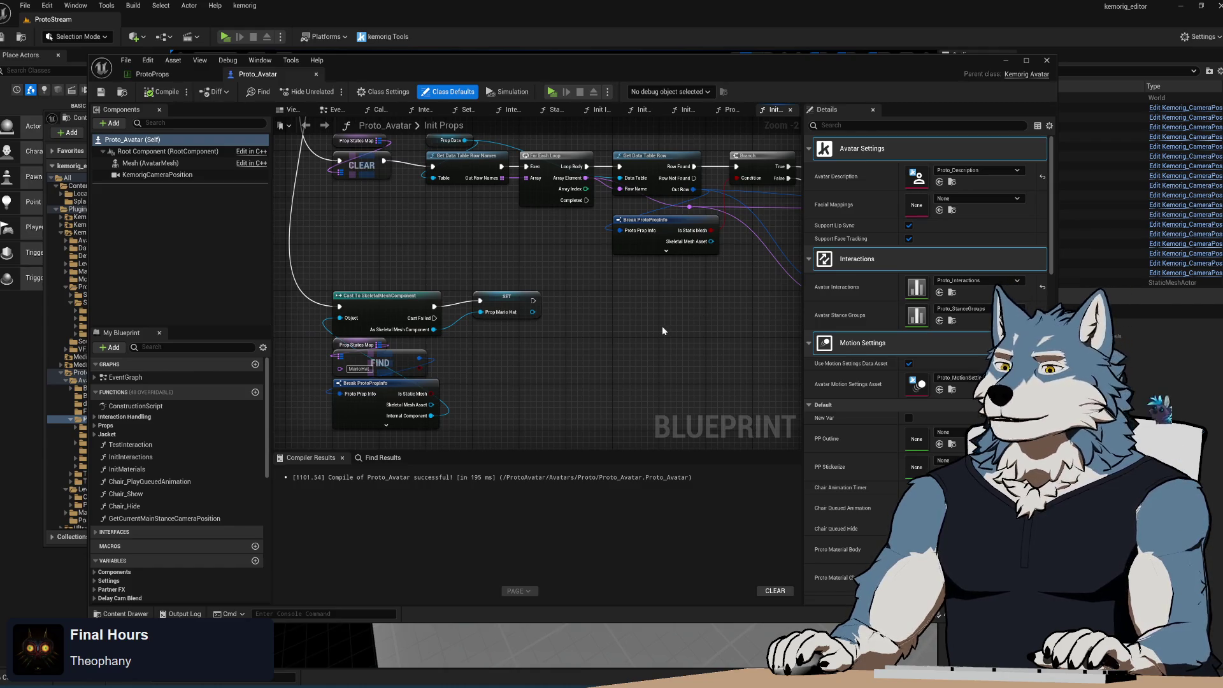
left_click_drag(642, 290, 479, 334)
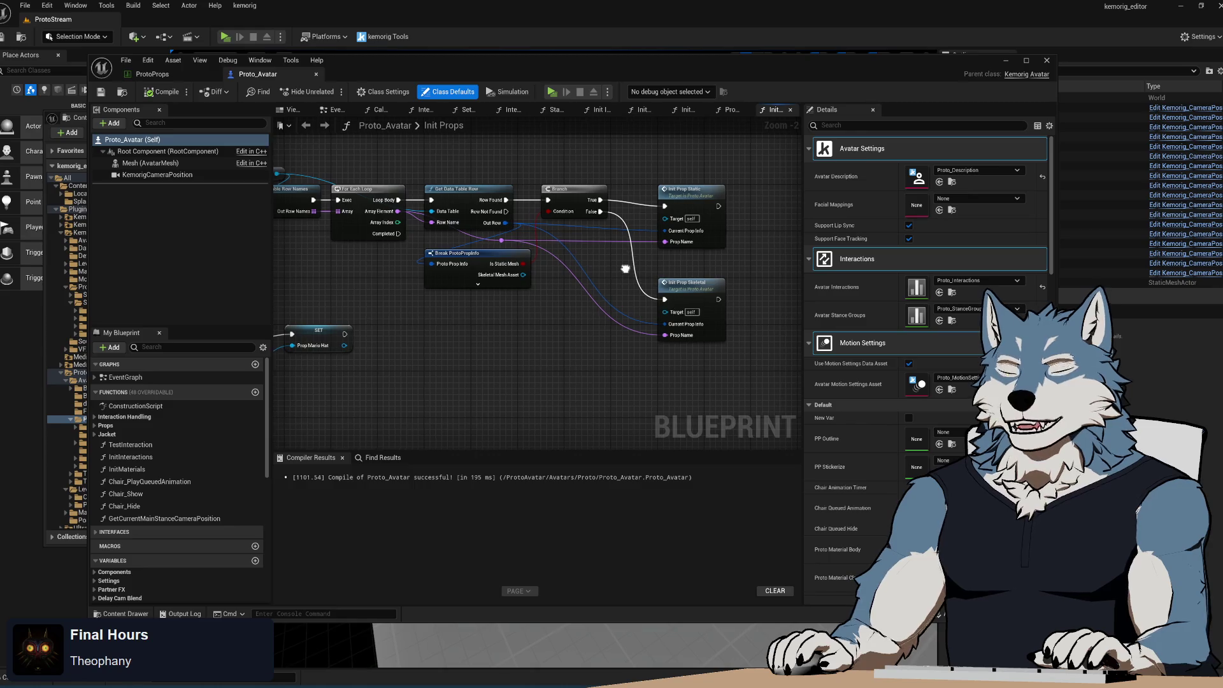
mouse_move(624, 273)
left_mouse_down()
mouse_move(580, 337)
mouse_move(545, 314)
left_mouse_up()
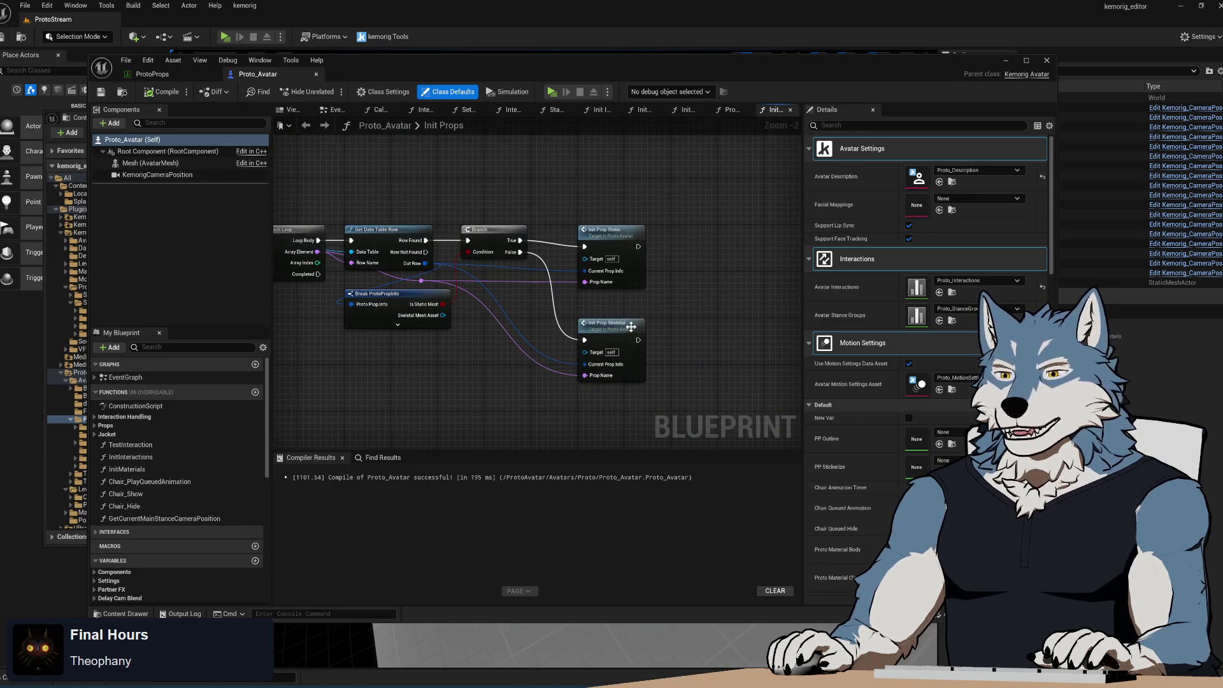
left_click(611, 232)
- Set a breakpoint on Init Prop Static, simulate, and inspect the Current Prop Info input
key("F9")
left_click(533, 93)
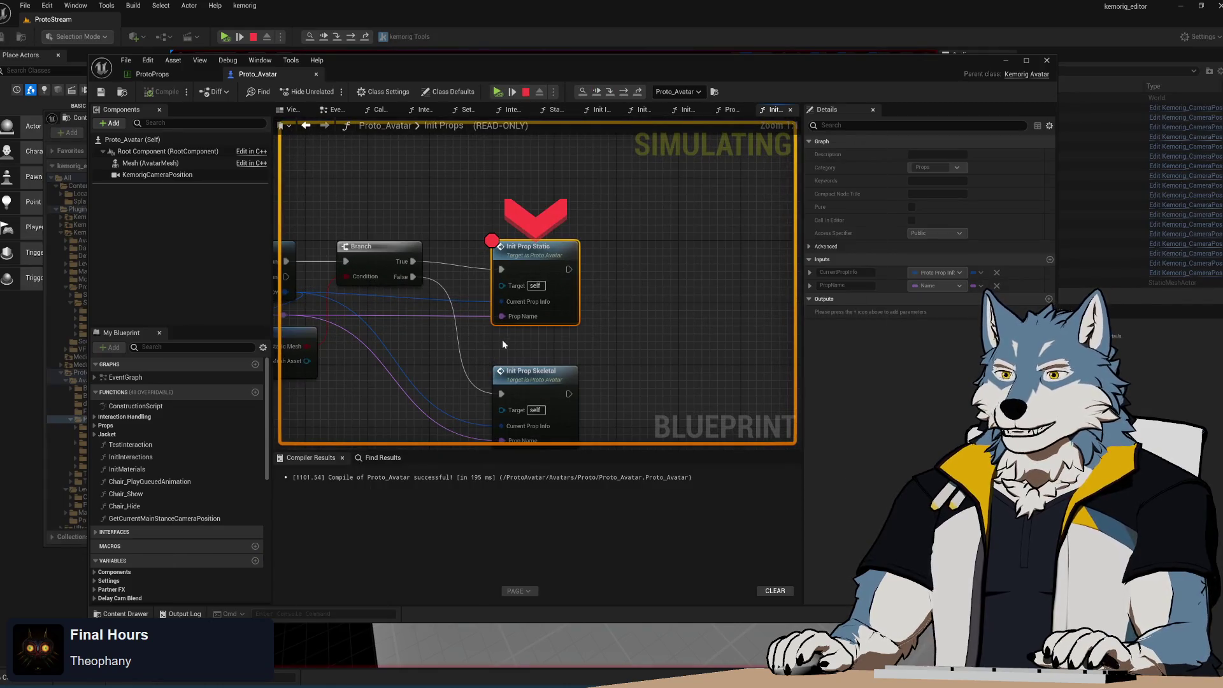
left_click_drag(504, 344, 560, 326)
mouse_move(560, 285)
left_click(621, 297)
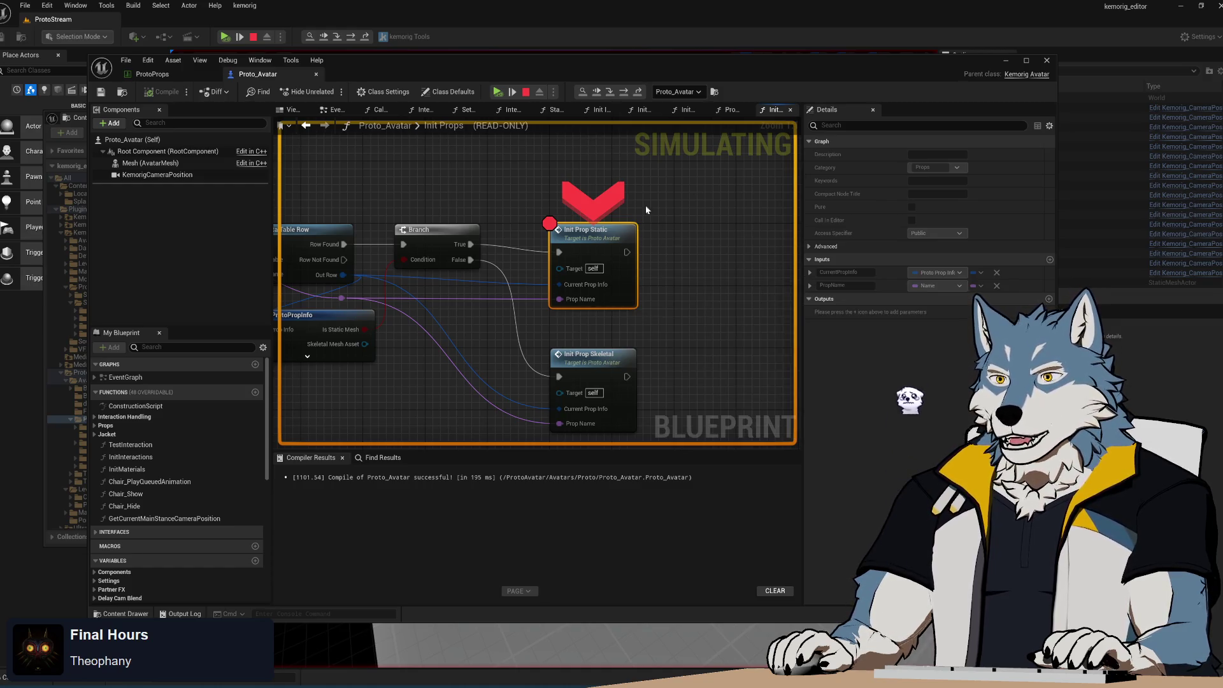
- Step into Init Prop Static through Set Static Mesh and the Branch to Set World Transform
left_click(626, 95)
left_click(625, 93)
left_click(625, 93)
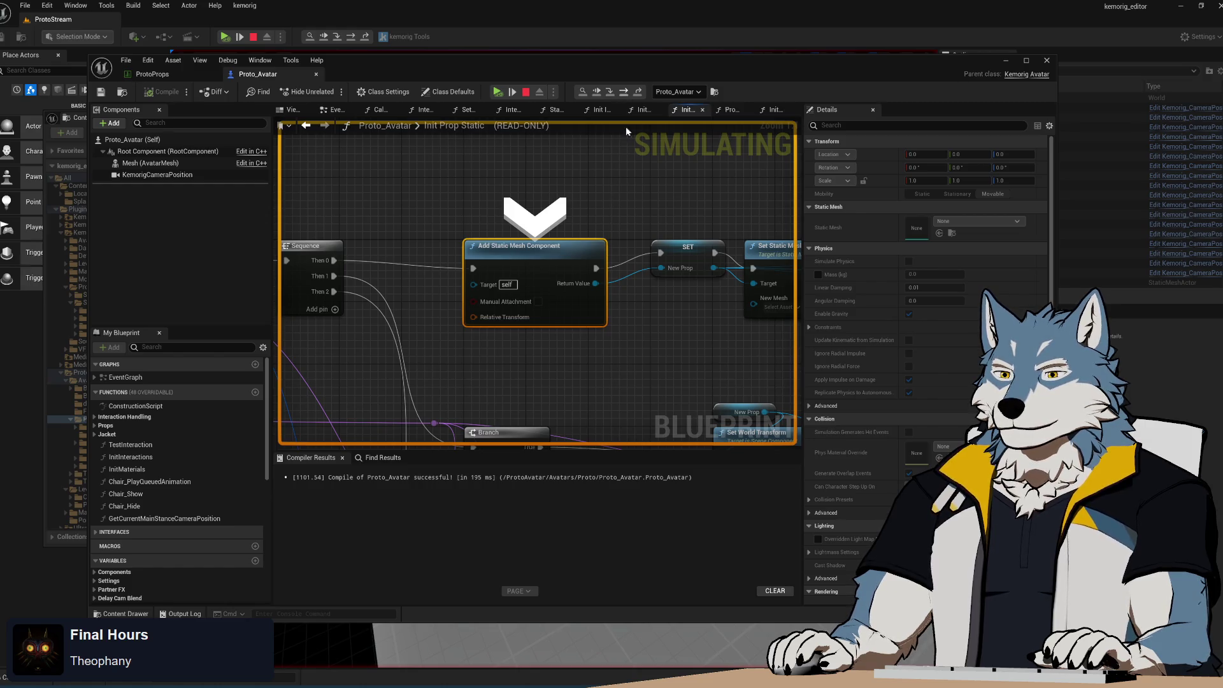
scroll(533, 256, "down", 5)
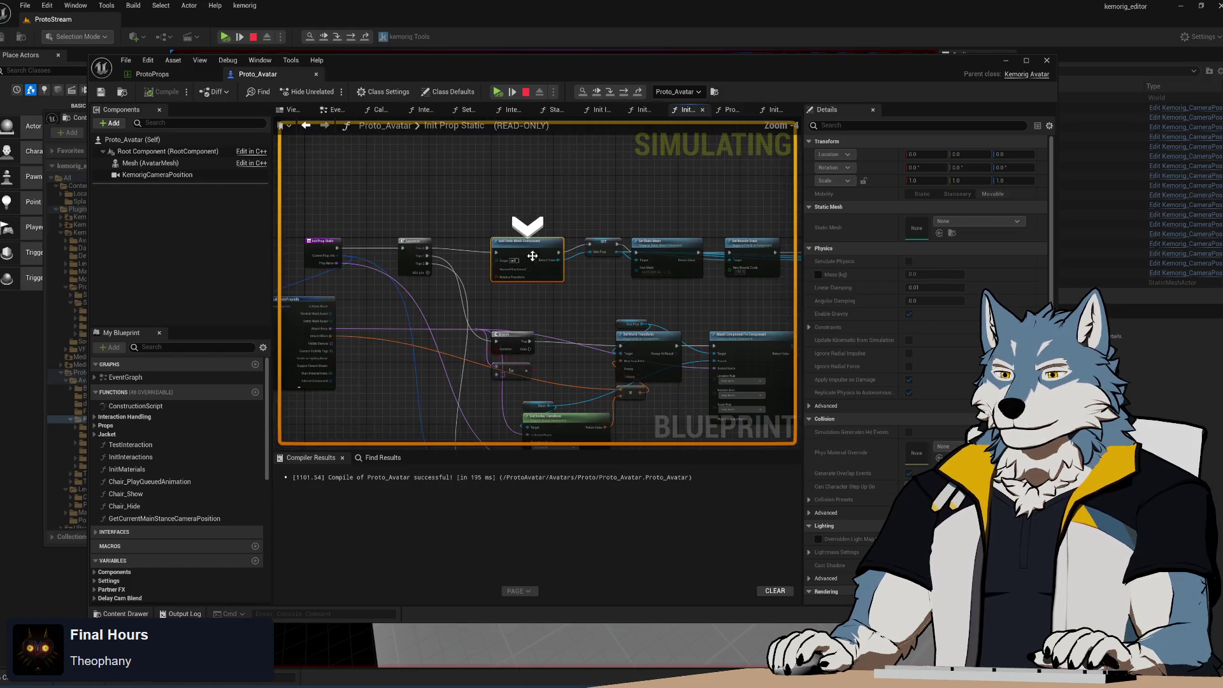
left_click(623, 94)
left_click(623, 94)
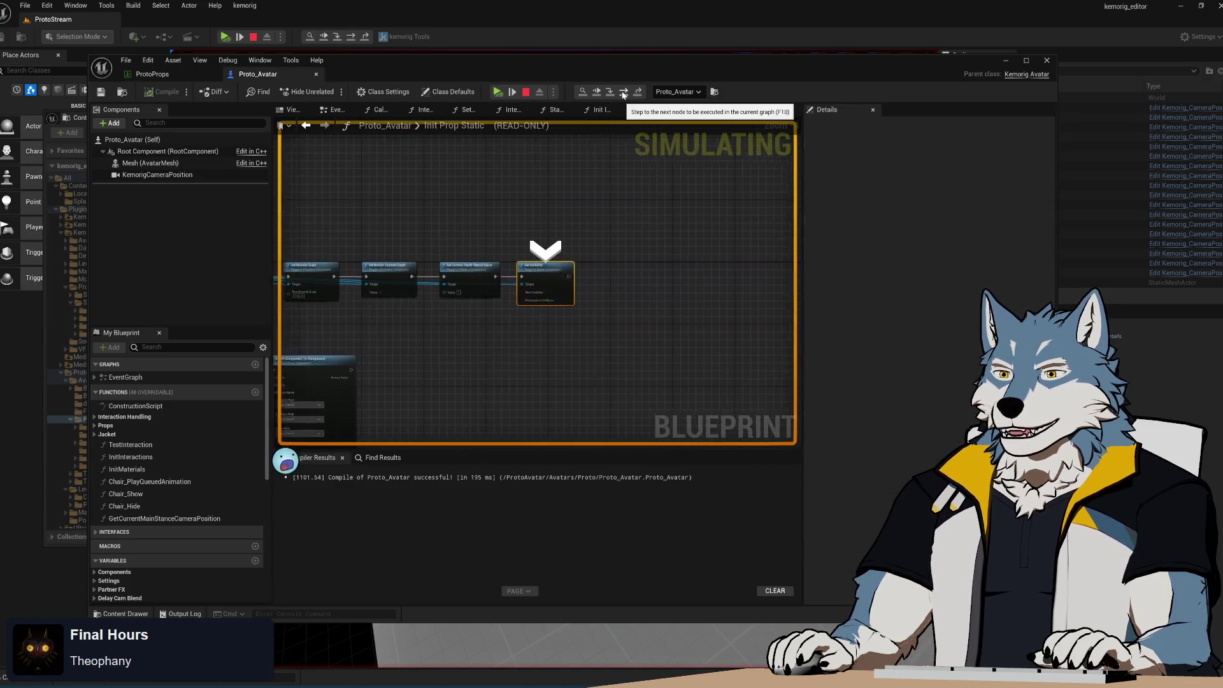
left_click(623, 94)
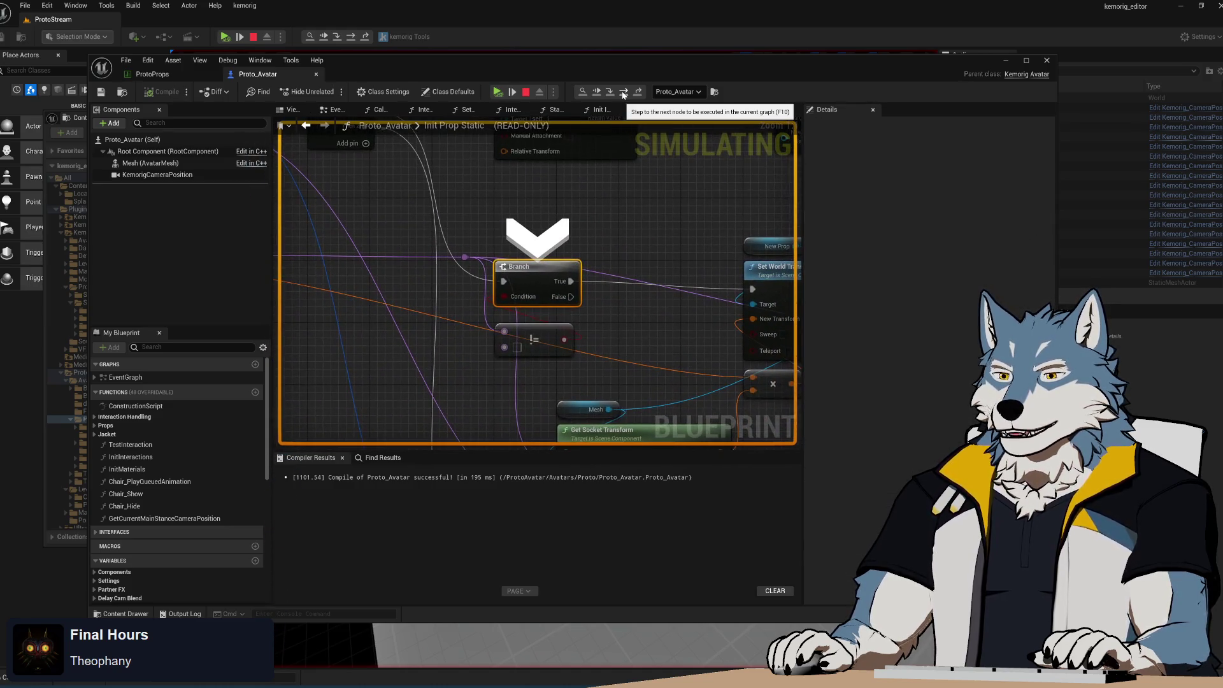
mouse_move(517, 345)
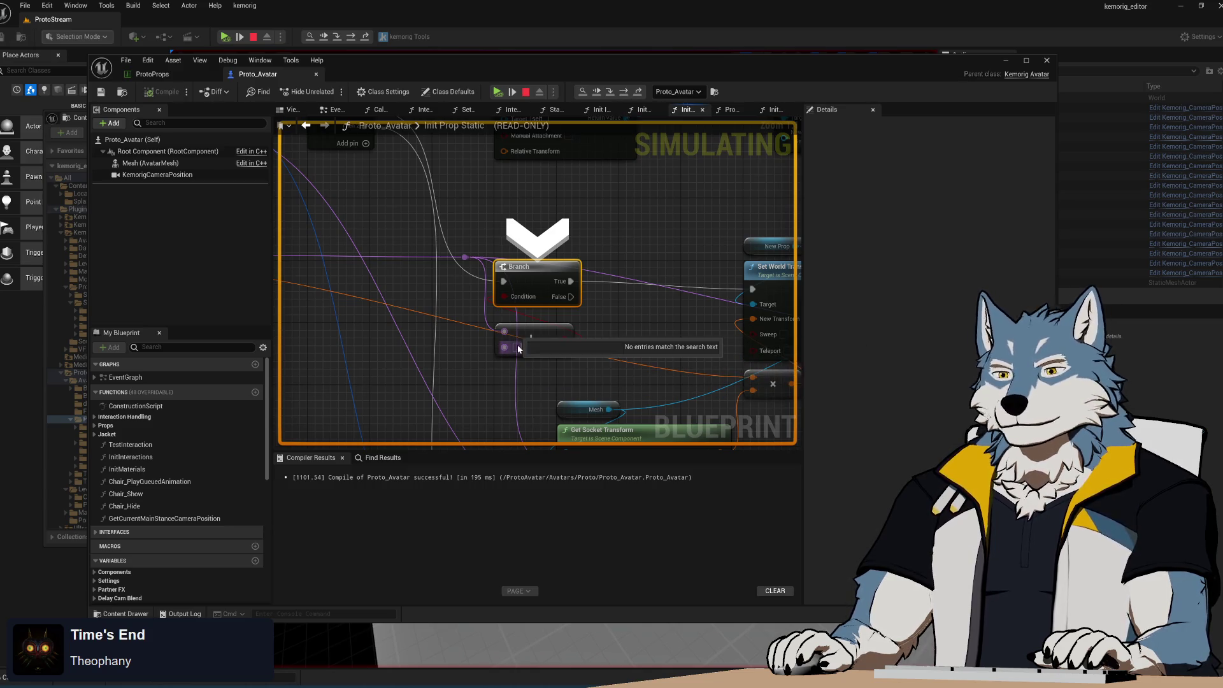
mouse_move(488, 391)
left_mouse_down()
mouse_move(460, 348)
mouse_move(715, 363)
mouse_move(510, 342)
mouse_move(380, 346)
left_mouse_up()
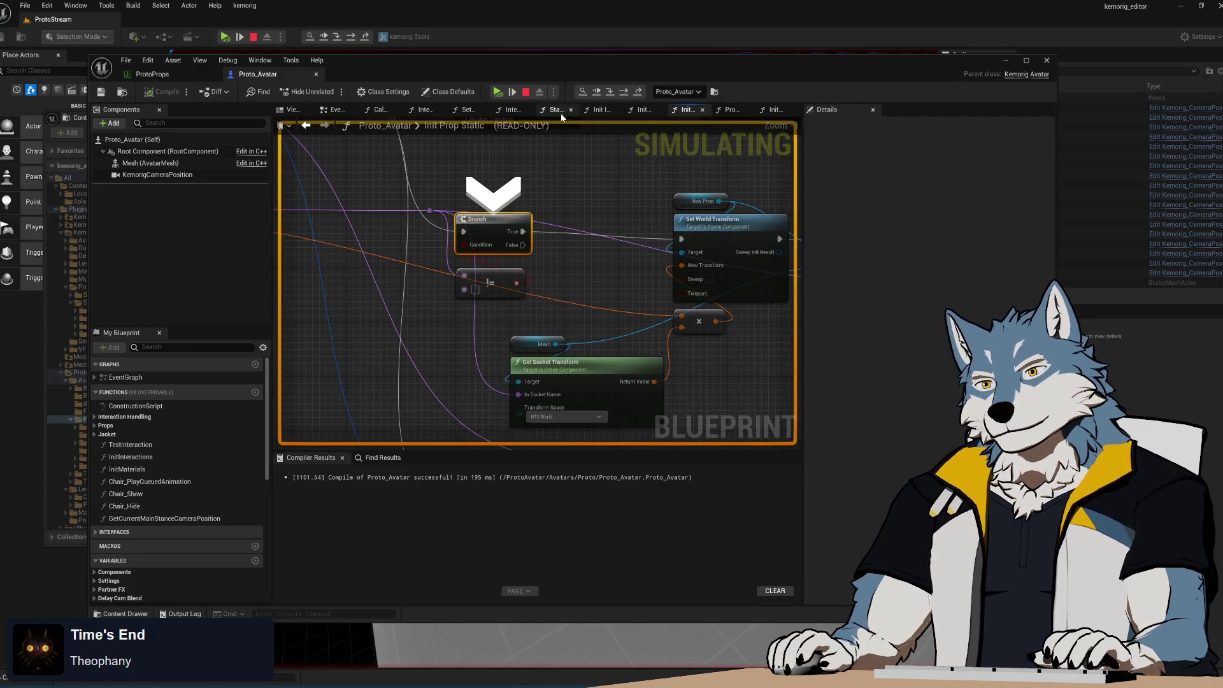
left_click(611, 93)
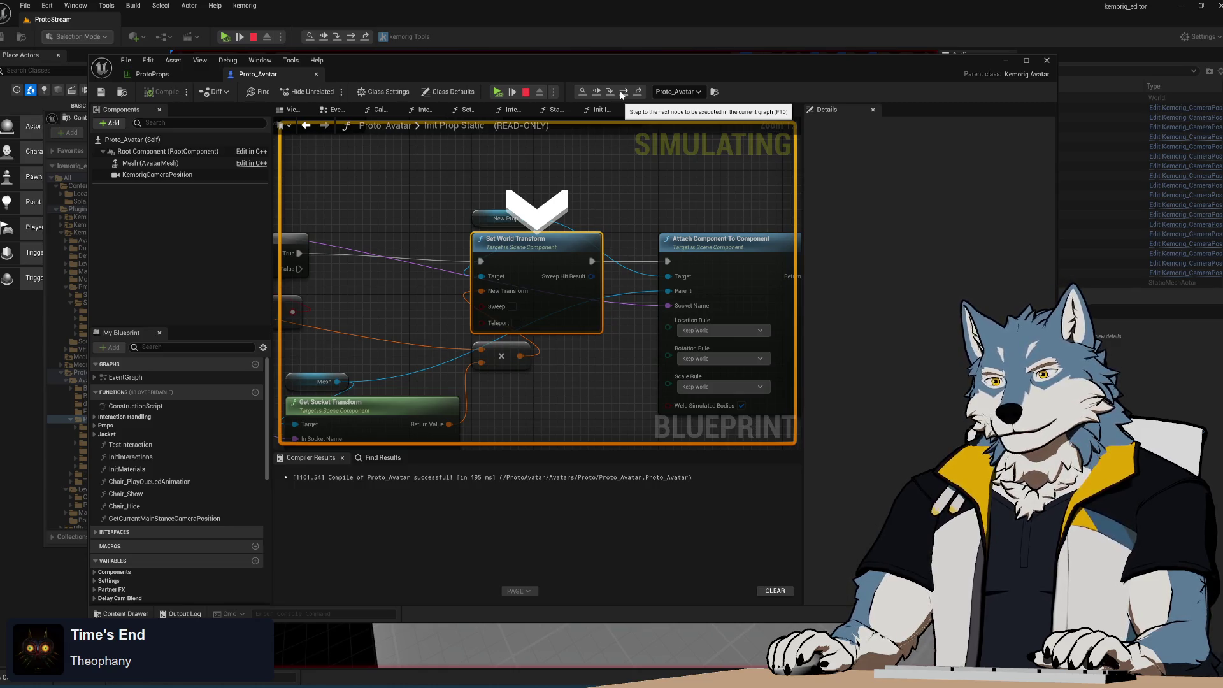
- Keep stepping execution past Set members on to the ADD node
mouse_move(490, 294)
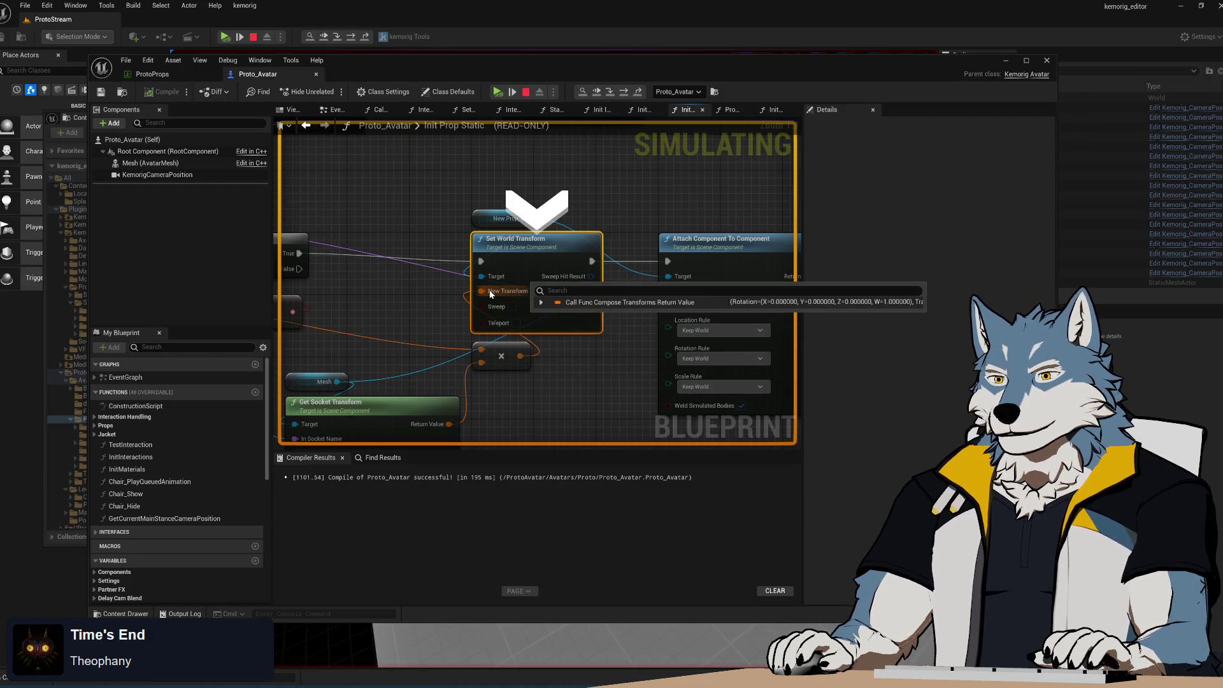
left_click_drag(576, 373, 573, 369)
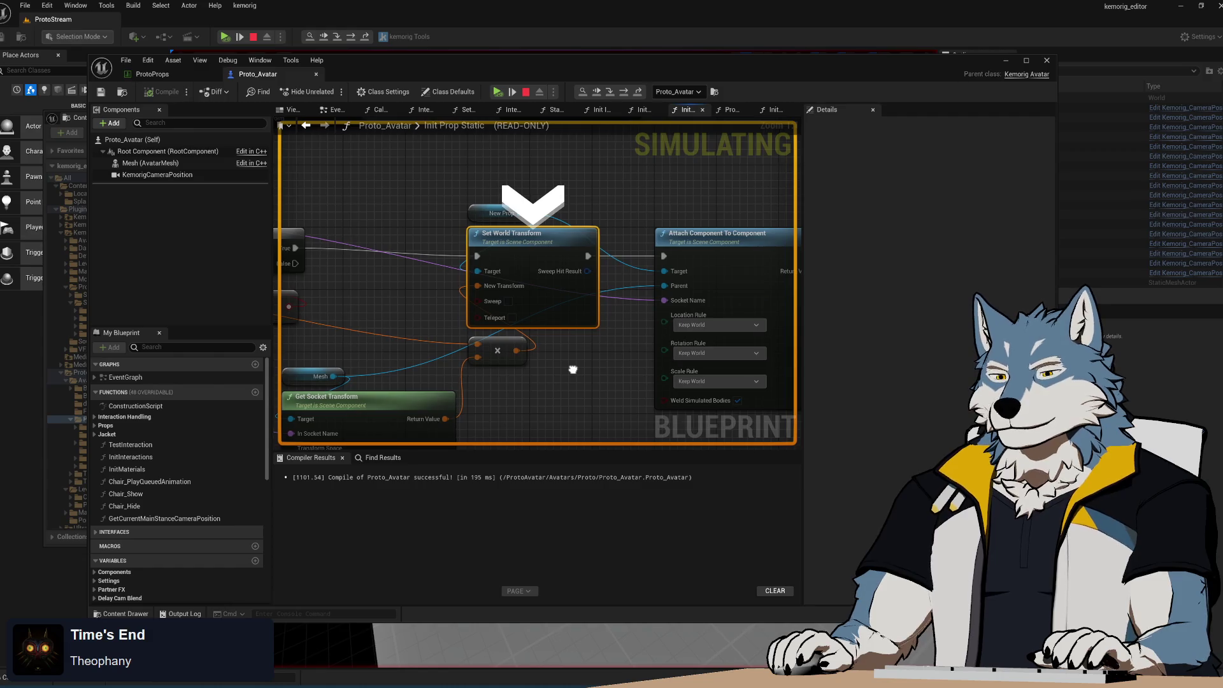
mouse_move(516, 318)
left_click_drag(593, 346, 500, 344)
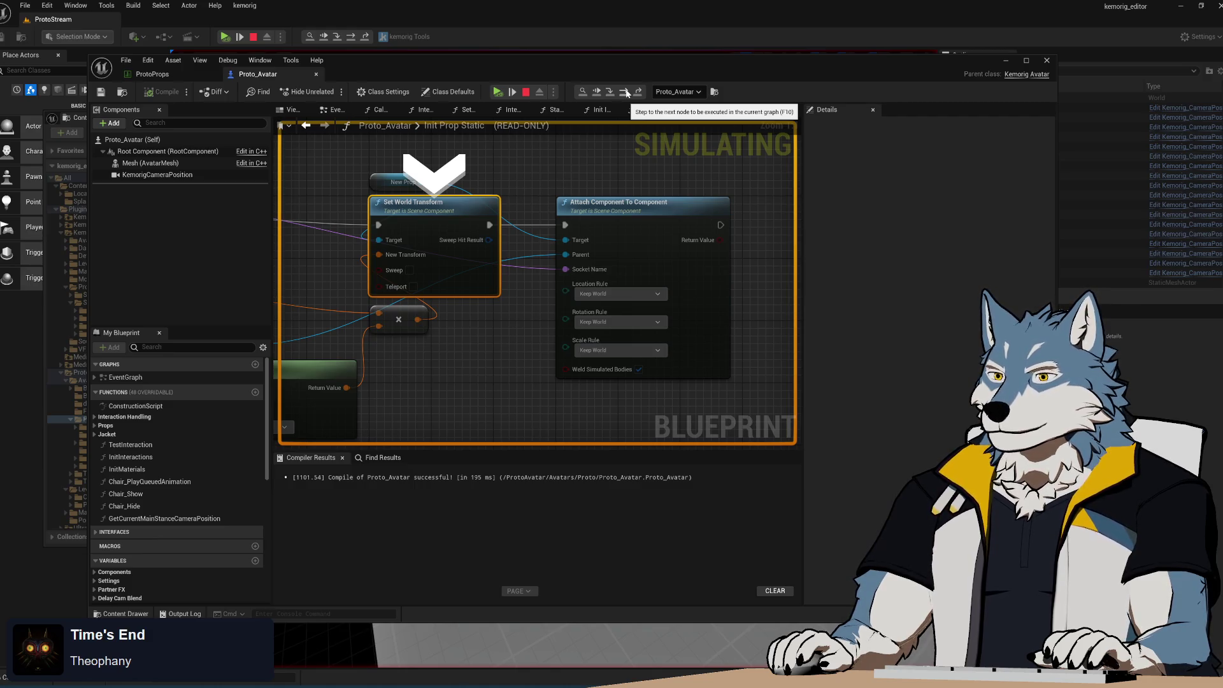
left_click(627, 93)
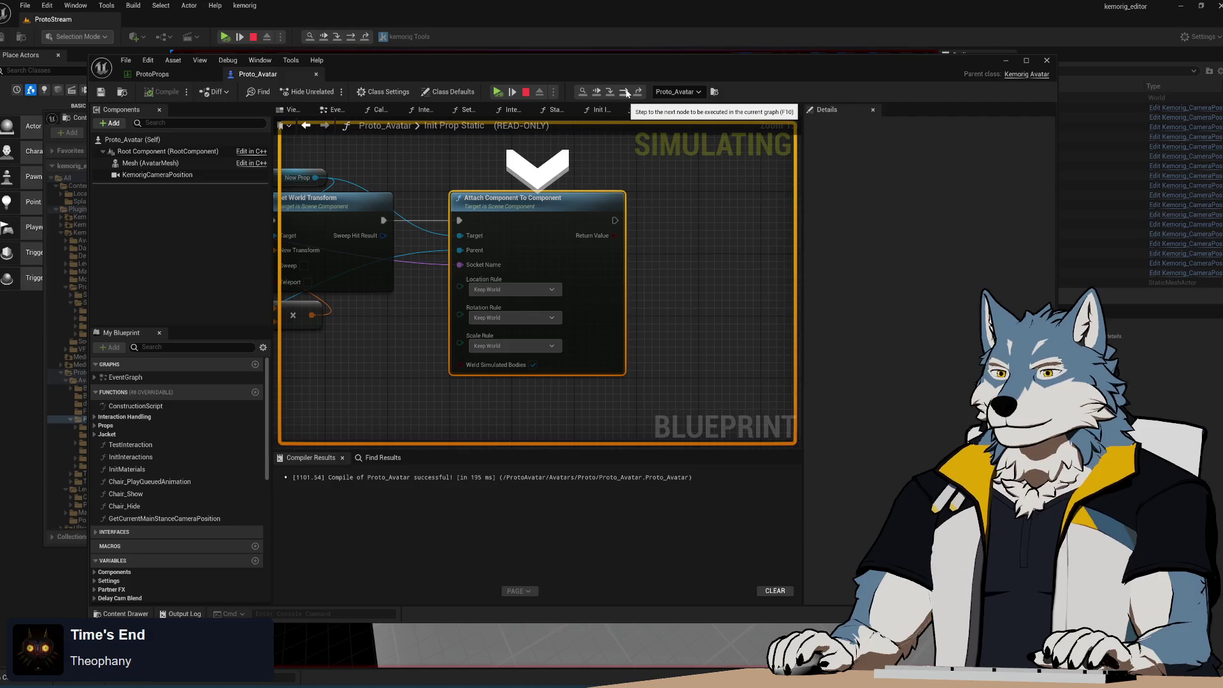
mouse_move(350, 377)
left_mouse_down()
mouse_move(523, 334)
mouse_move(367, 348)
mouse_move(382, 363)
left_mouse_up()
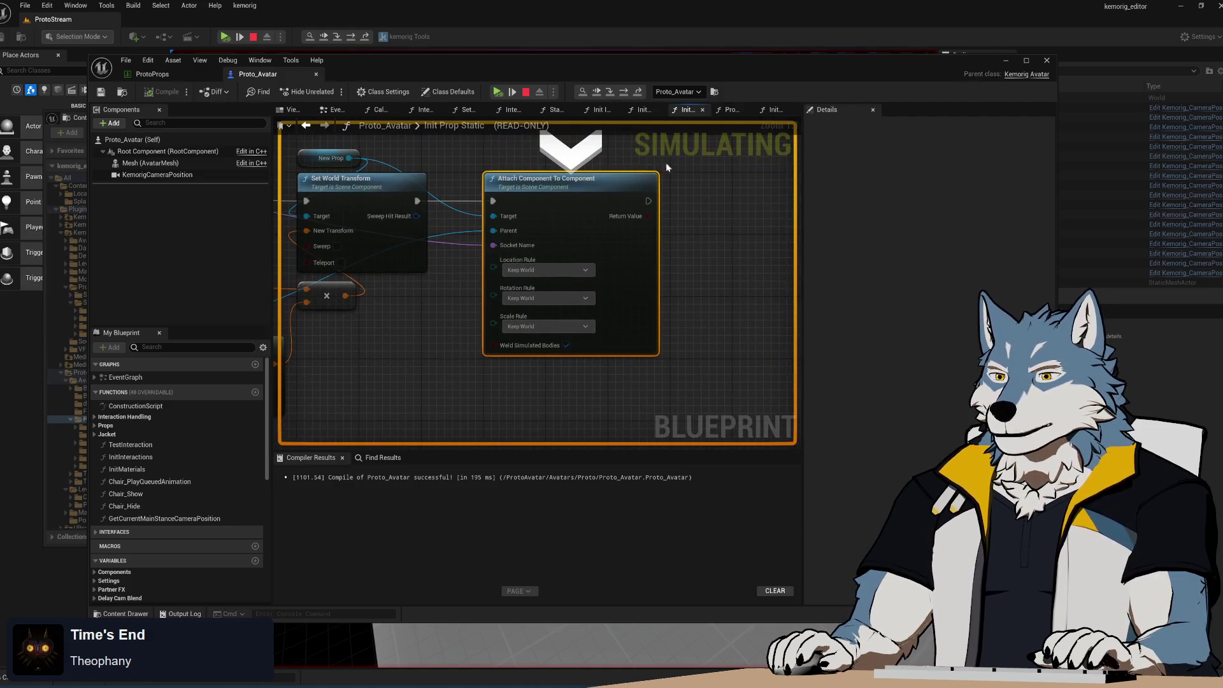
left_click(627, 93)
left_click(627, 93)
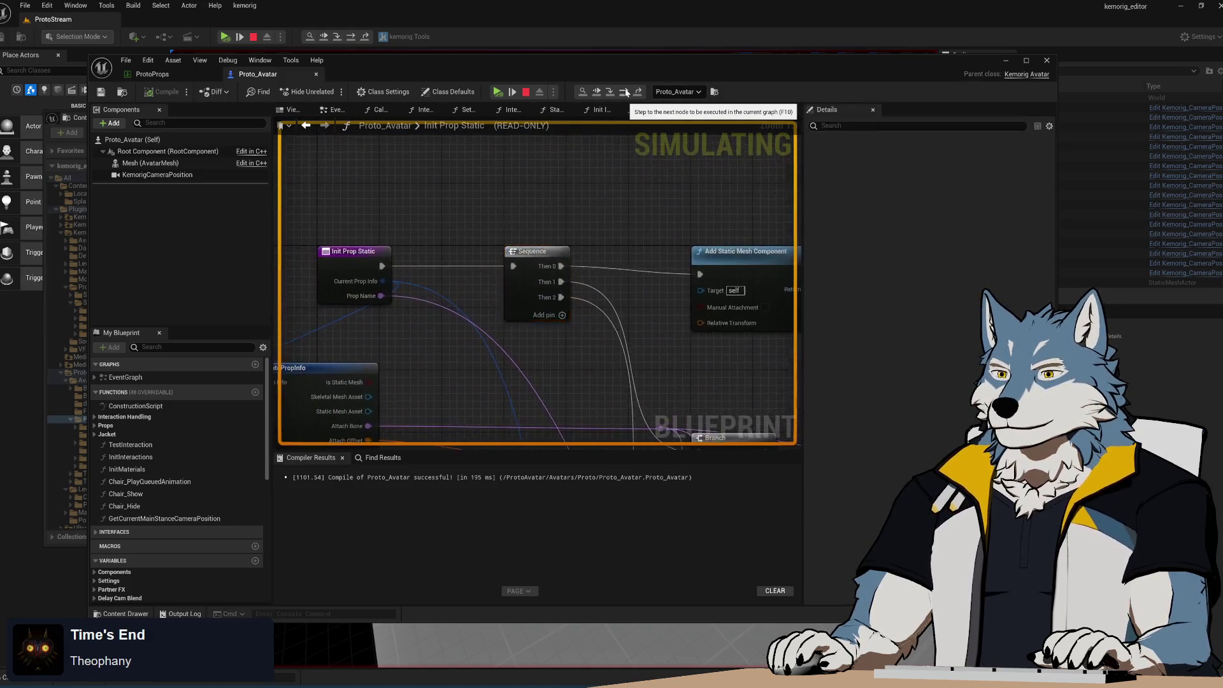
mouse_move(515, 327)
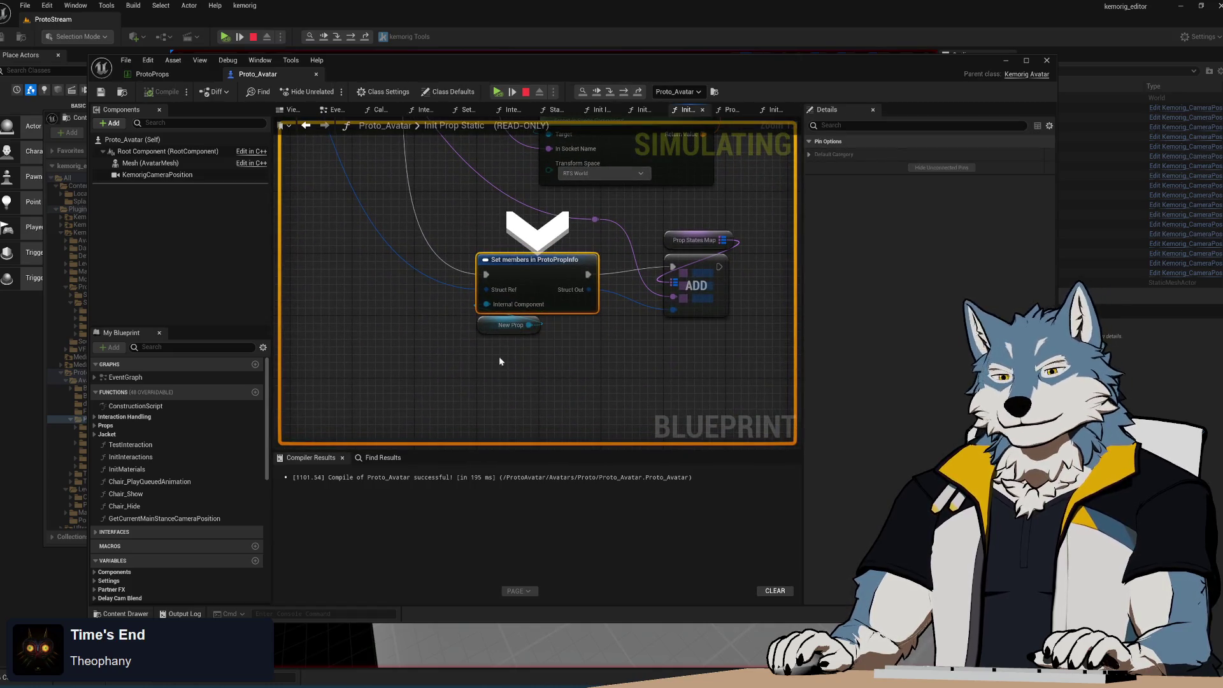
left_click(624, 93)
- Step through the For Each Loop back to the Init Prop Static call, then resume simulation
left_click(624, 93)
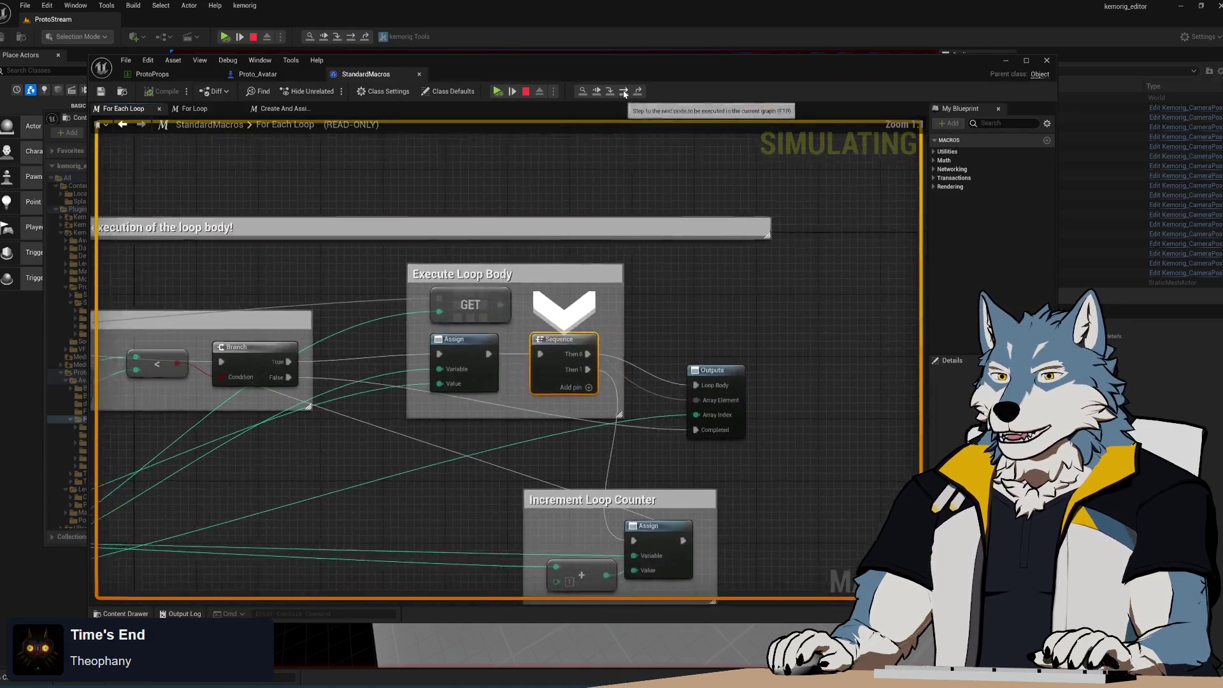
left_click(624, 93)
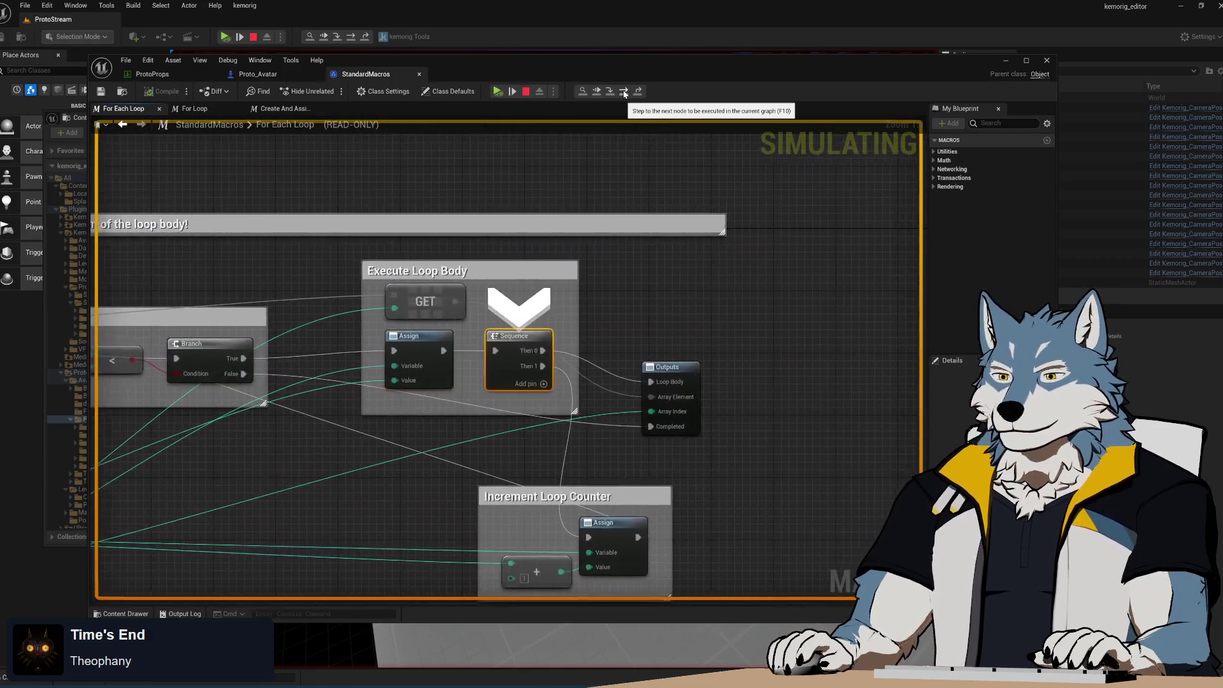
left_click(624, 94)
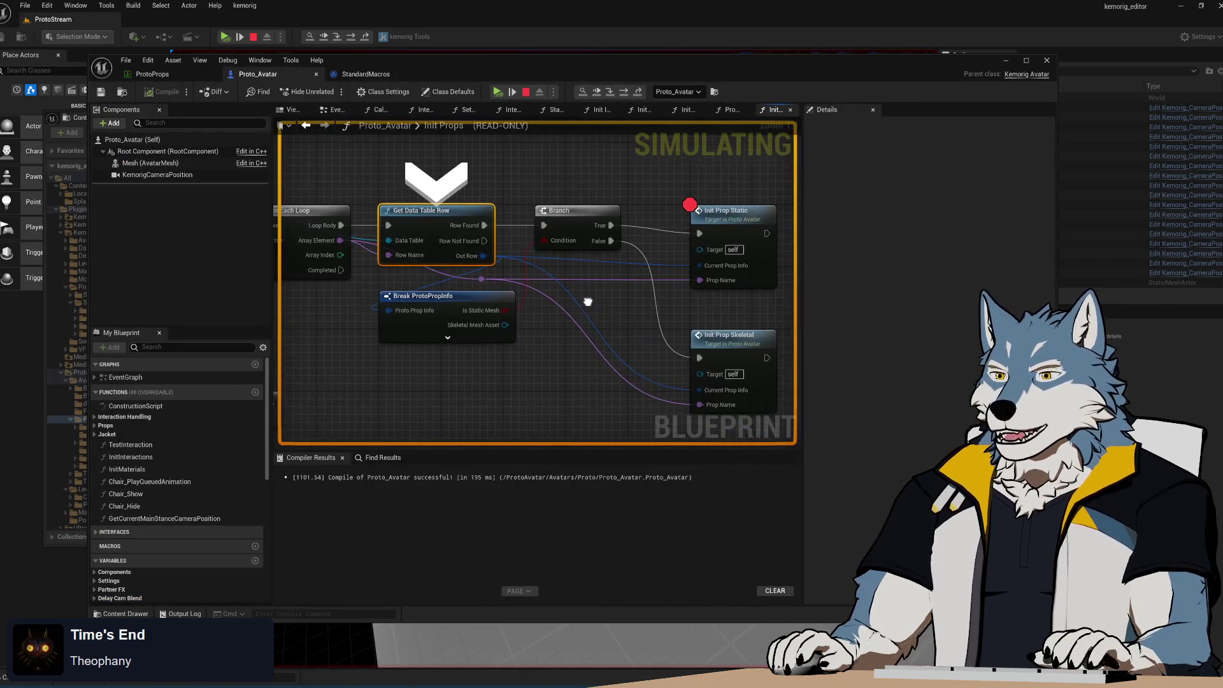
left_click(624, 94)
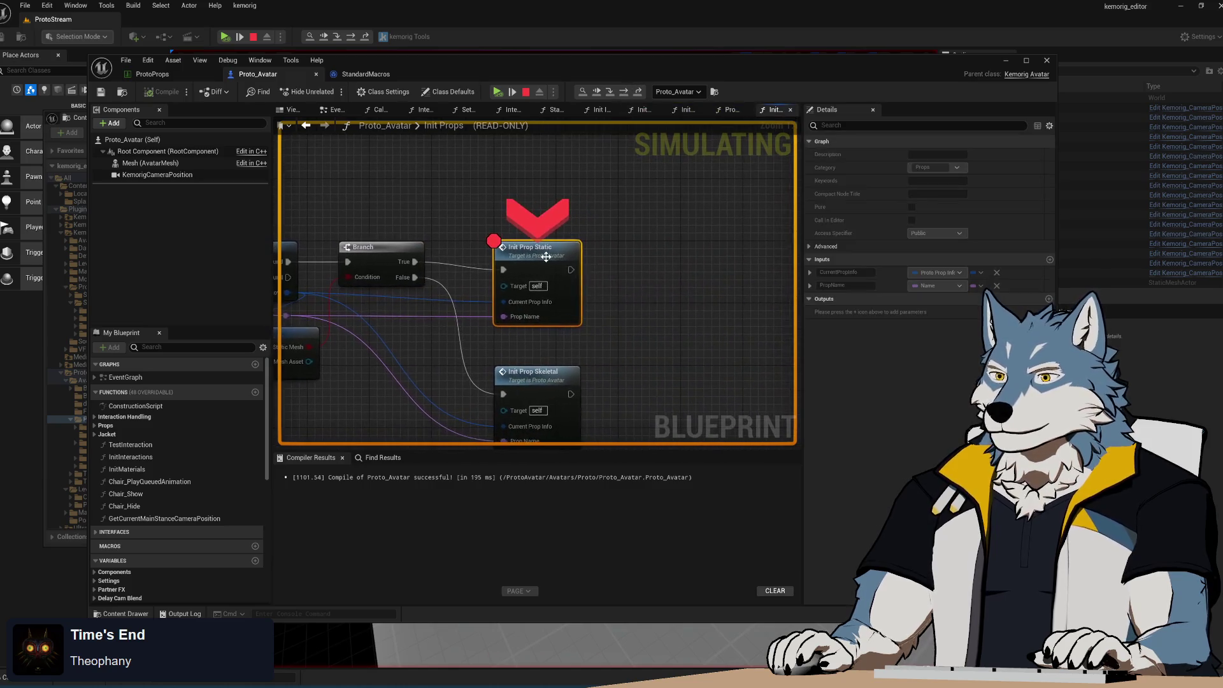
left_click(498, 96)
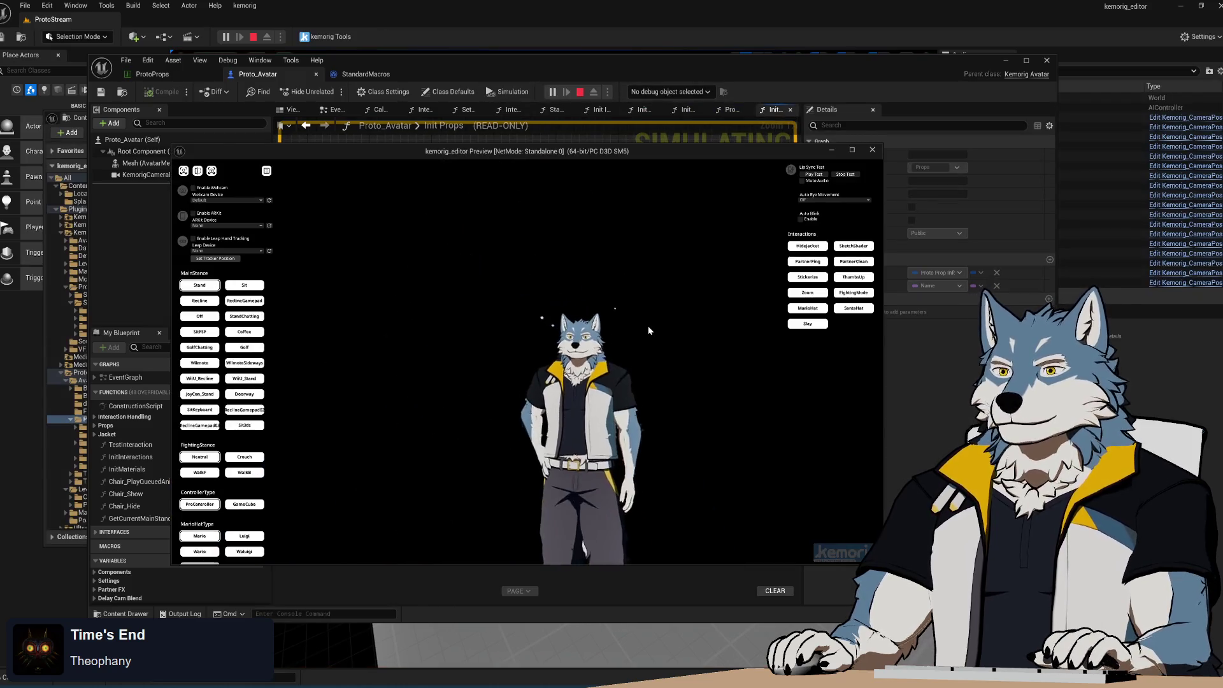
- Open Props_UpdateVisibility from the Props functions, look inside Calculate Prop Visibility, then return
left_click(564, 68)
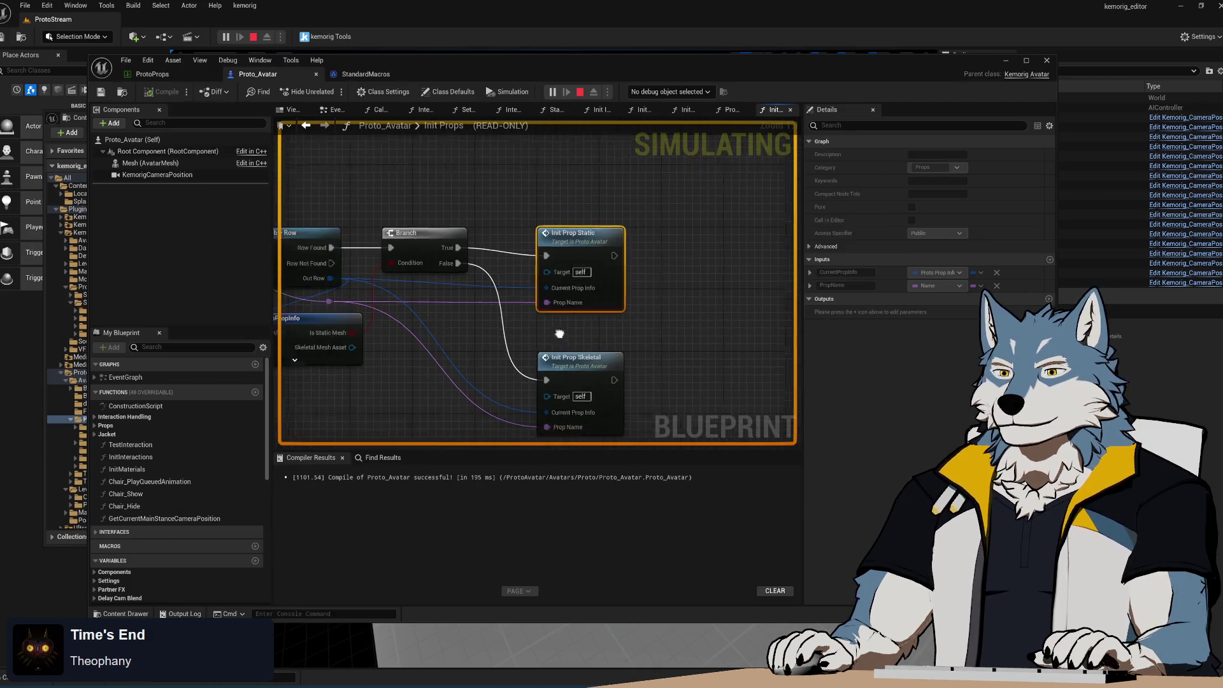
left_click(97, 425)
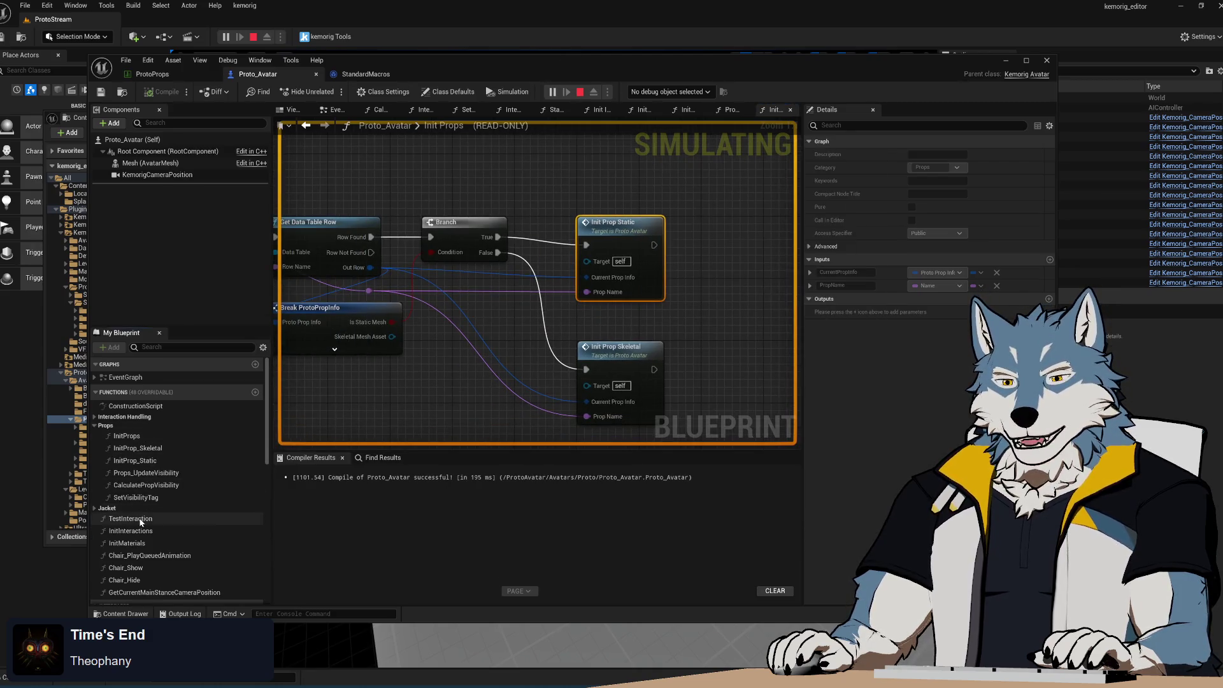
double_click(153, 473)
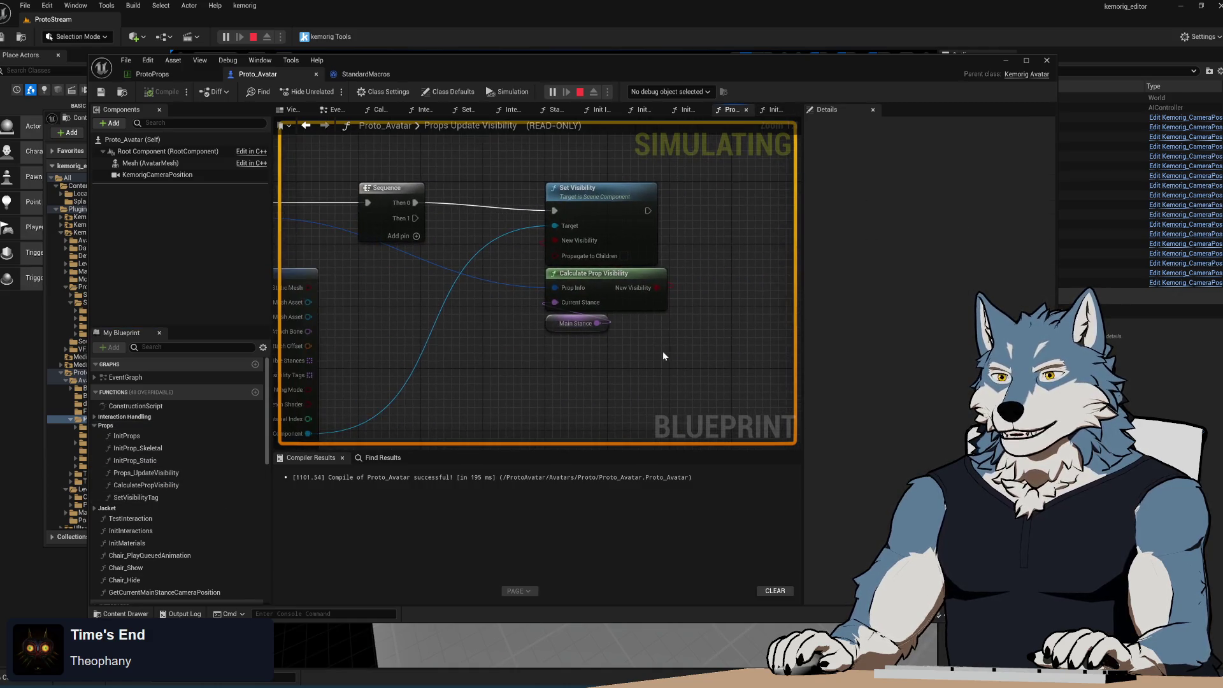
double_click(633, 274)
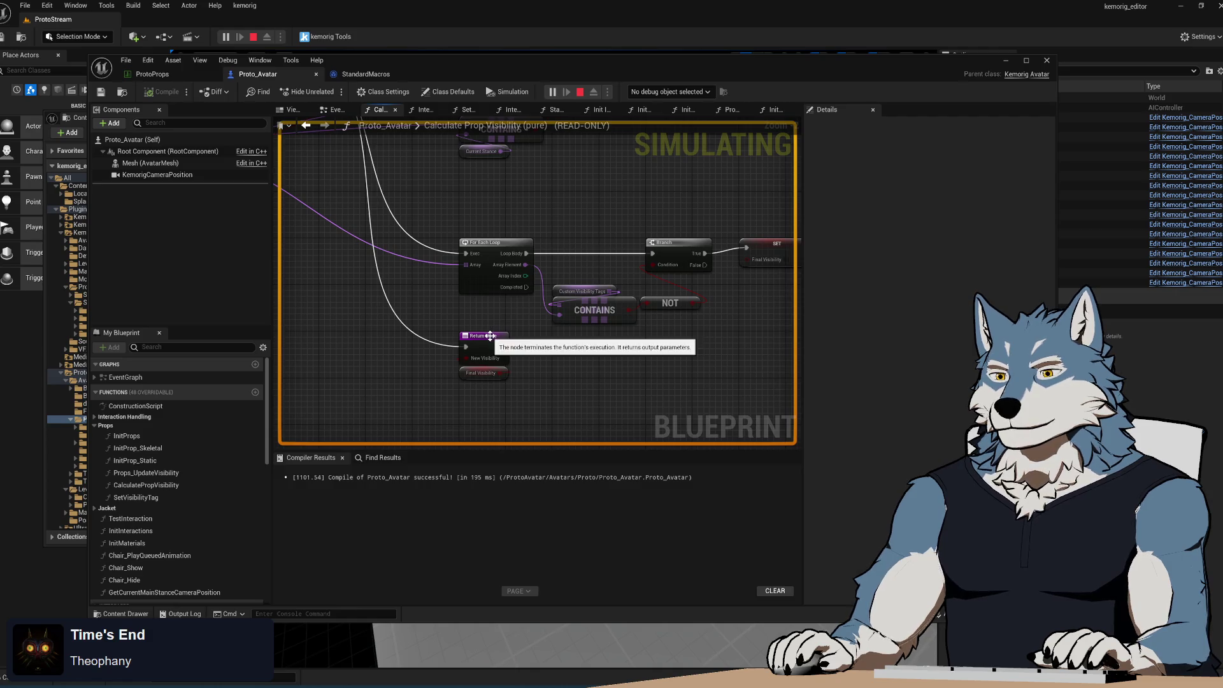
left_click(307, 125)
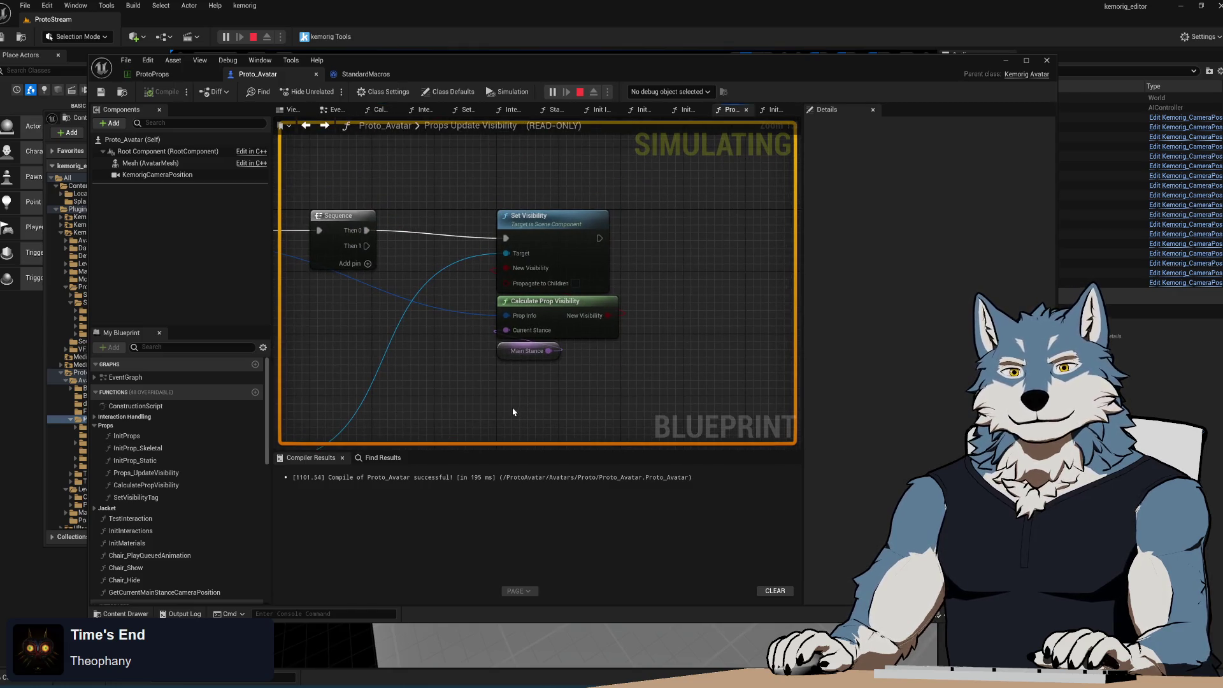
left_click_drag(513, 411, 530, 440)
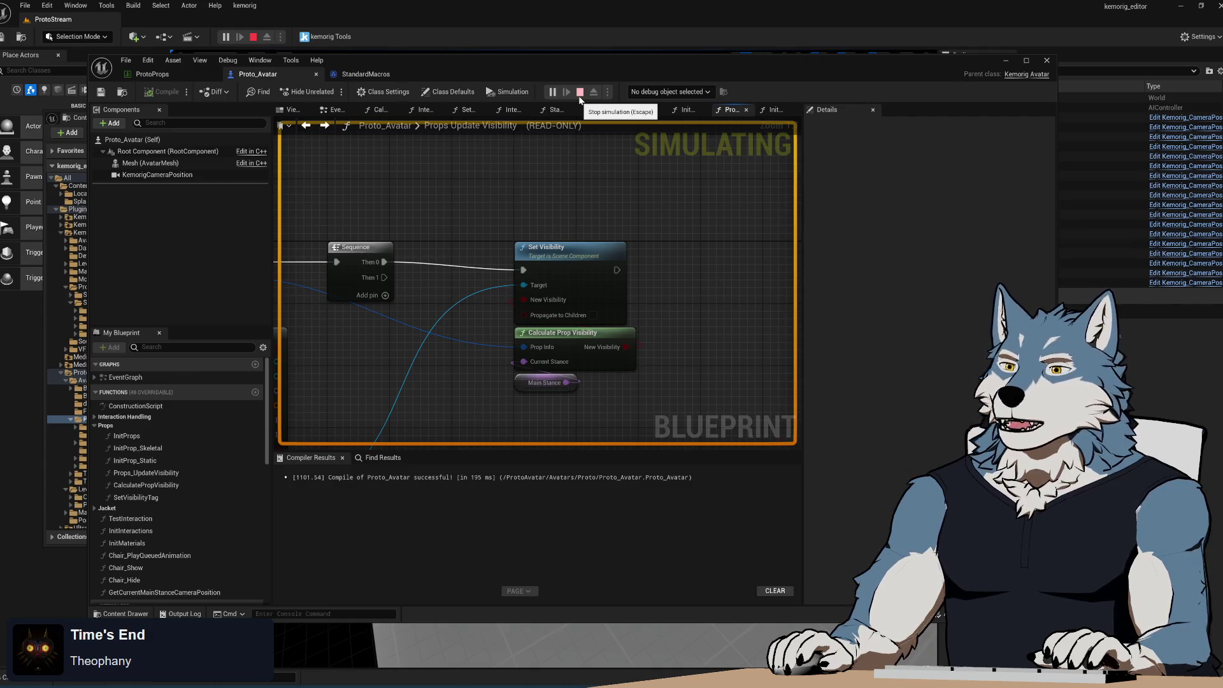
- Stop the simulation and frame the For Each Loop and Break ProtoPropInfo nodes
left_click(580, 97)
mouse_move(478, 424)
left_mouse_down()
mouse_move(477, 331)
mouse_move(502, 333)
mouse_move(522, 361)
left_mouse_up()
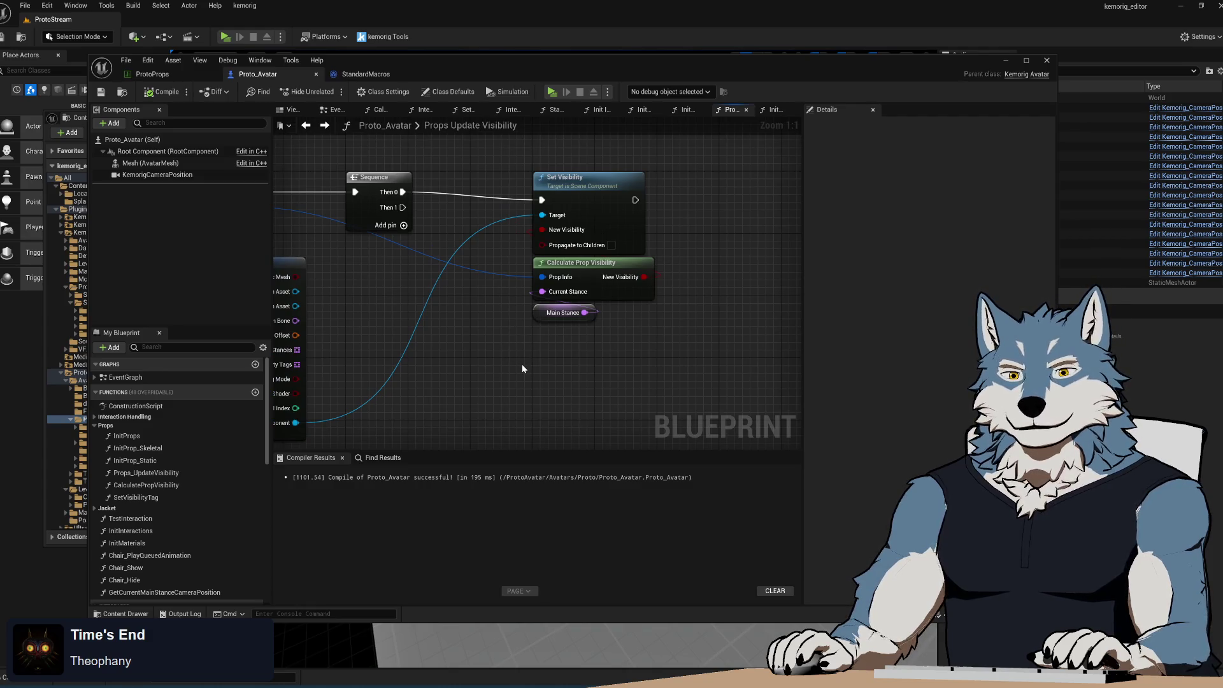
scroll(514, 361, "down", 1)
left_click_drag(506, 362, 573, 362)
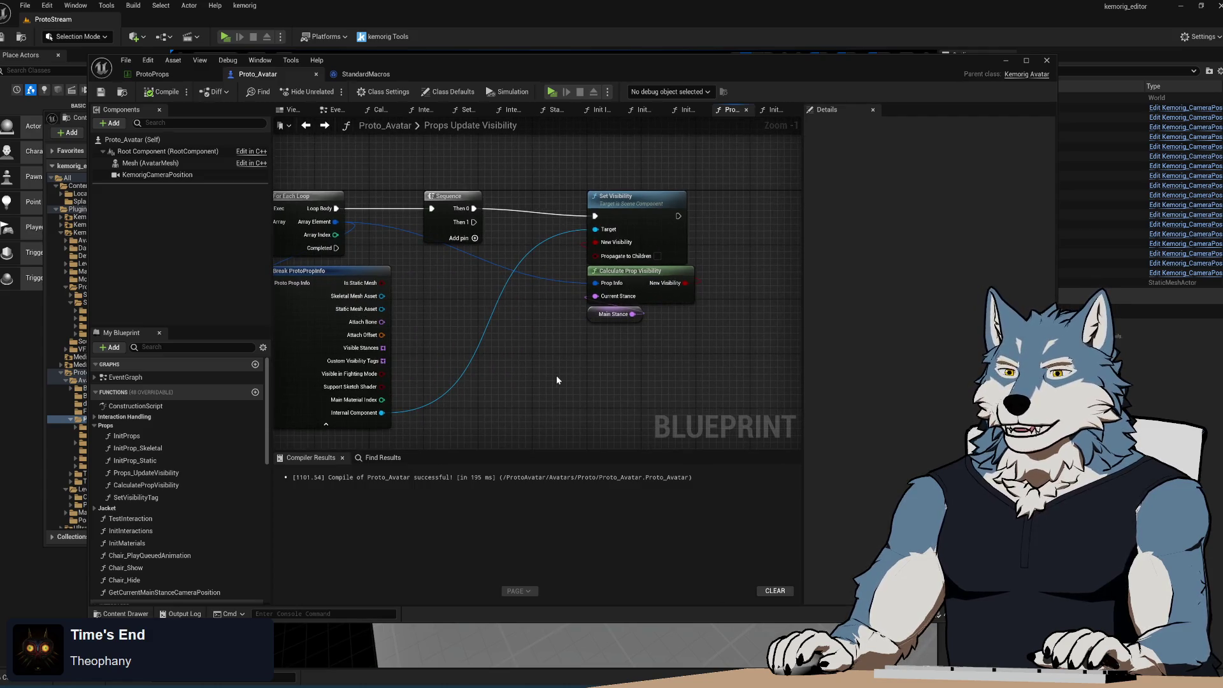
- Attach a Print String node saying Hello to the Sequence's Then 1 output
mouse_move(474, 221)
left_mouse_down()
mouse_move(557, 367)
mouse_move(680, 353)
mouse_move(645, 353)
left_mouse_up()
type("print")
key("Return")
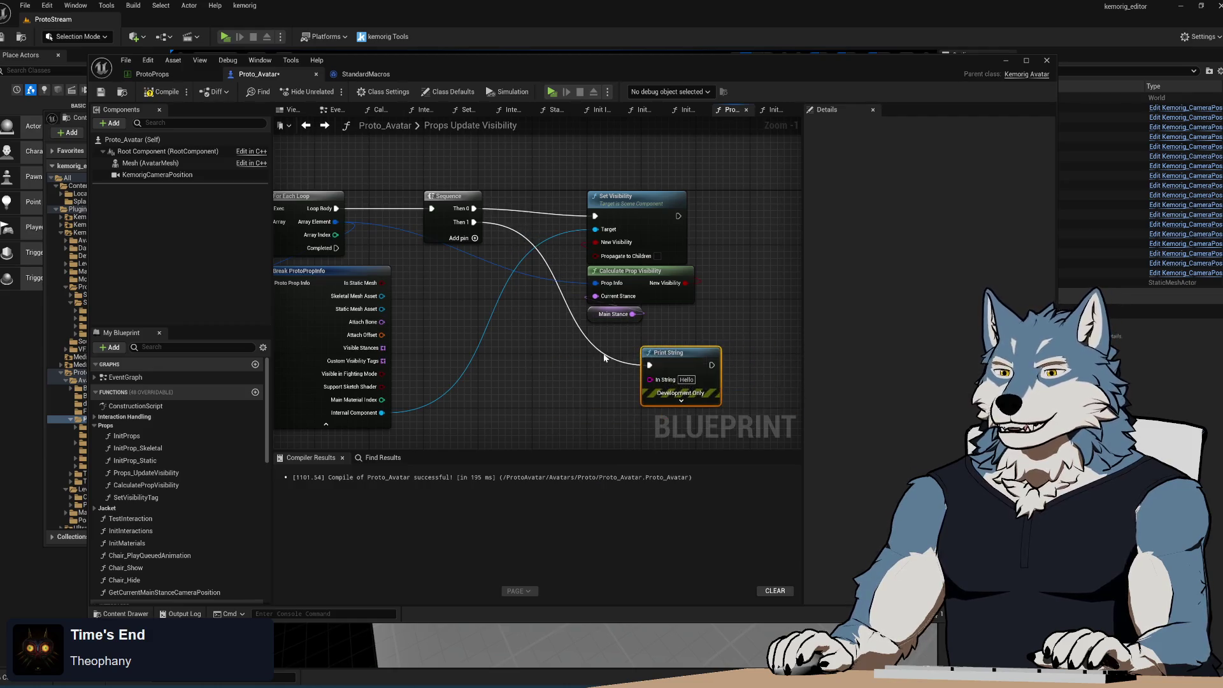
mouse_move(552, 342)
left_mouse_down()
mouse_move(544, 352)
mouse_move(560, 335)
left_mouse_up()
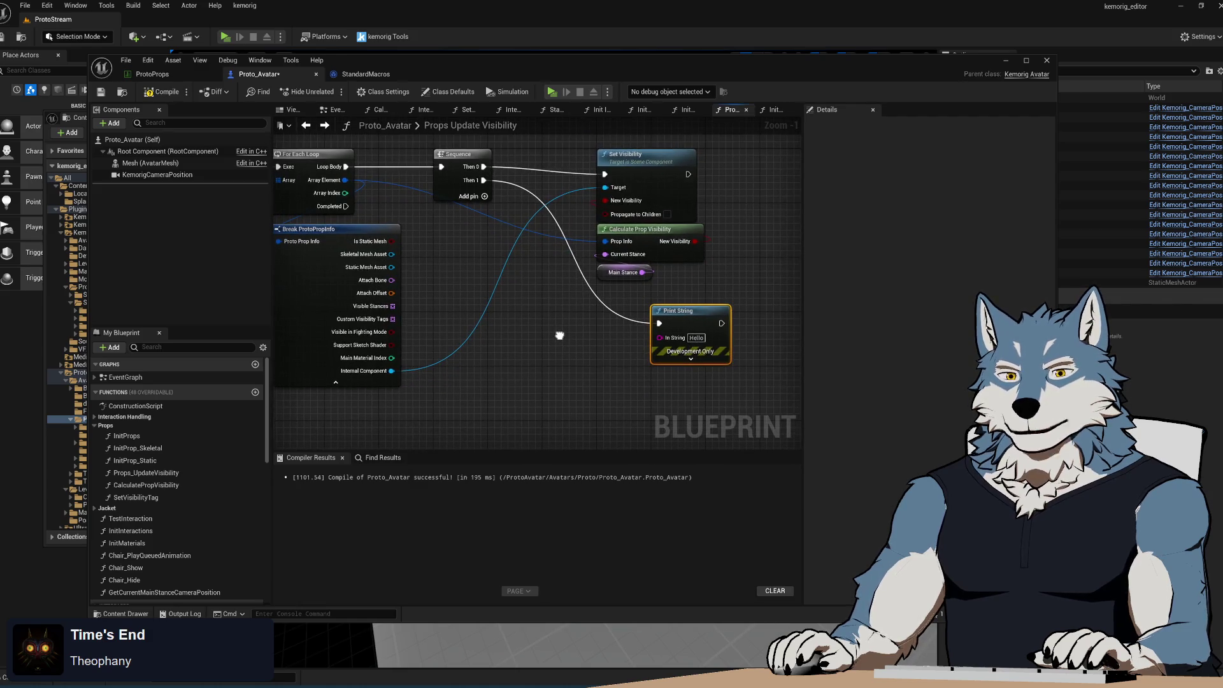
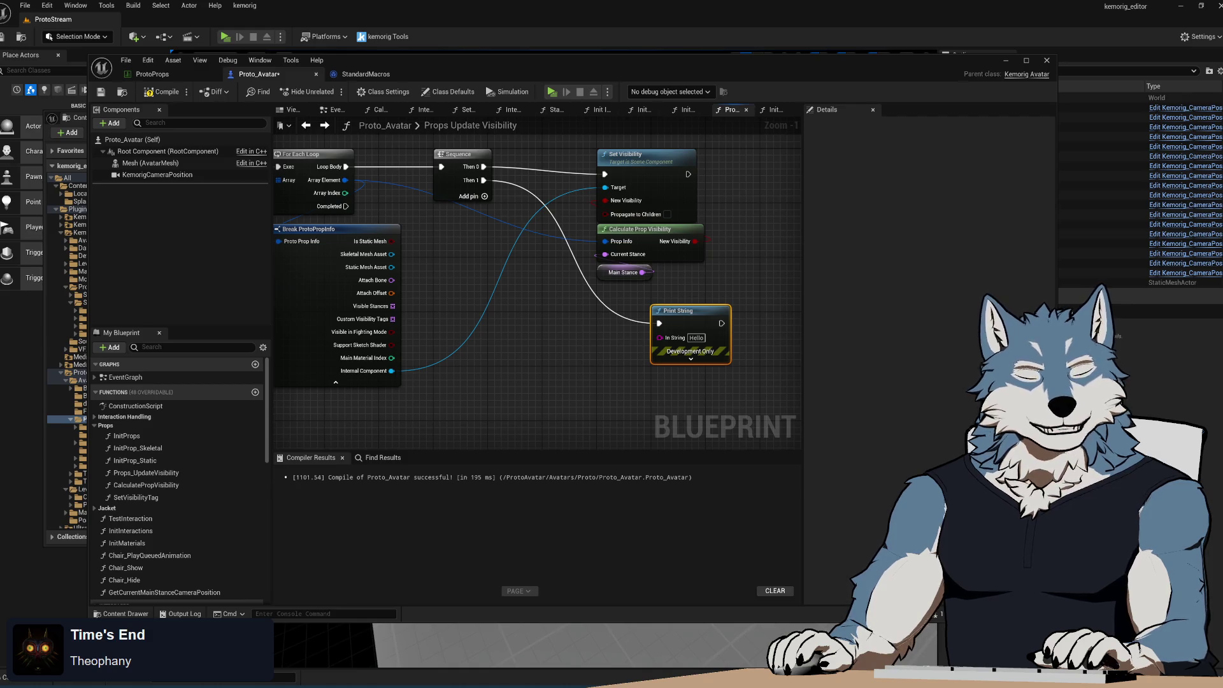
- Create an Append node wired into Print String's In String and position it under Print String
left_click_drag(622, 279, 556, 336)
type("Appe")
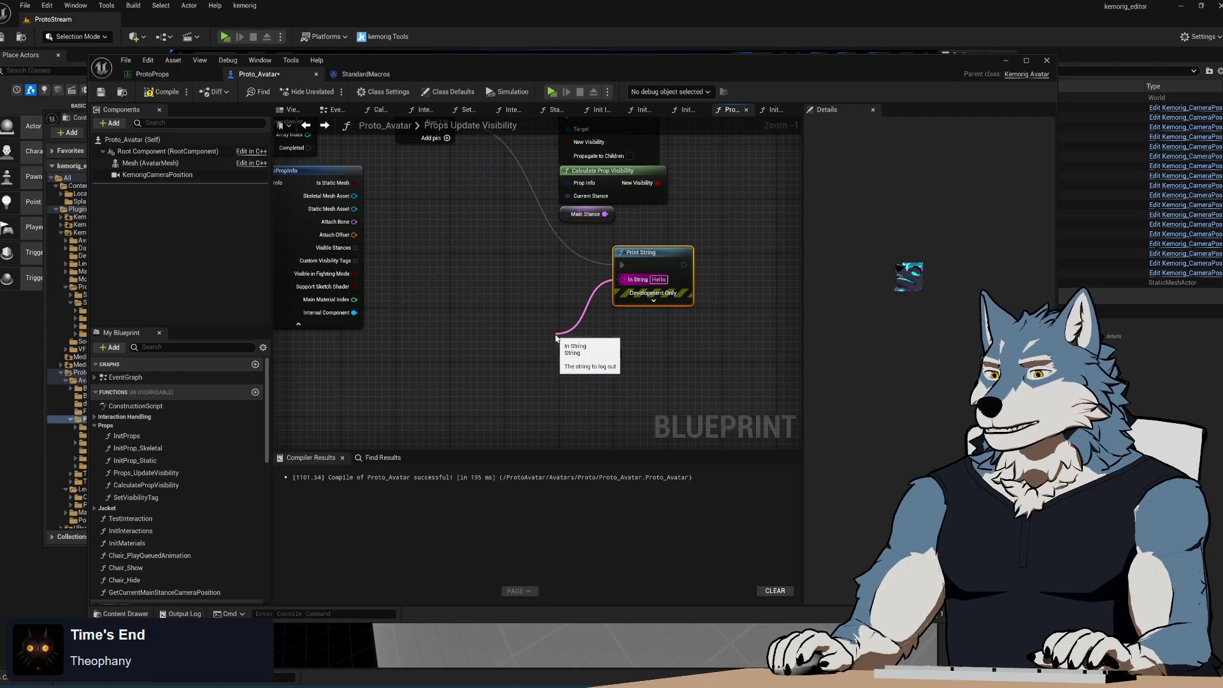
key("Return")
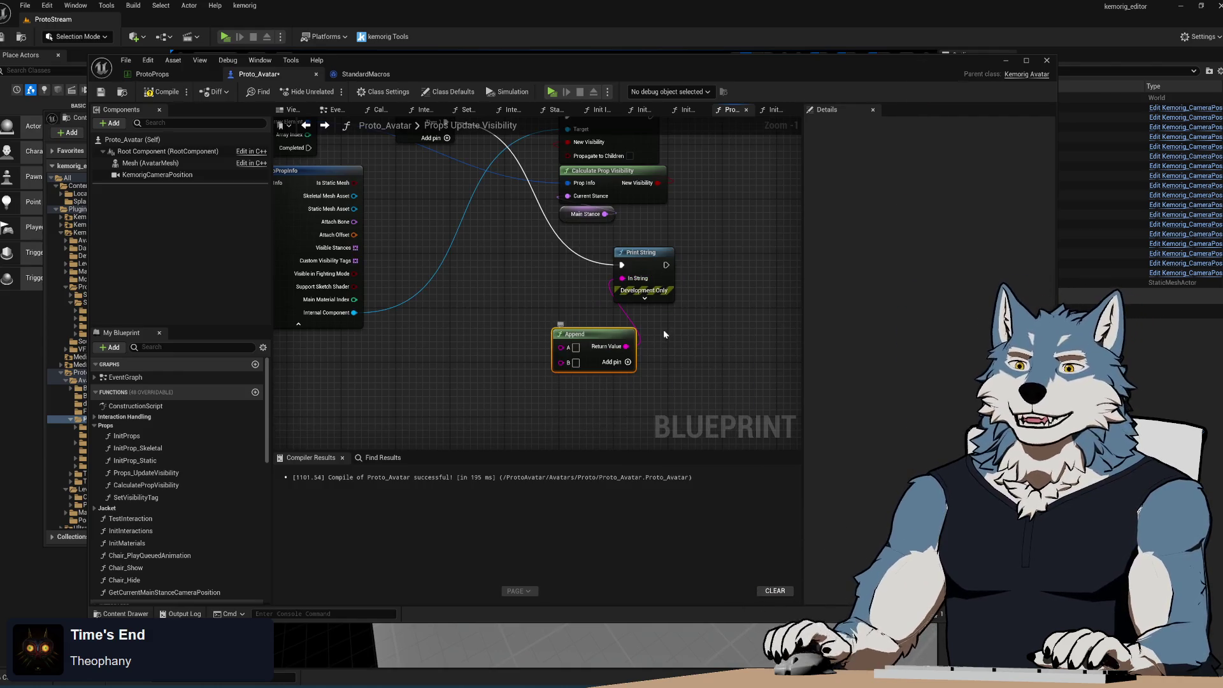
mouse_move(585, 345)
left_mouse_down()
mouse_move(658, 336)
mouse_move(647, 325)
left_mouse_up()
left_click(636, 255, "ctrl")
mouse_move(636, 256)
left_mouse_down()
mouse_move(588, 264)
mouse_move(635, 263)
left_mouse_up()
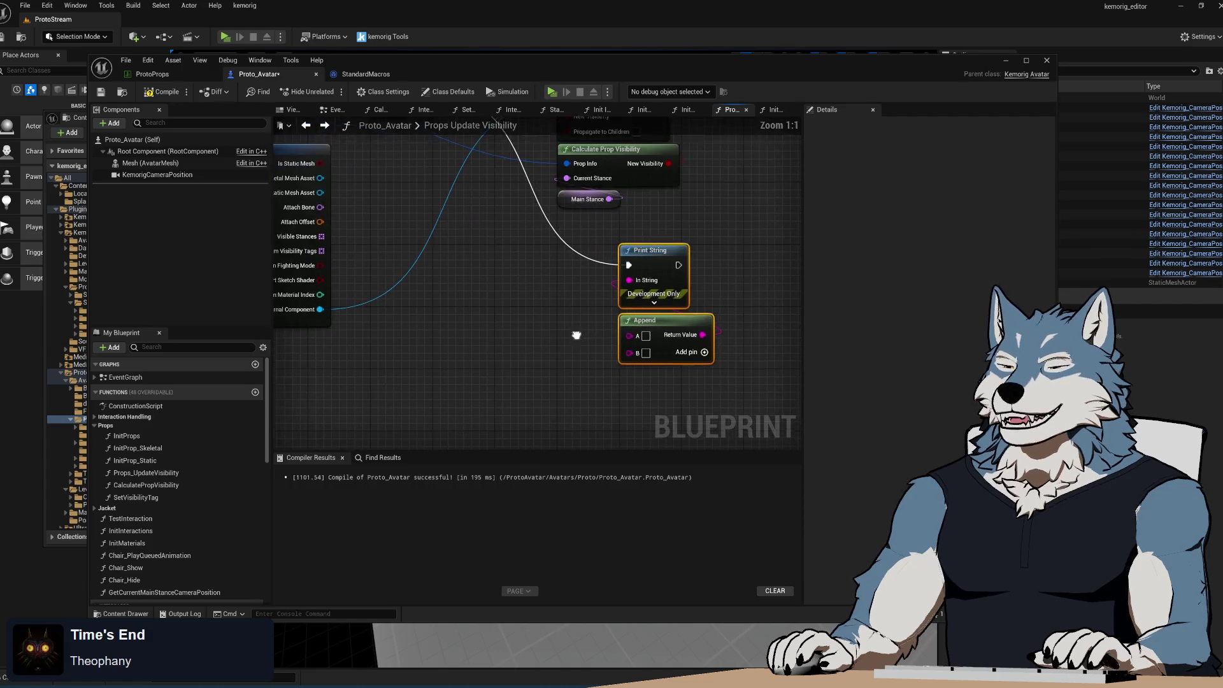
scroll(516, 341, "up", 1)
left_click(746, 300)
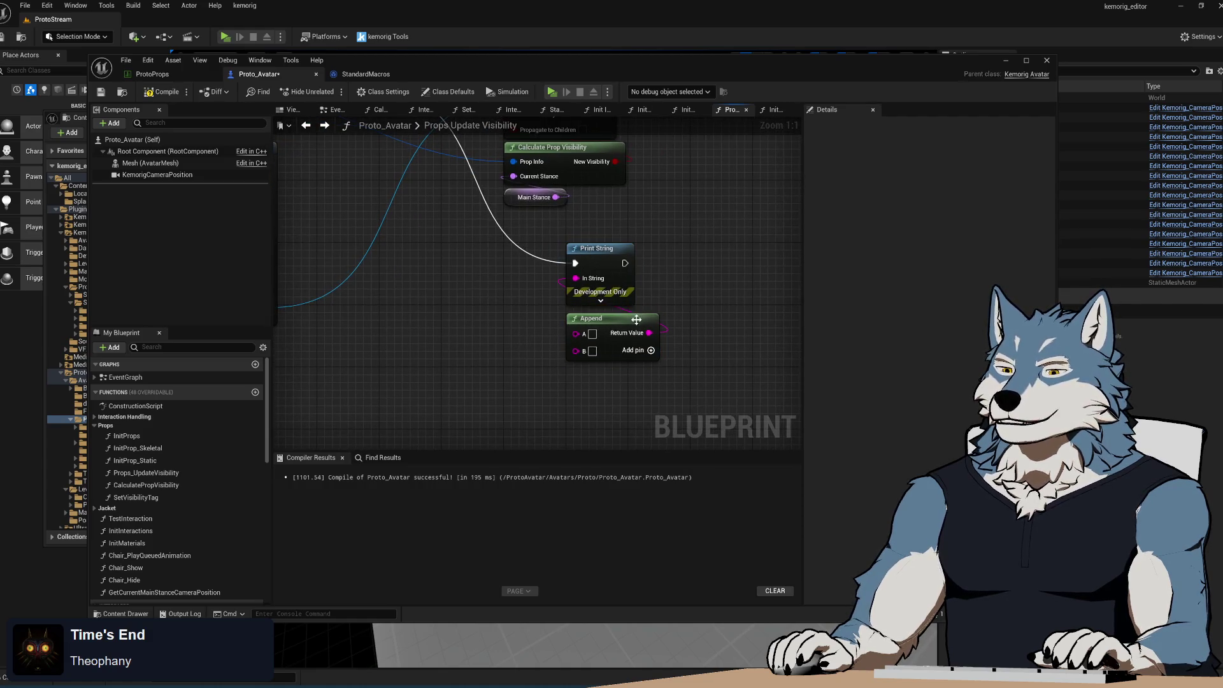
left_click_drag(630, 318, 571, 307)
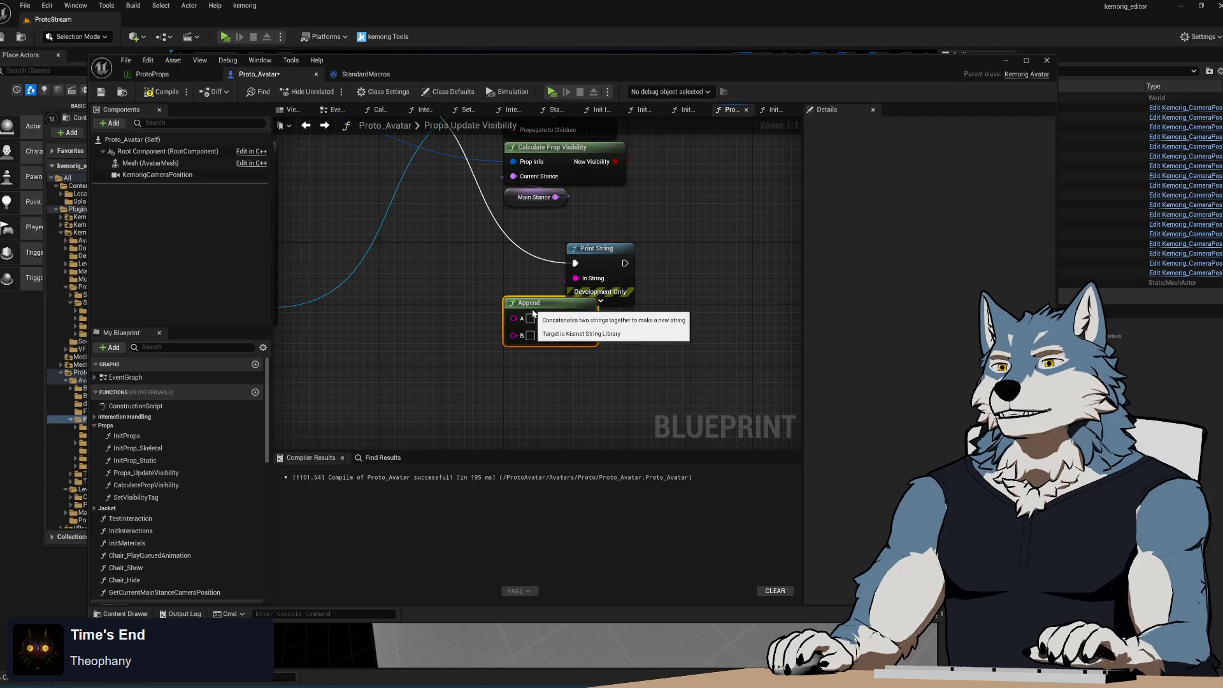
left_click_drag(534, 309, 533, 313)
- Survey the surrounding nodes and settle the Append node right beside Print String
left_click_drag(431, 276, 437, 353)
scroll(502, 411, "down", 1)
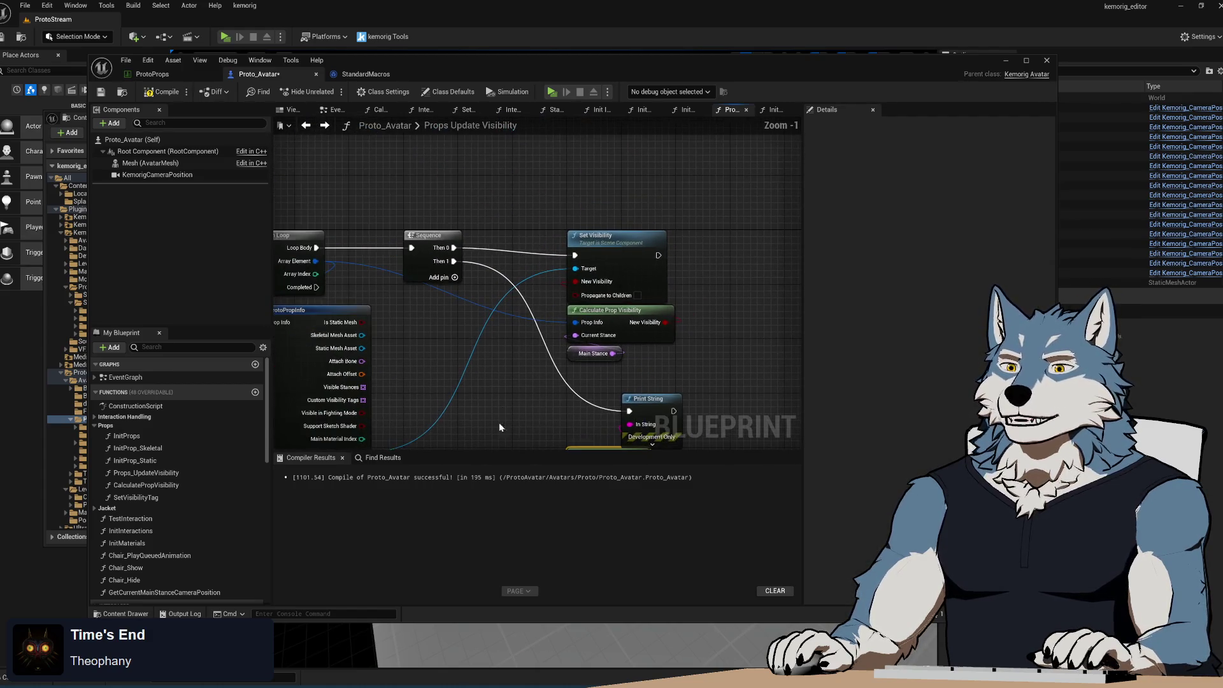
left_click_drag(503, 411, 565, 338)
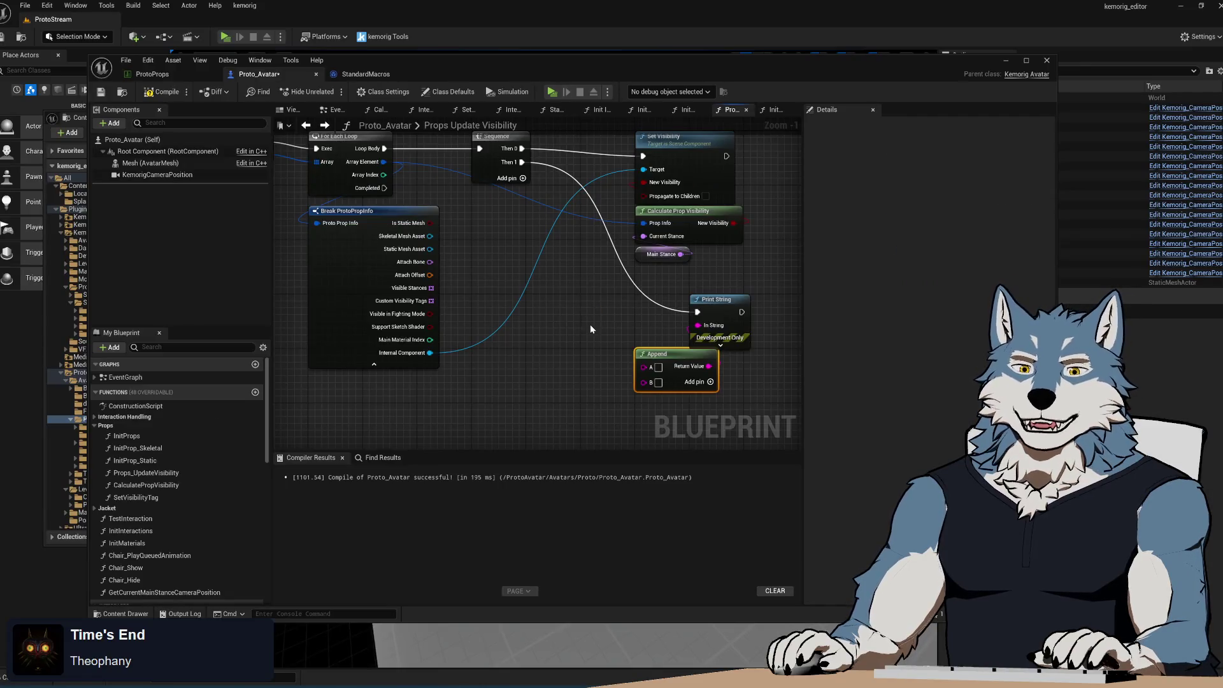
mouse_move(581, 368)
left_mouse_down()
mouse_move(538, 332)
mouse_move(577, 376)
mouse_move(552, 392)
mouse_move(576, 303)
mouse_move(551, 332)
left_mouse_up()
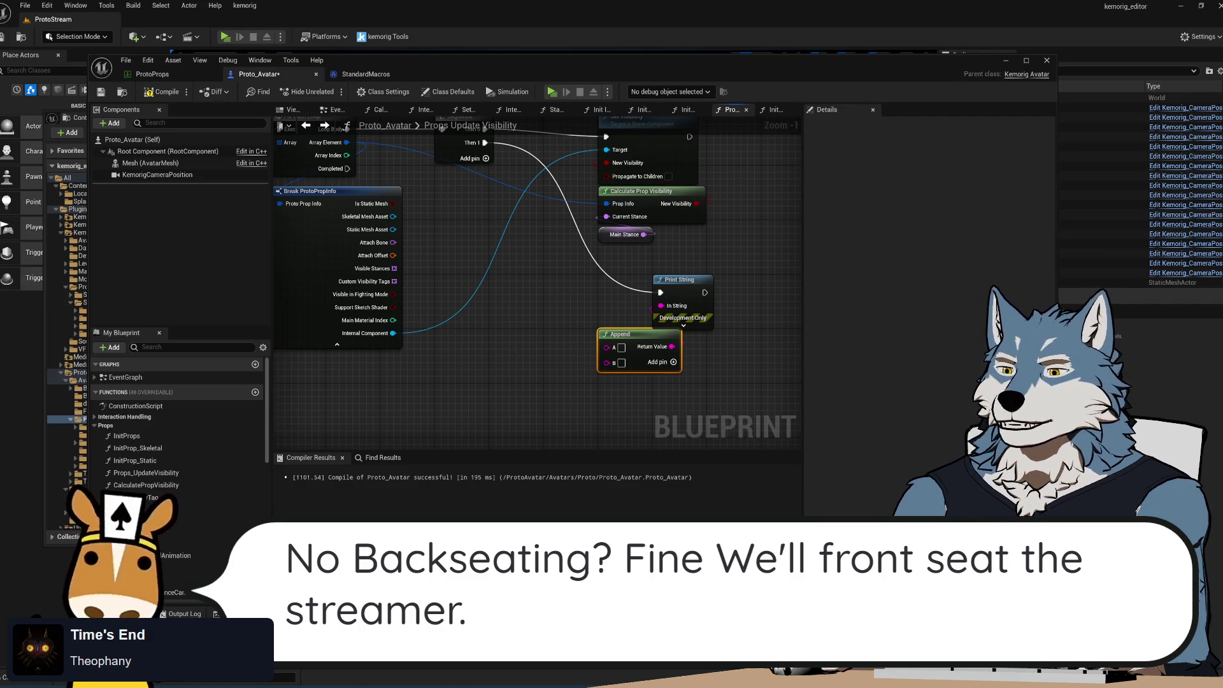
mouse_move(625, 313)
left_mouse_down()
mouse_move(681, 306)
mouse_move(624, 310)
mouse_move(647, 304)
left_mouse_up()
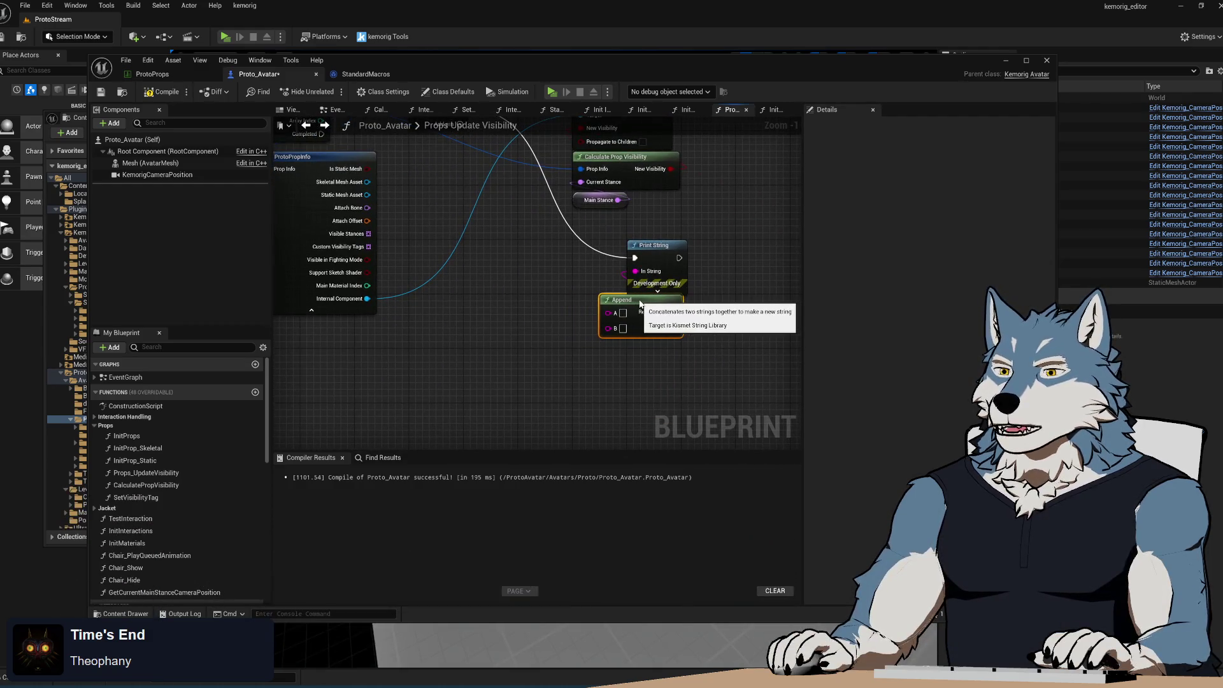
mouse_move(738, 319)
left_mouse_down()
mouse_move(771, 321)
mouse_move(699, 335)
mouse_move(699, 321)
left_mouse_up()
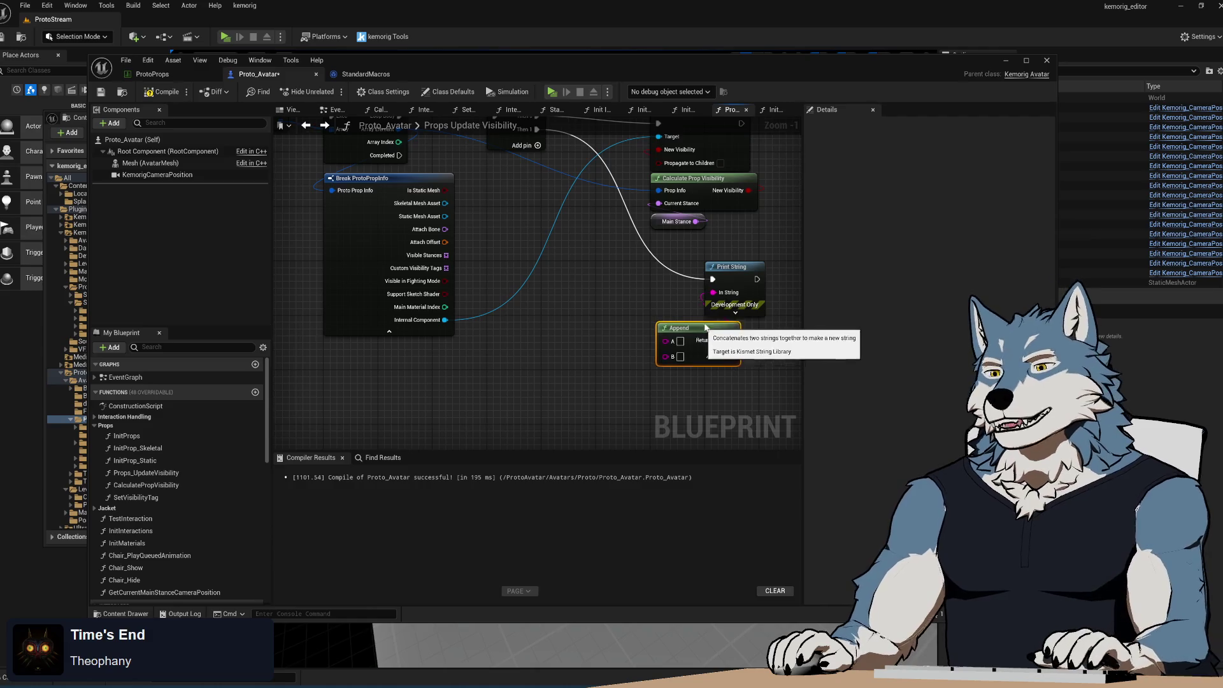
mouse_move(590, 344)
left_mouse_down()
mouse_move(568, 350)
mouse_move(580, 350)
mouse_move(556, 319)
mouse_move(549, 333)
left_mouse_up()
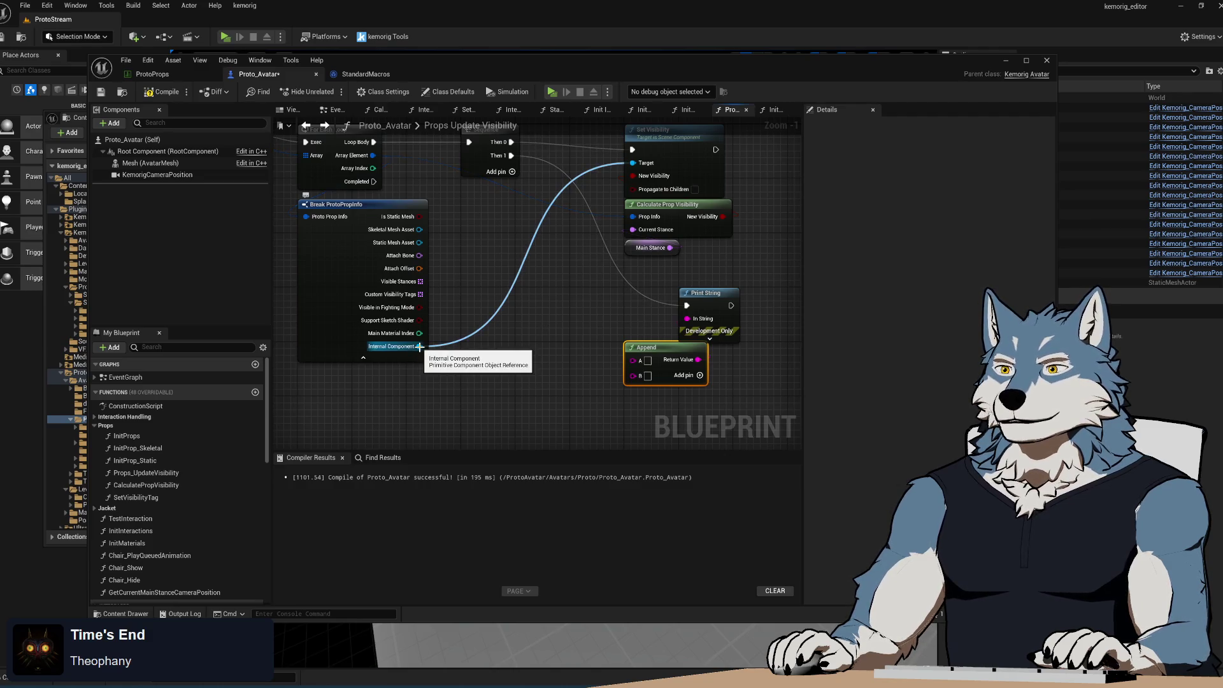
- Wire Internal Component into Append's A input and Attach Bone into Append's B input
mouse_move(484, 238)
left_mouse_down()
mouse_move(585, 325)
mouse_move(624, 312)
mouse_move(458, 237)
left_mouse_up()
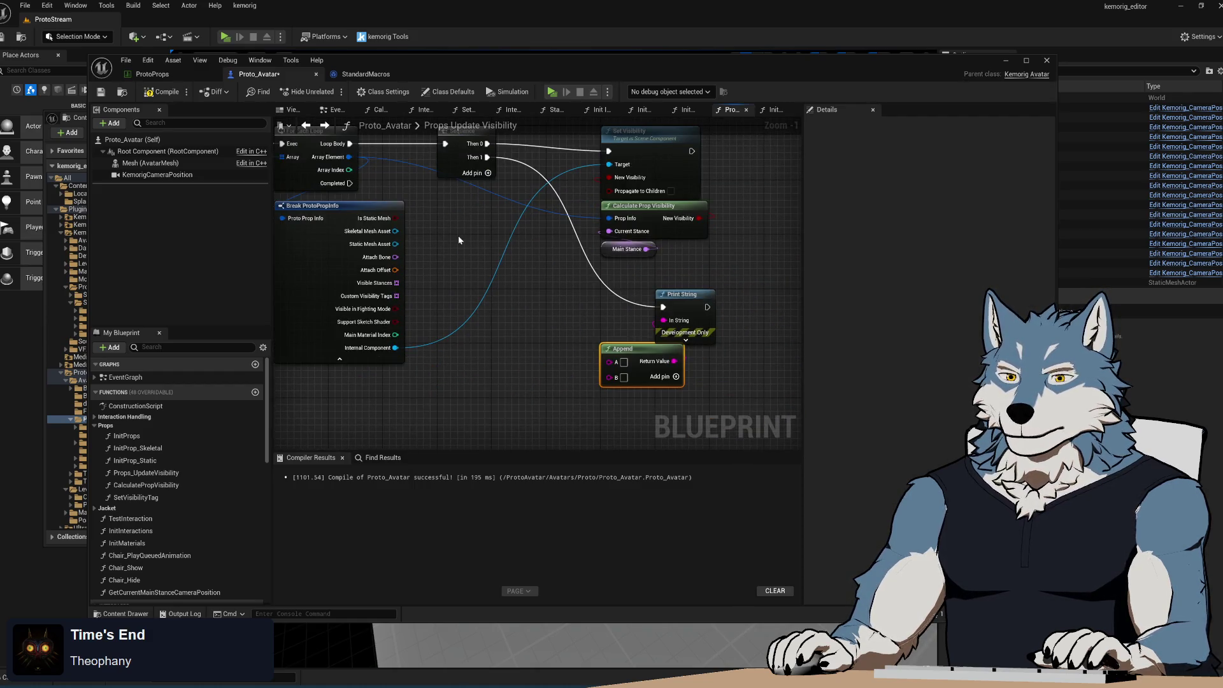
mouse_move(395, 348)
left_mouse_down()
mouse_move(611, 362)
mouse_move(497, 390)
mouse_move(503, 382)
left_mouse_up()
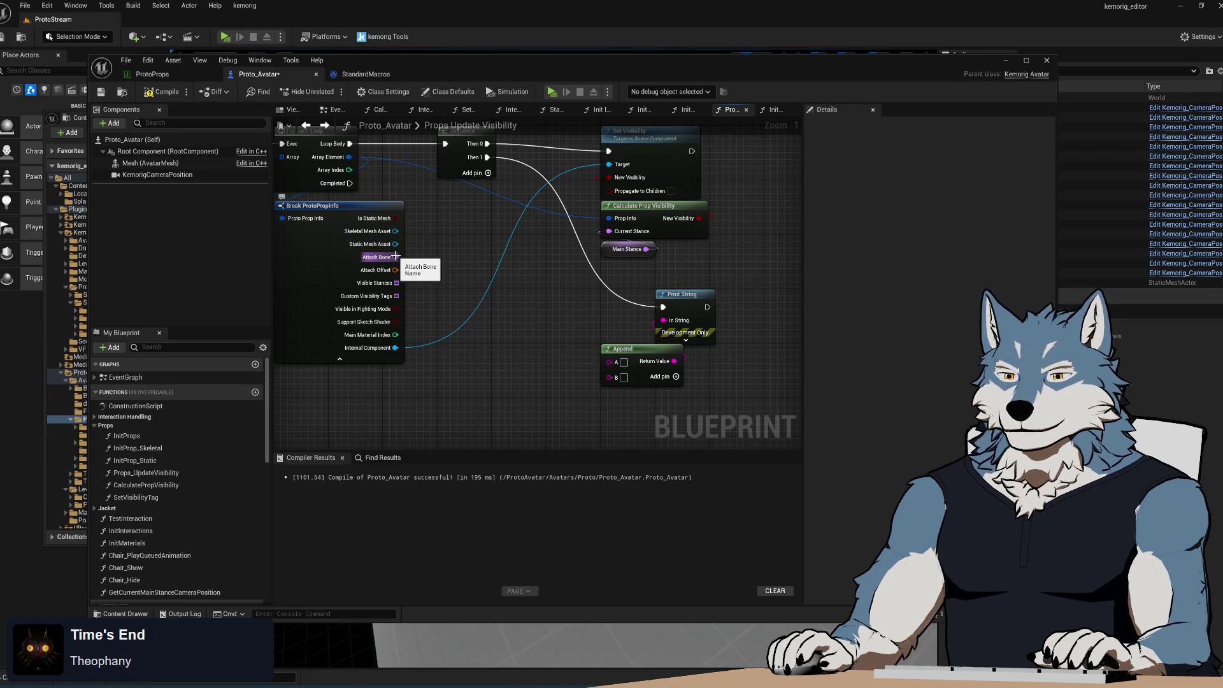
left_click_drag(396, 257, 625, 377)
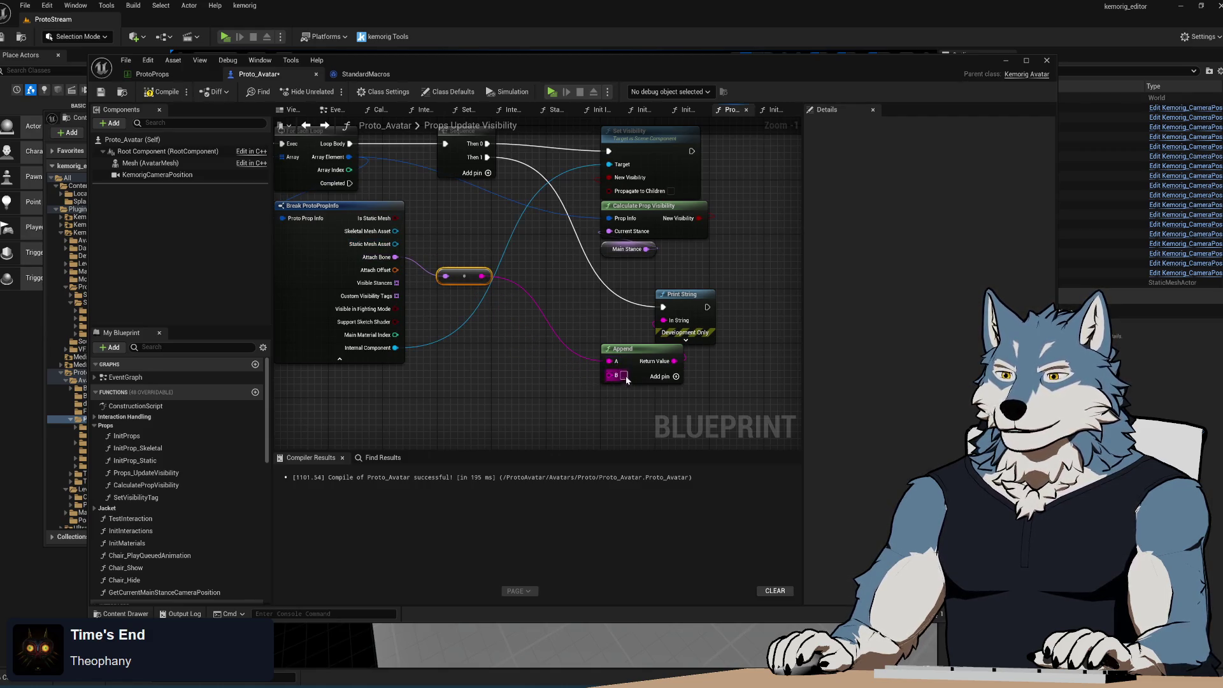
- Place the string conversion node beside Append's B pin and compile the blueprint
left_click_drag(463, 280, 559, 355)
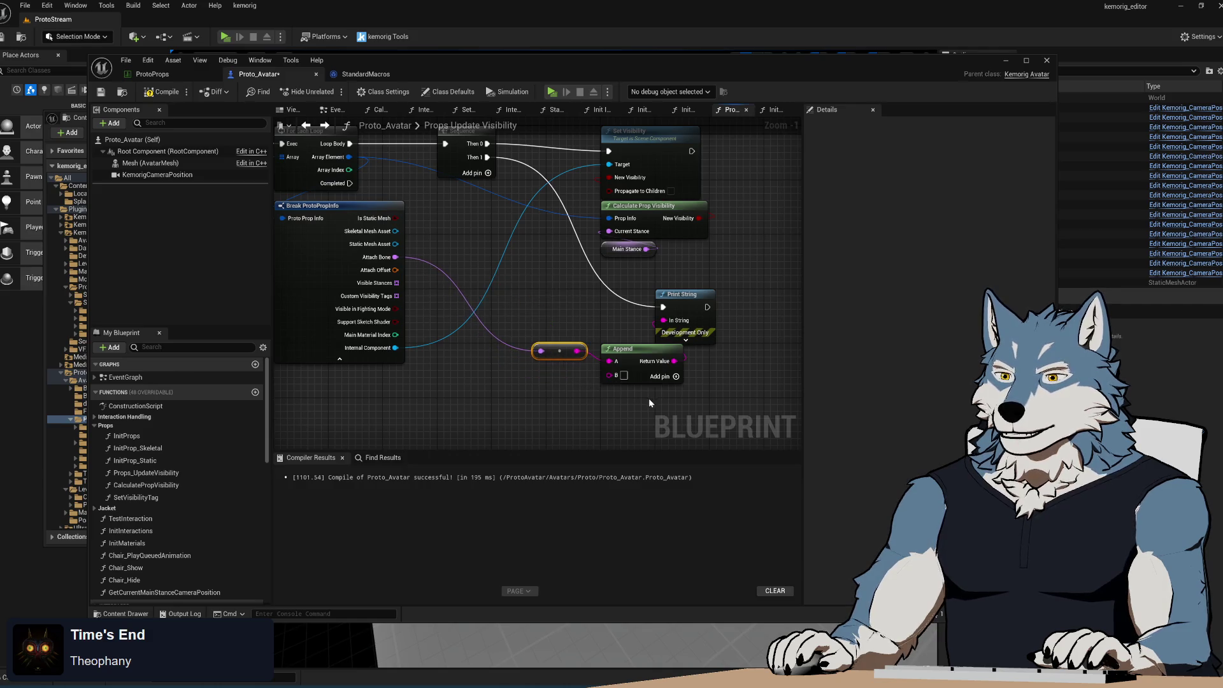
left_click_drag(541, 259, 568, 279)
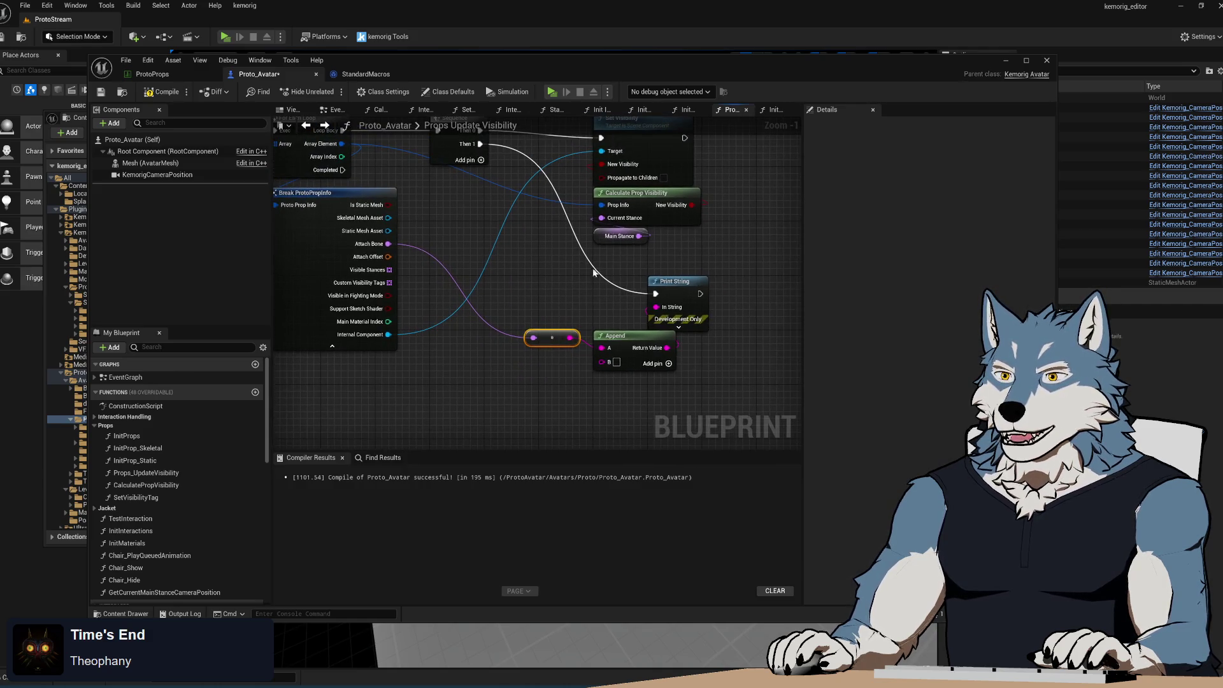
mouse_move(710, 243)
left_mouse_down()
mouse_move(642, 208)
mouse_move(754, 219)
mouse_move(559, 402)
mouse_move(546, 340)
left_mouse_up()
left_click_drag(555, 239, 486, 348)
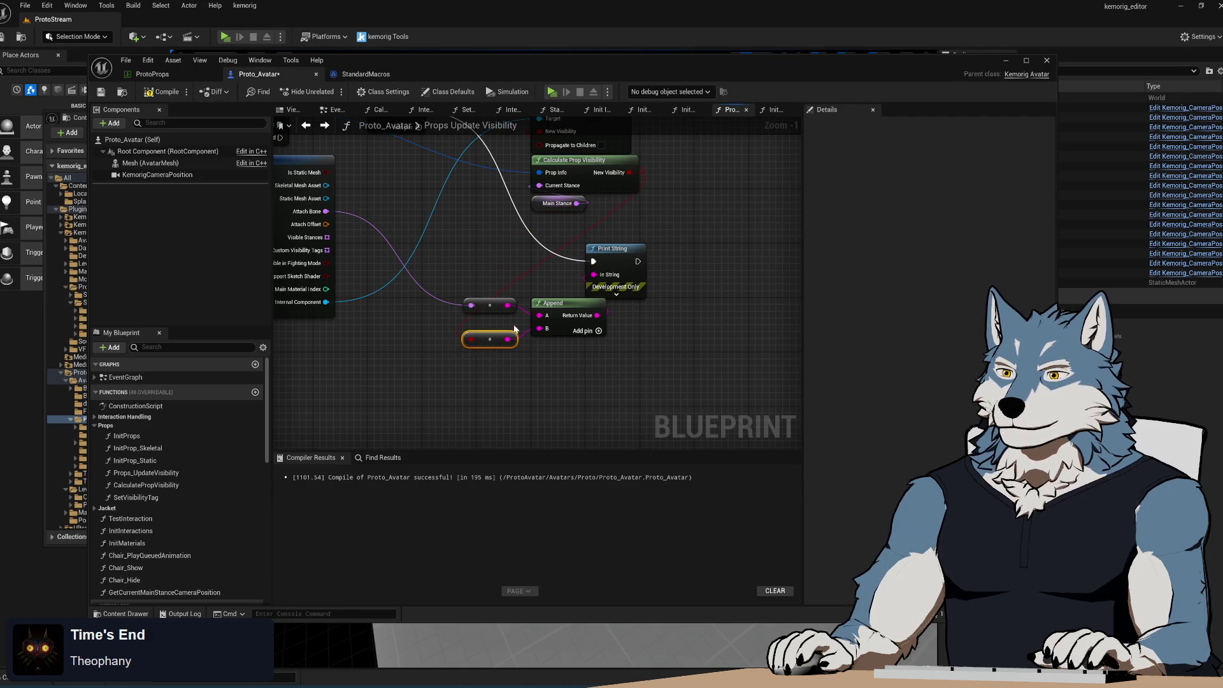
key("F7")
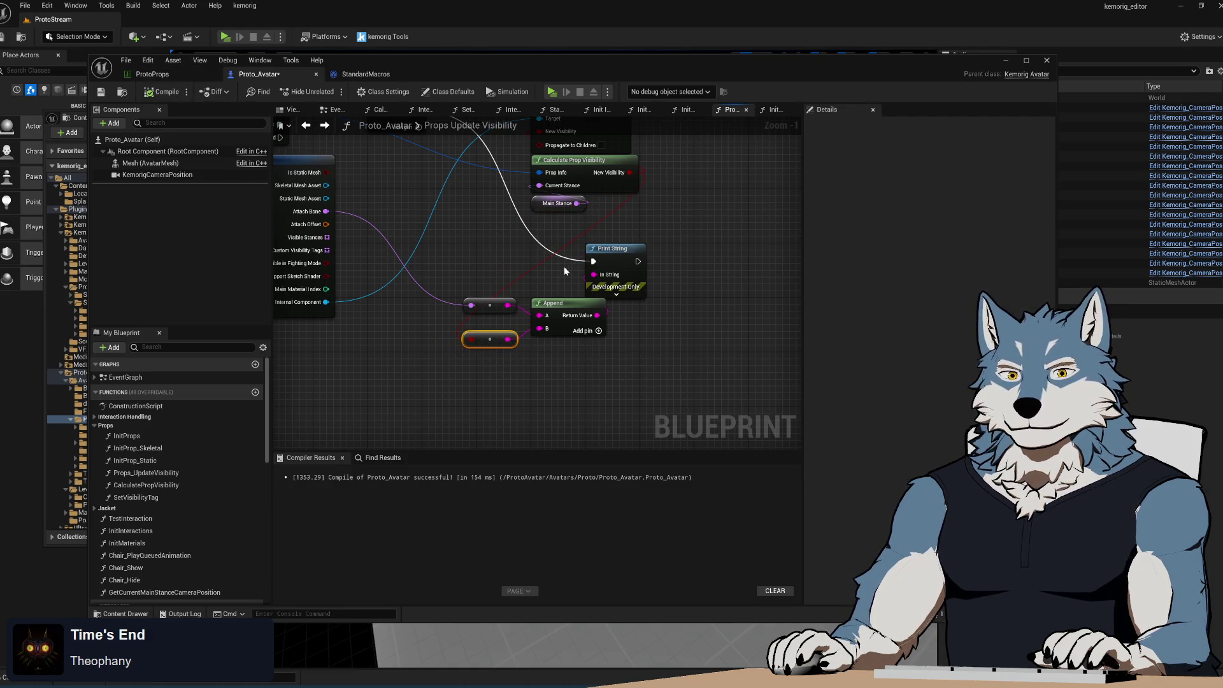
left_click(553, 92)
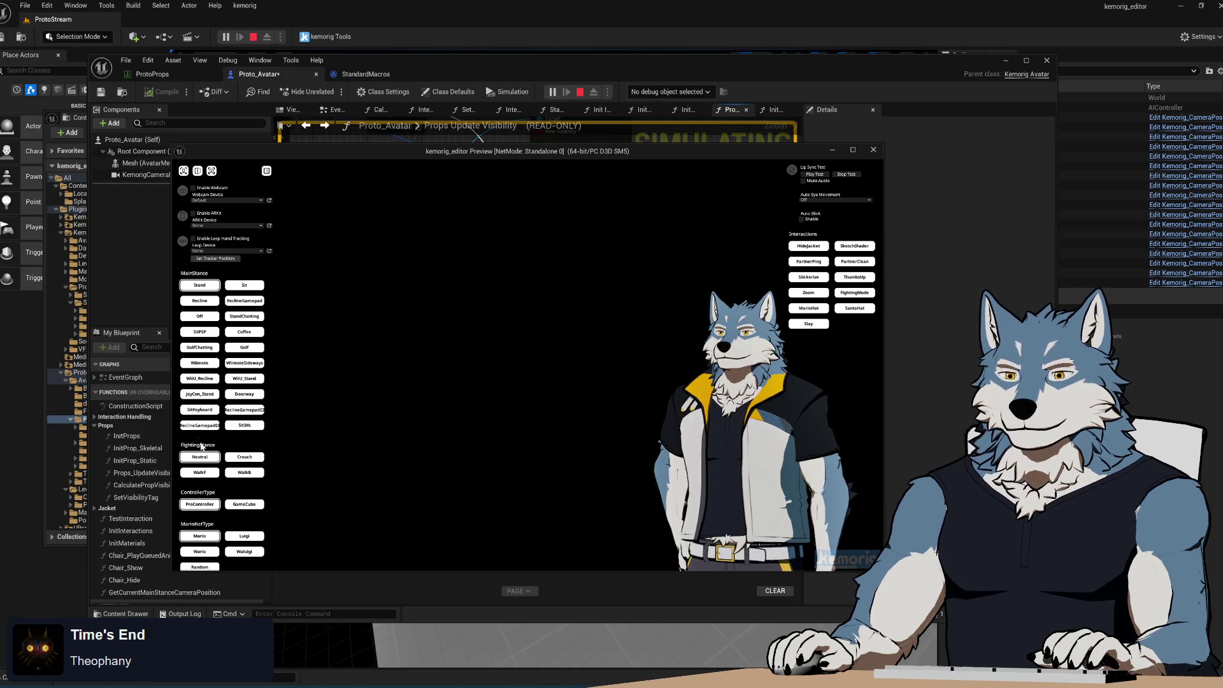
left_click(200, 410)
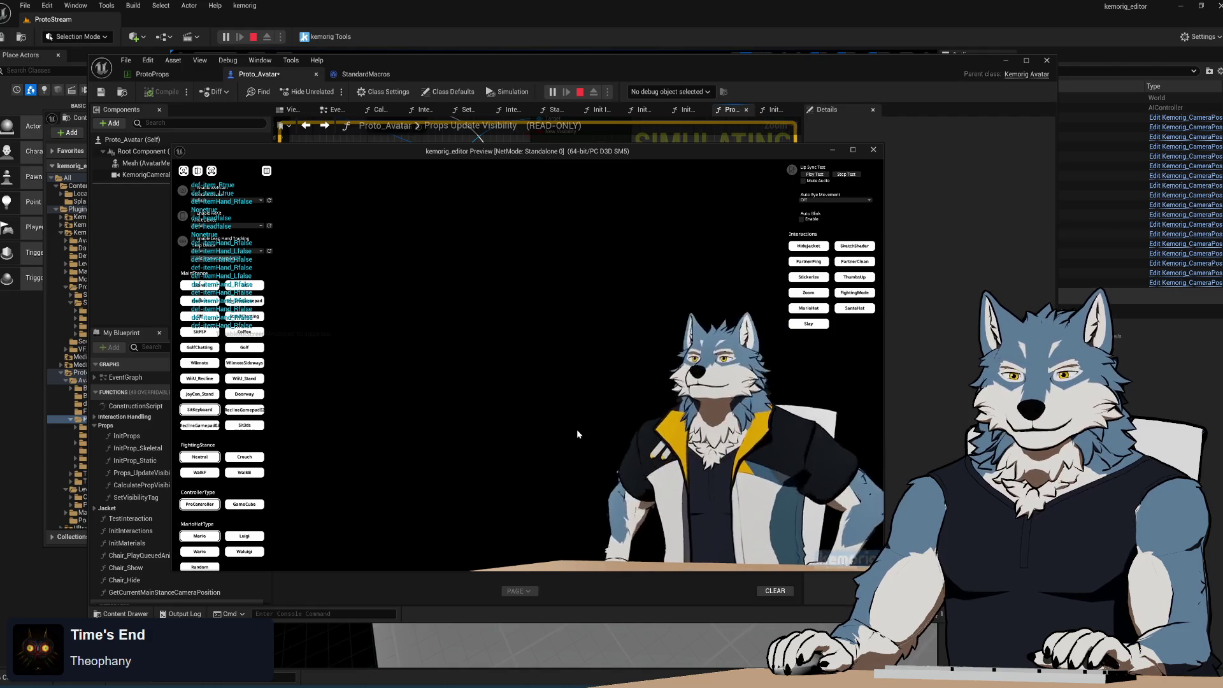
left_click(64, 9)
left_click(127, 265)
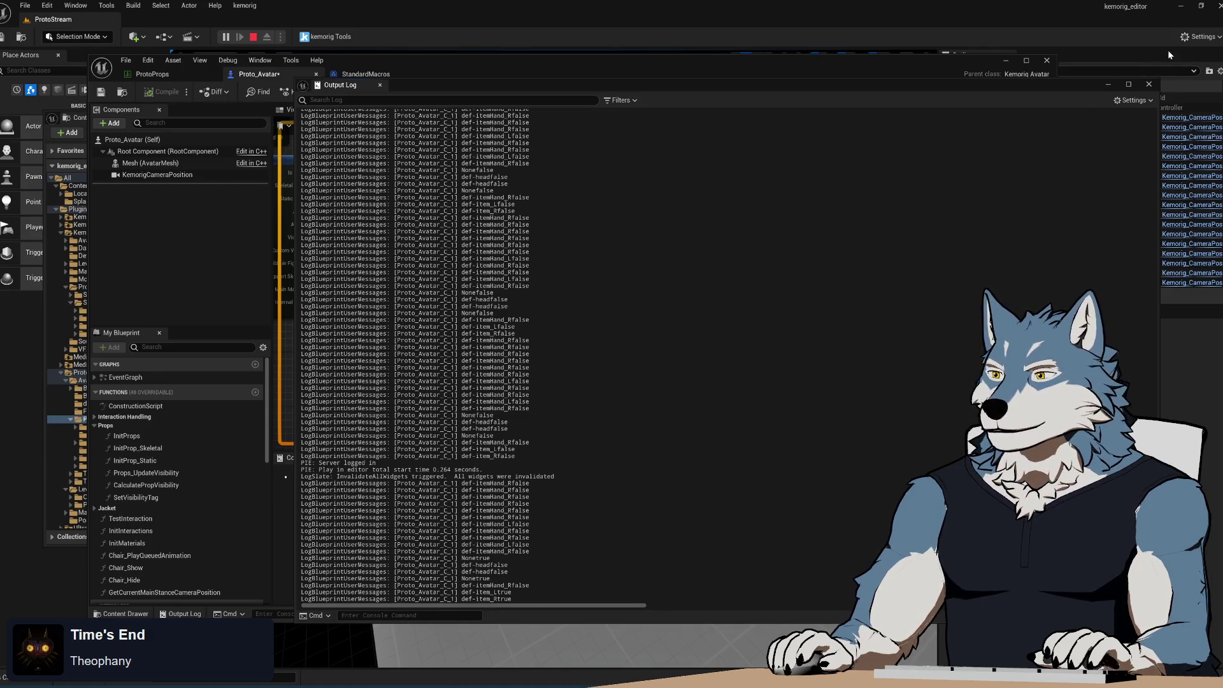
left_click(1149, 85)
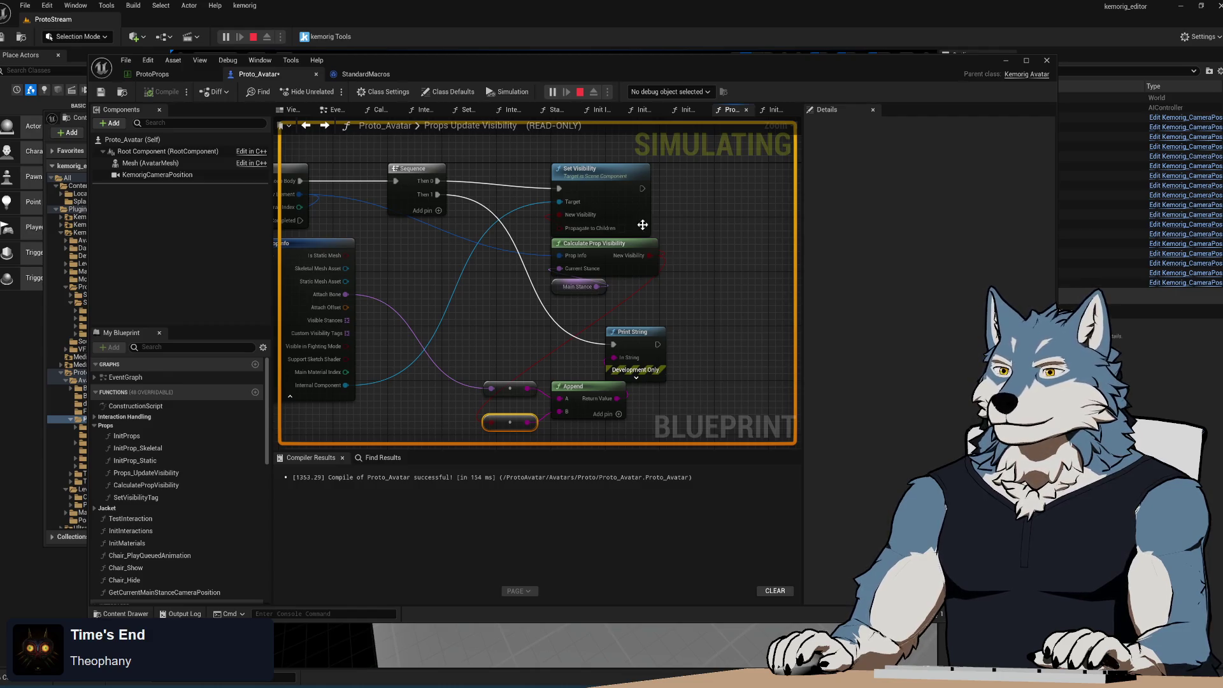
left_click_drag(411, 417, 451, 344)
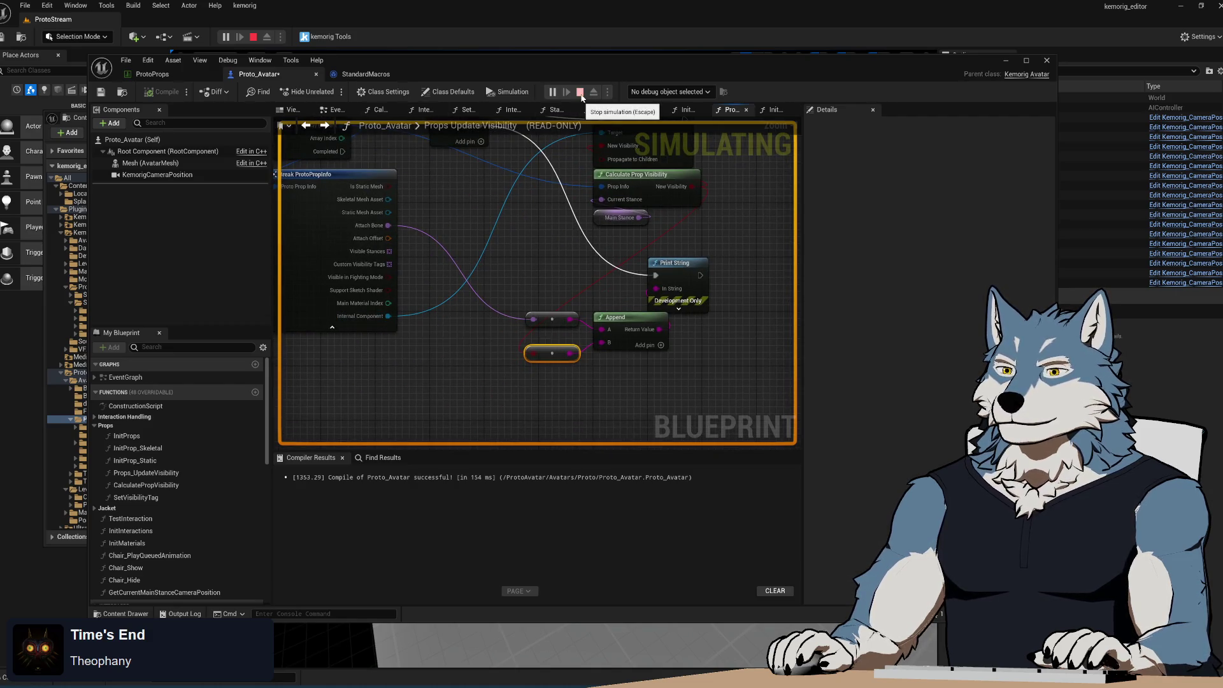
left_click(581, 92)
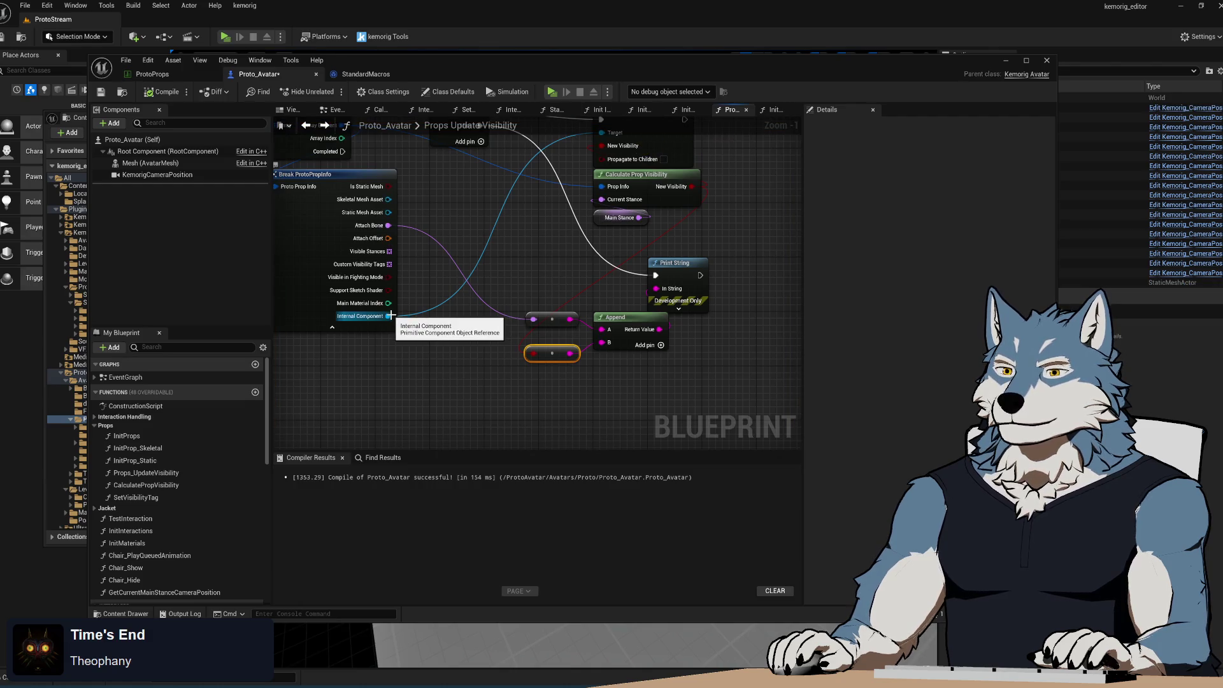
- Check the Keyboard row in the ProtoProps data table, then return to the Proto_Avatar graph
left_click_drag(556, 251, 527, 310)
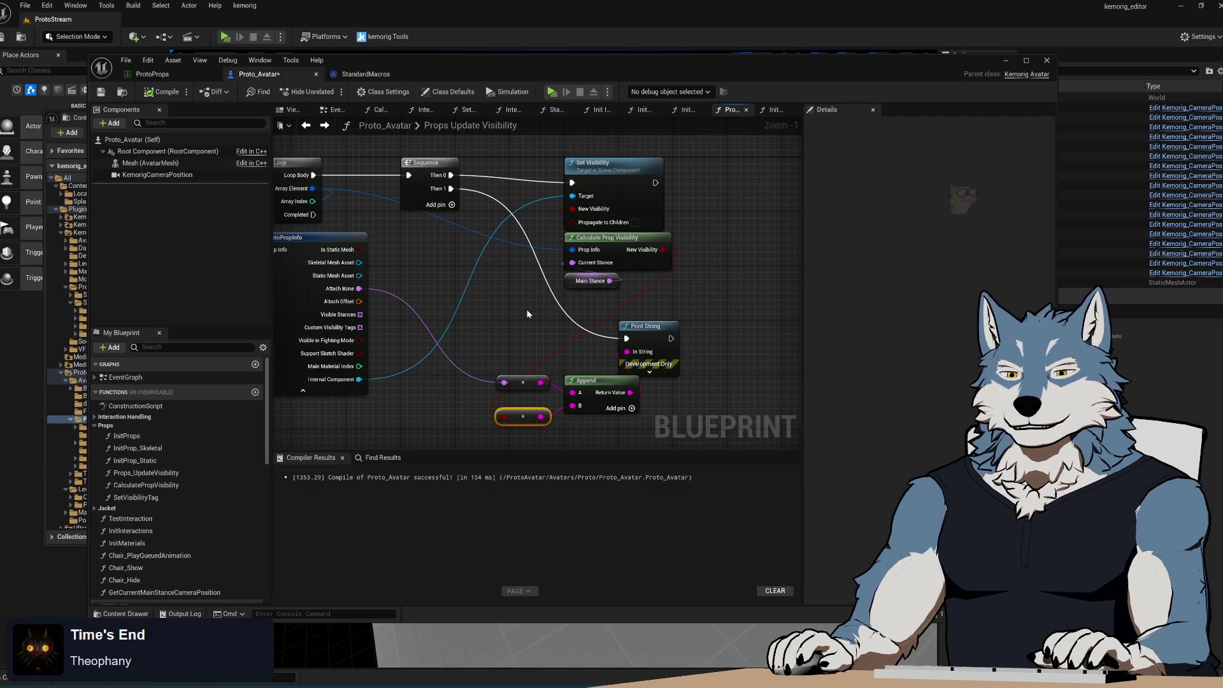
left_click(153, 74)
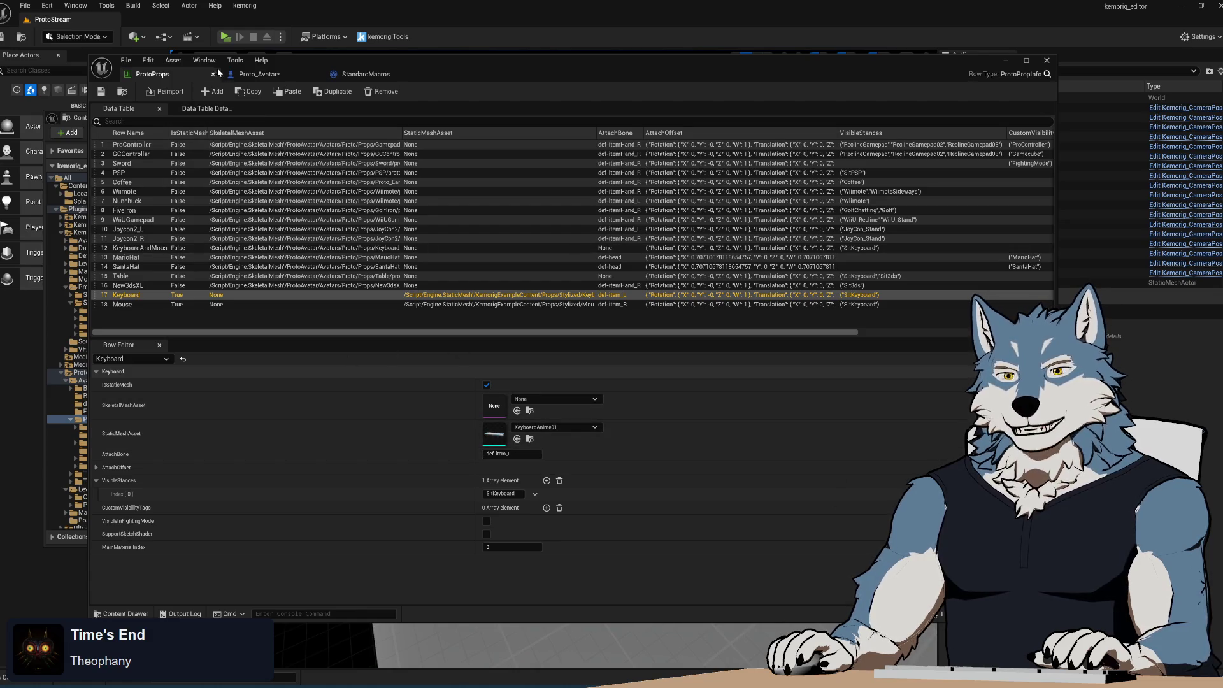
left_click(258, 74)
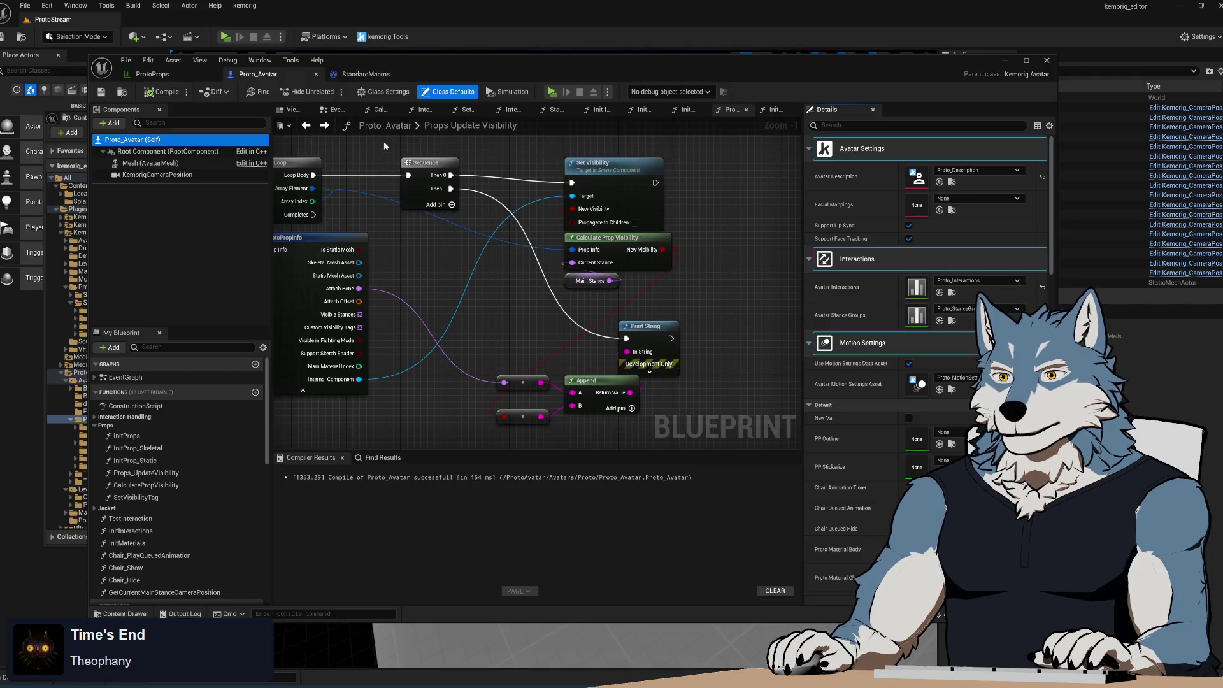
- Add the KeyboardAnime01 mesh from its asset folder into the Proto_Avatar blueprint
left_click(292, 110)
scroll(535, 319, "up", 2)
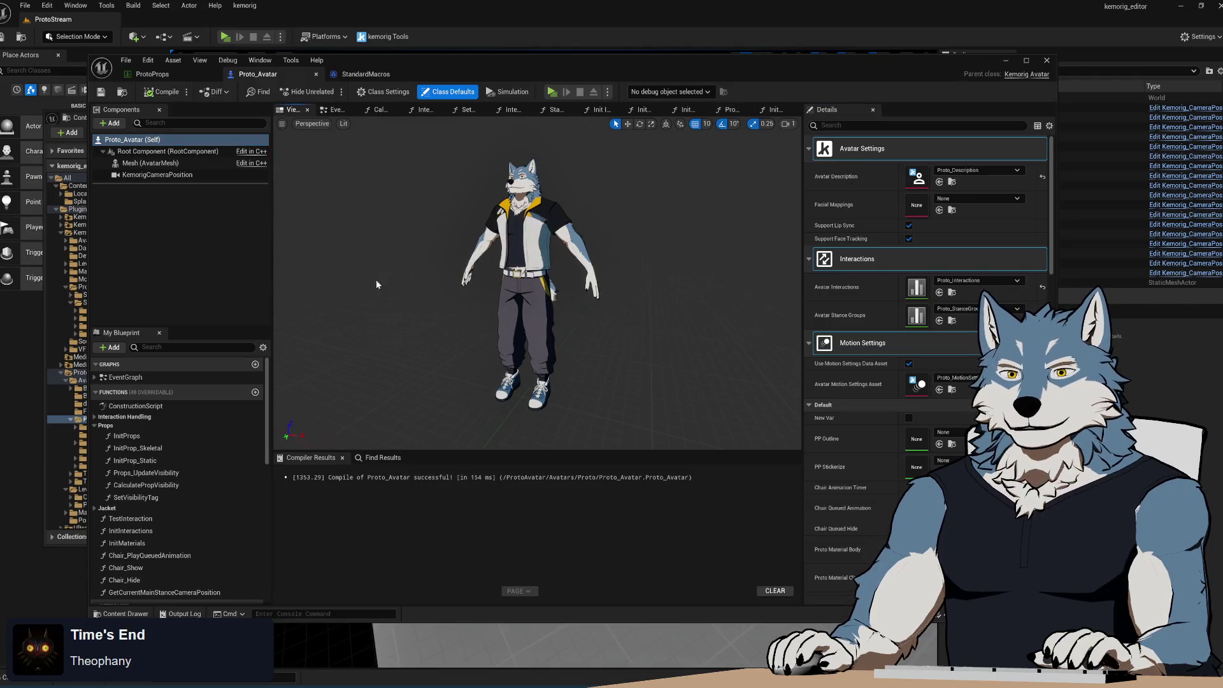
left_click_drag(345, 69, 666, 81)
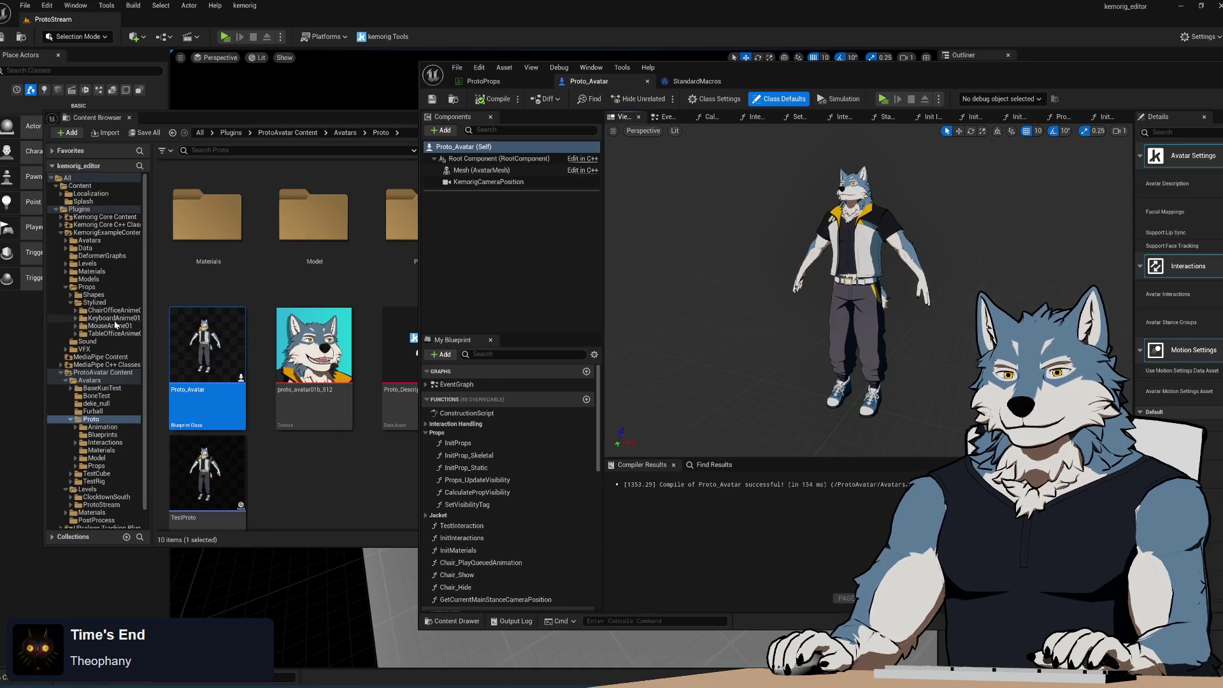
left_click(113, 318)
mouse_move(276, 198)
left_mouse_down()
mouse_move(836, 384)
mouse_move(820, 362)
mouse_move(518, 191)
mouse_move(535, 191)
mouse_move(531, 174)
left_mouse_up()
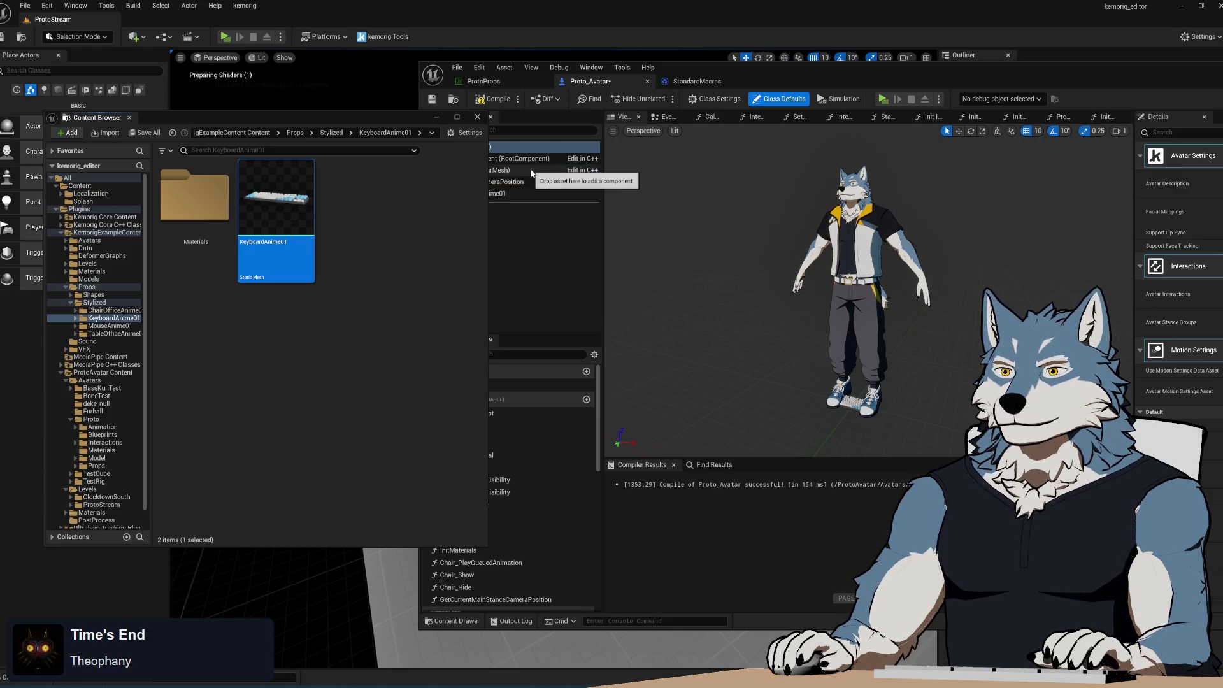
- Parent KeyboardAnime01 under Mesh (AvatarMesh) and raise it to height 80
left_click_drag(752, 75, 577, 86)
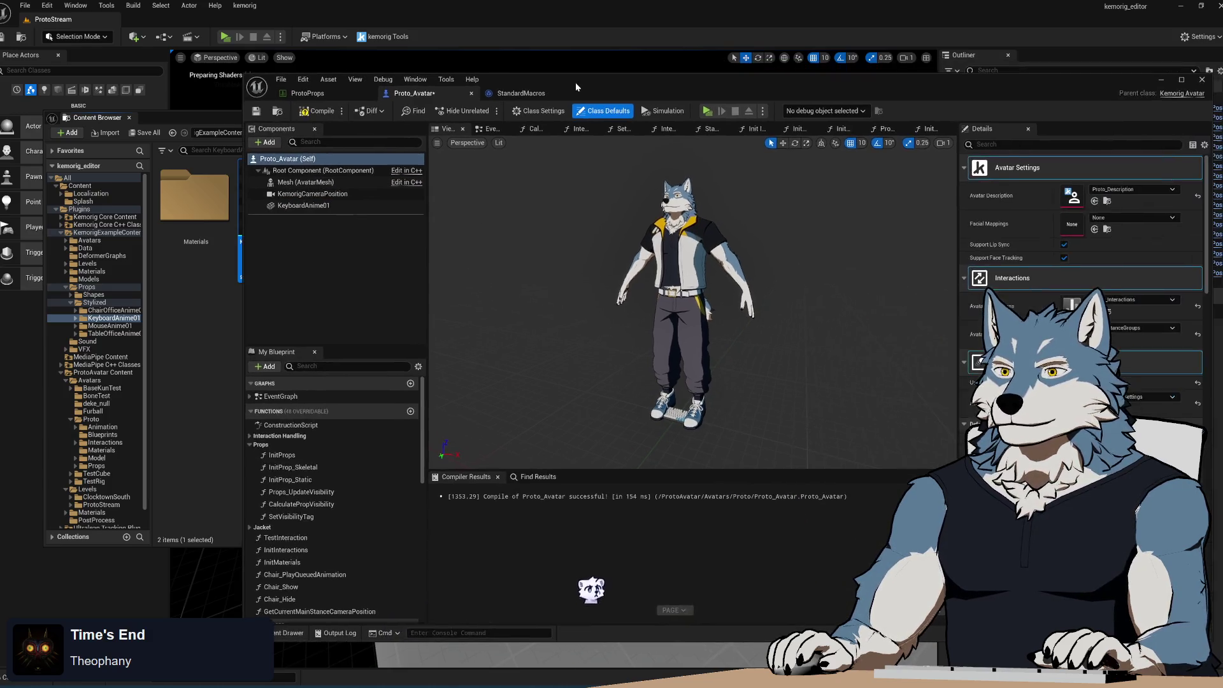
left_click(311, 194)
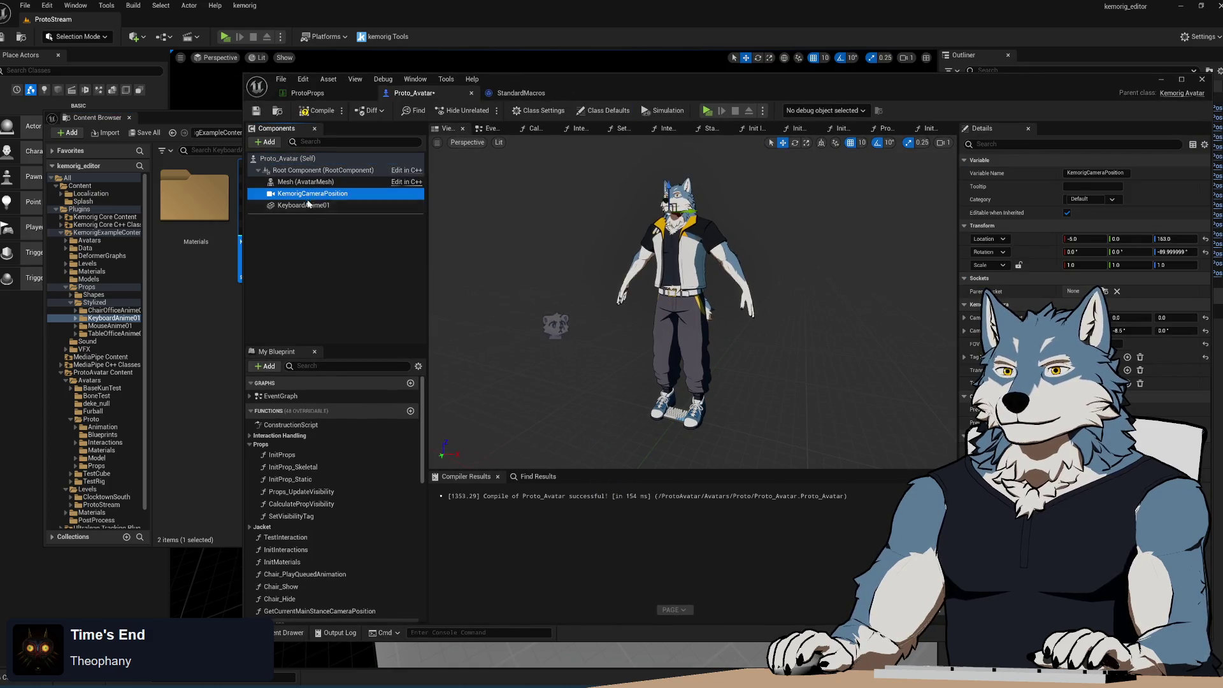
left_click_drag(307, 204, 308, 182)
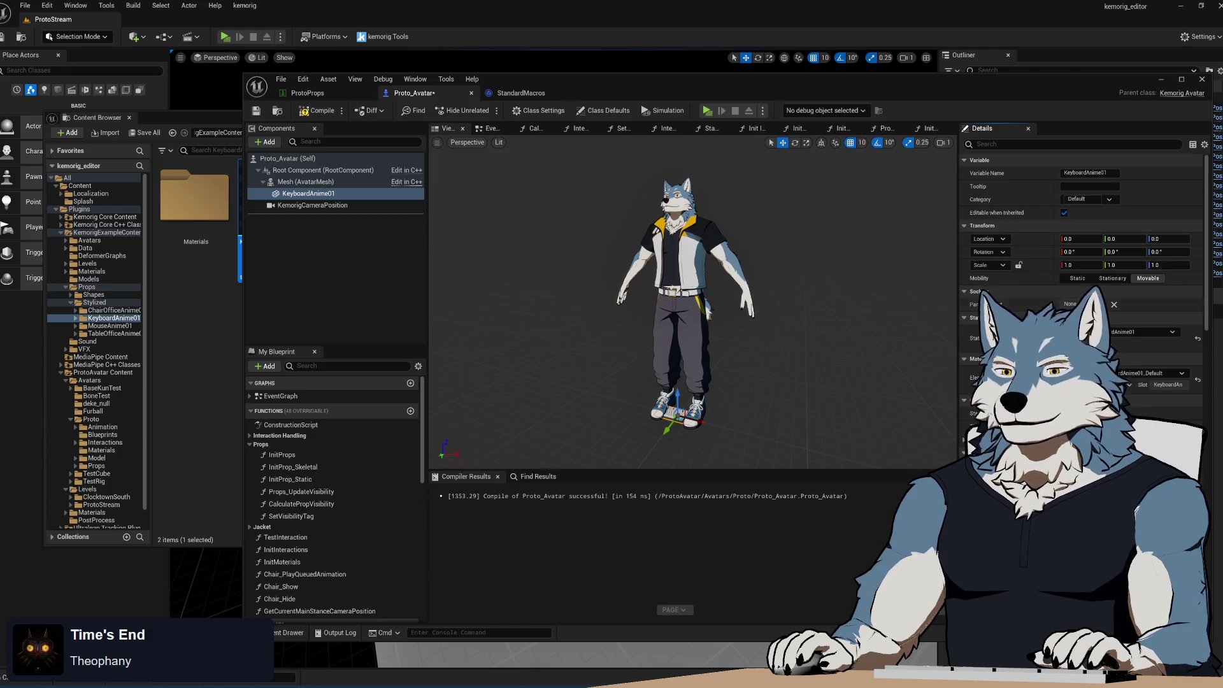
mouse_move(676, 393)
left_mouse_down()
mouse_move(677, 274)
mouse_move(653, 355)
left_mouse_up()
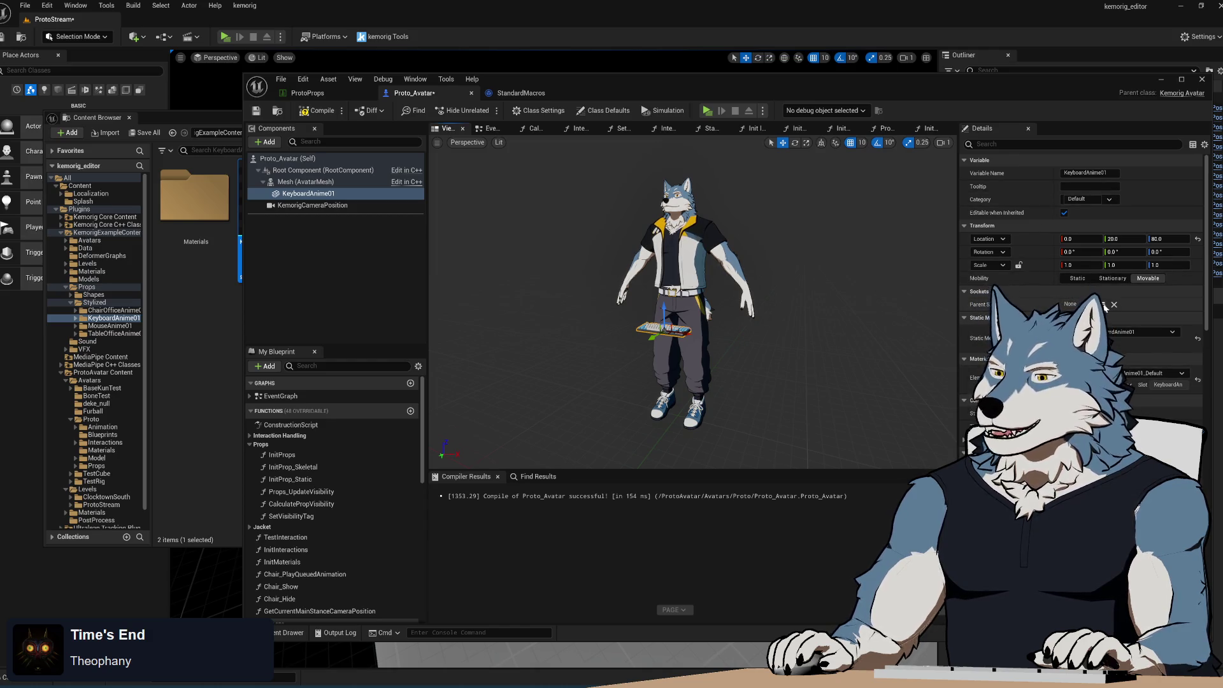
- Attach KeyboardAnime01 to the def_item_L socket with Y and Z location set to 0
left_click(1101, 303)
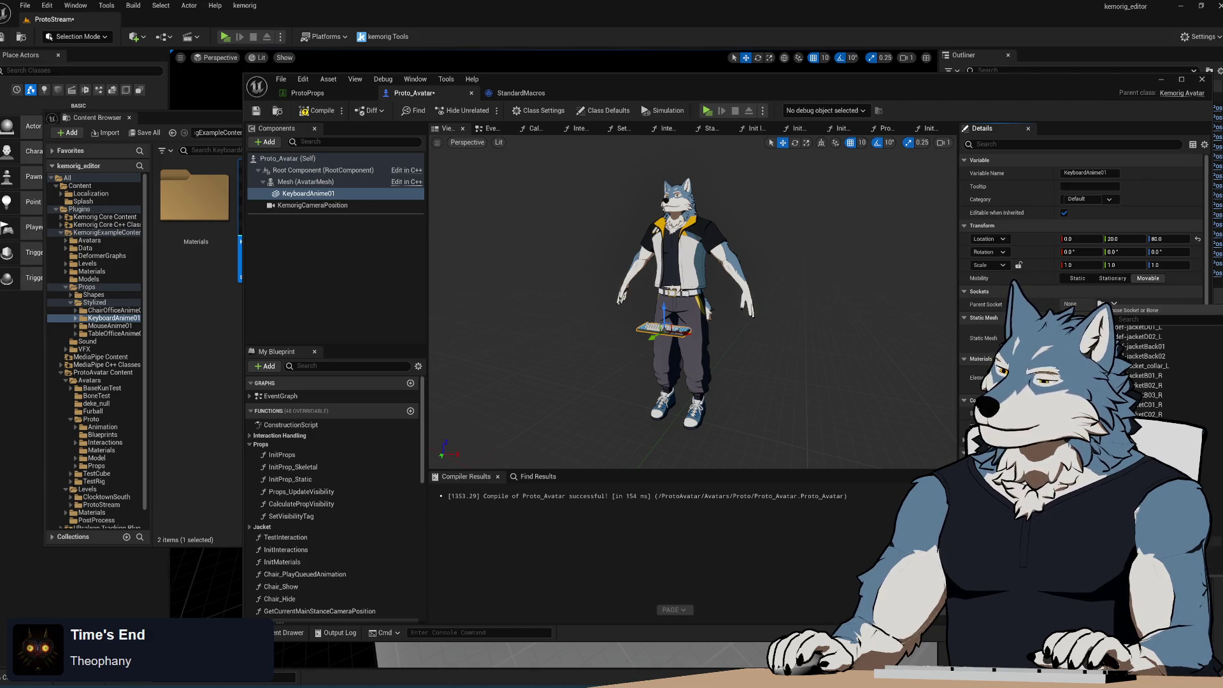
type("item")
key("Return")
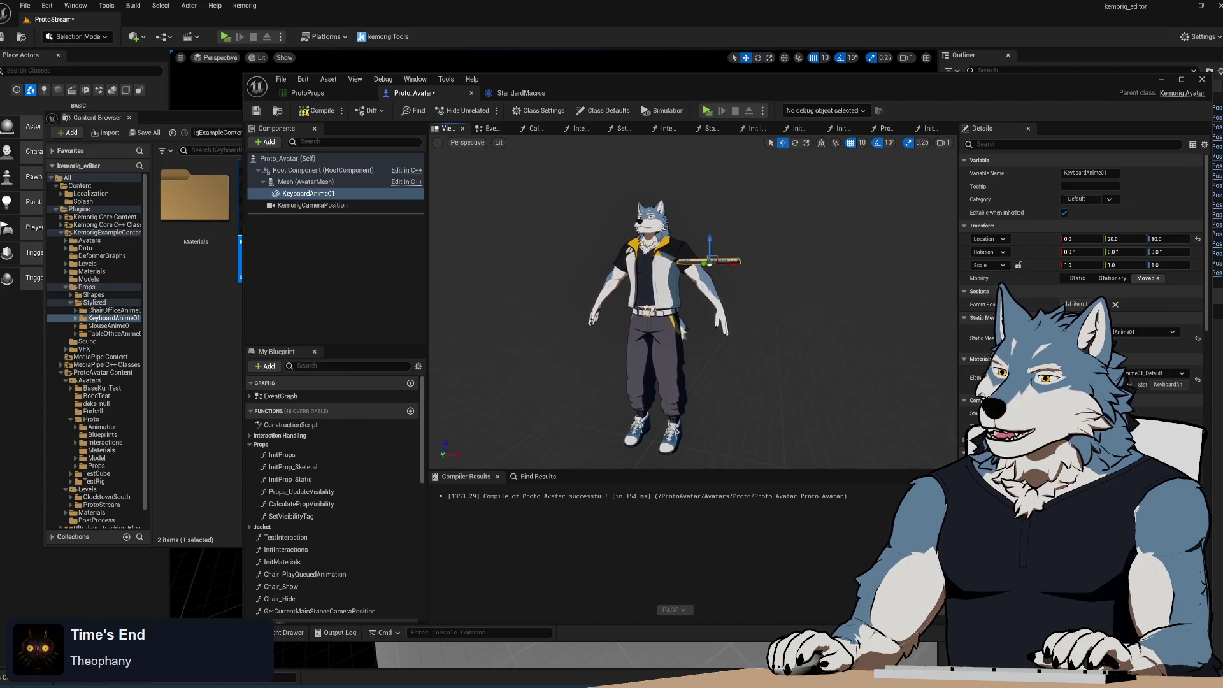
left_click(1126, 239)
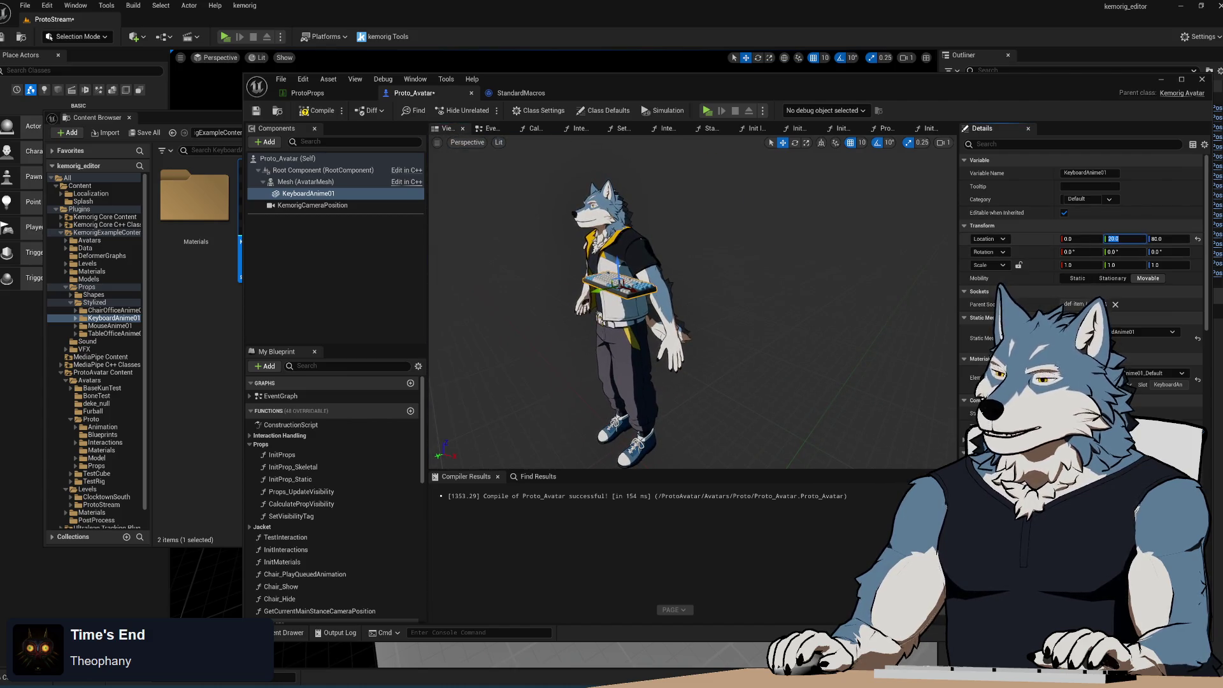
type("0")
key("Tab")
type("0")
key("Return")
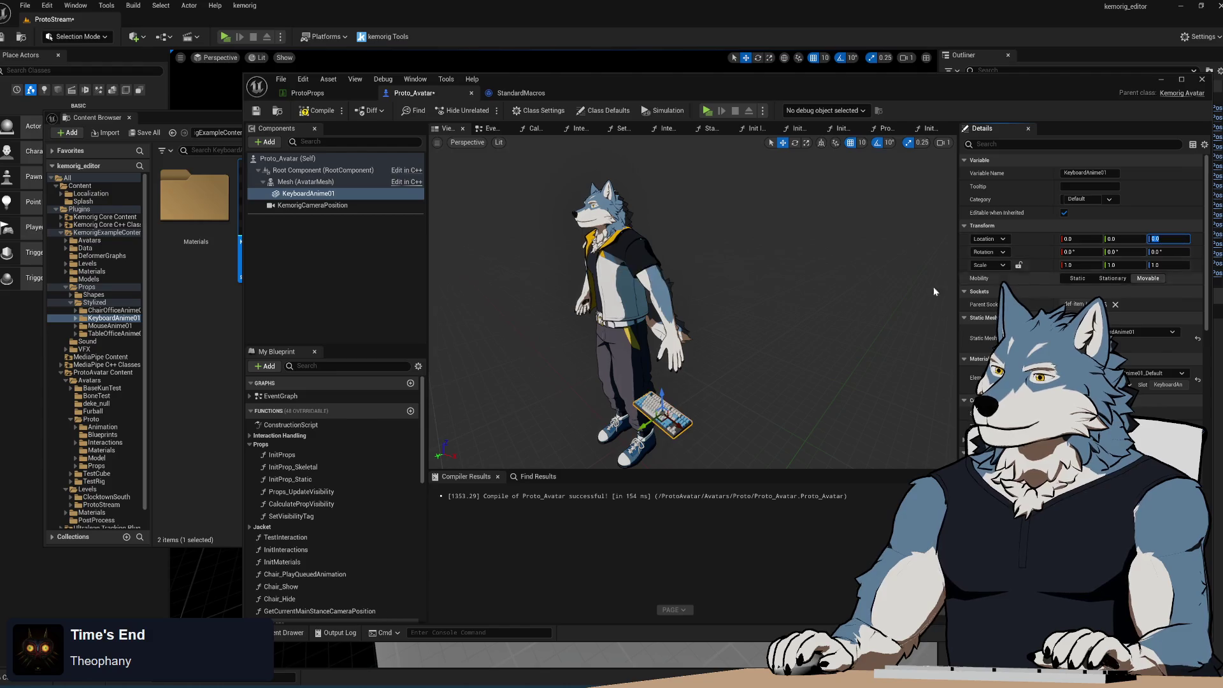
- Frame the keyboard, compile the avatar blueprint, and start a play preview
key("f")
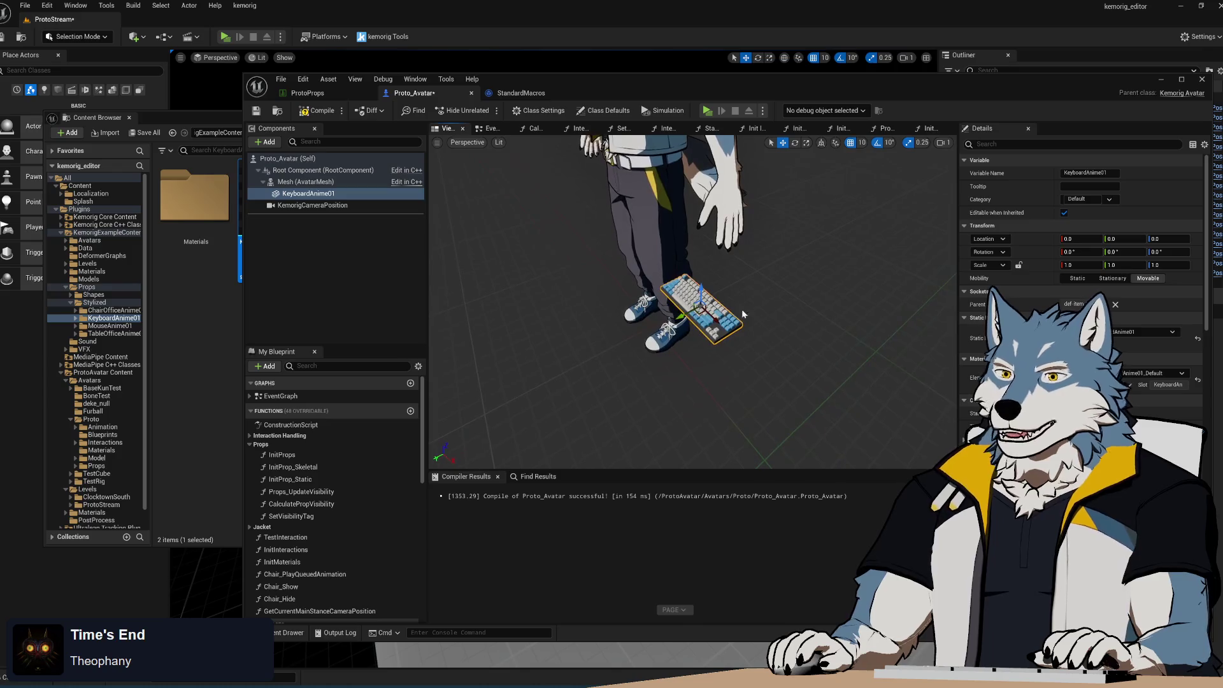
left_click(304, 113)
left_click(709, 111)
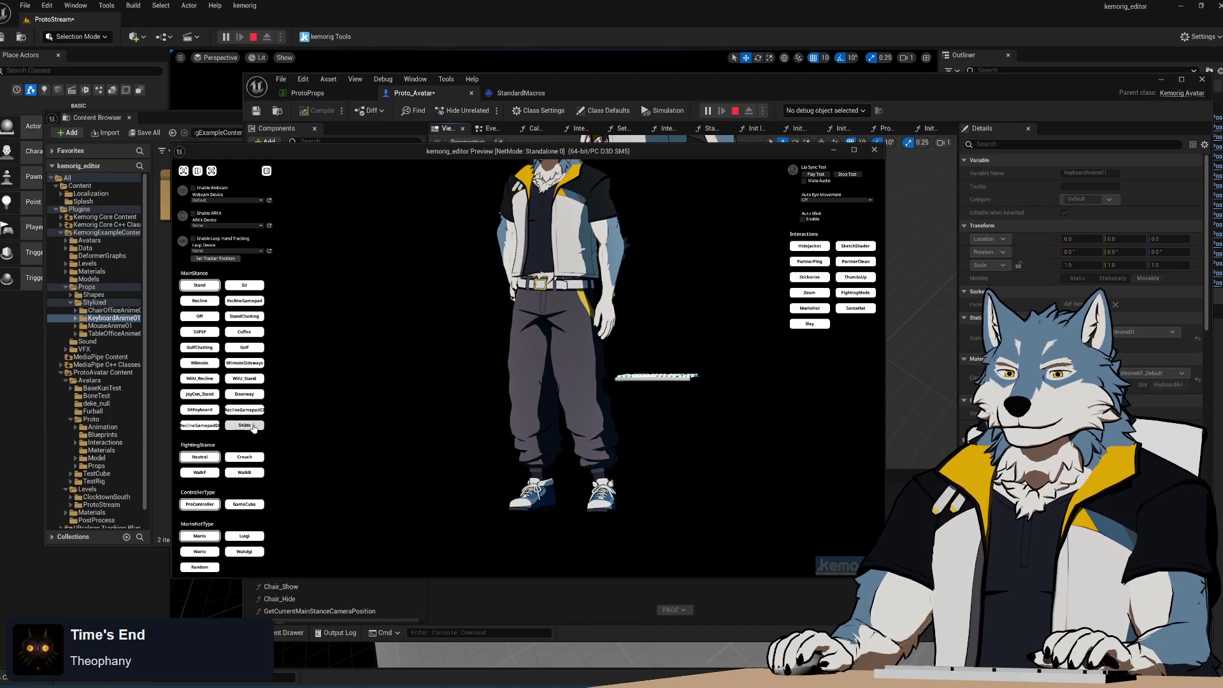
- Switch the avatar to the SitKeyboard stance to check its typing pose, then stop the preview
left_click(198, 411)
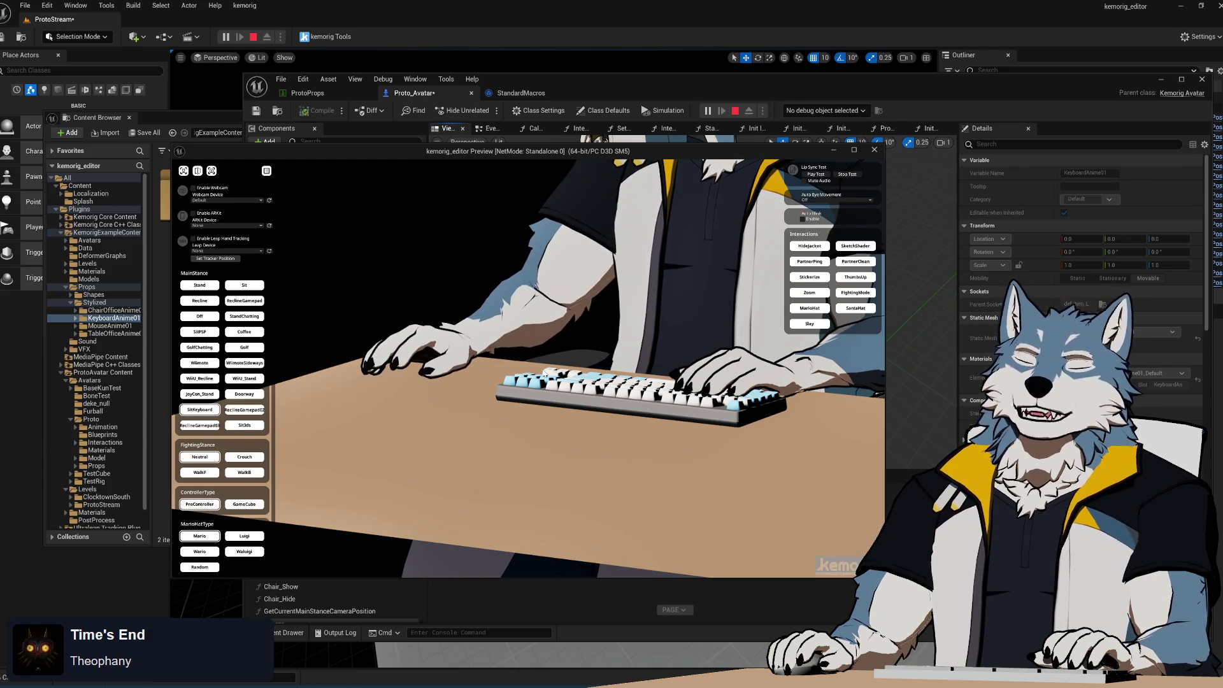
left_click(878, 150)
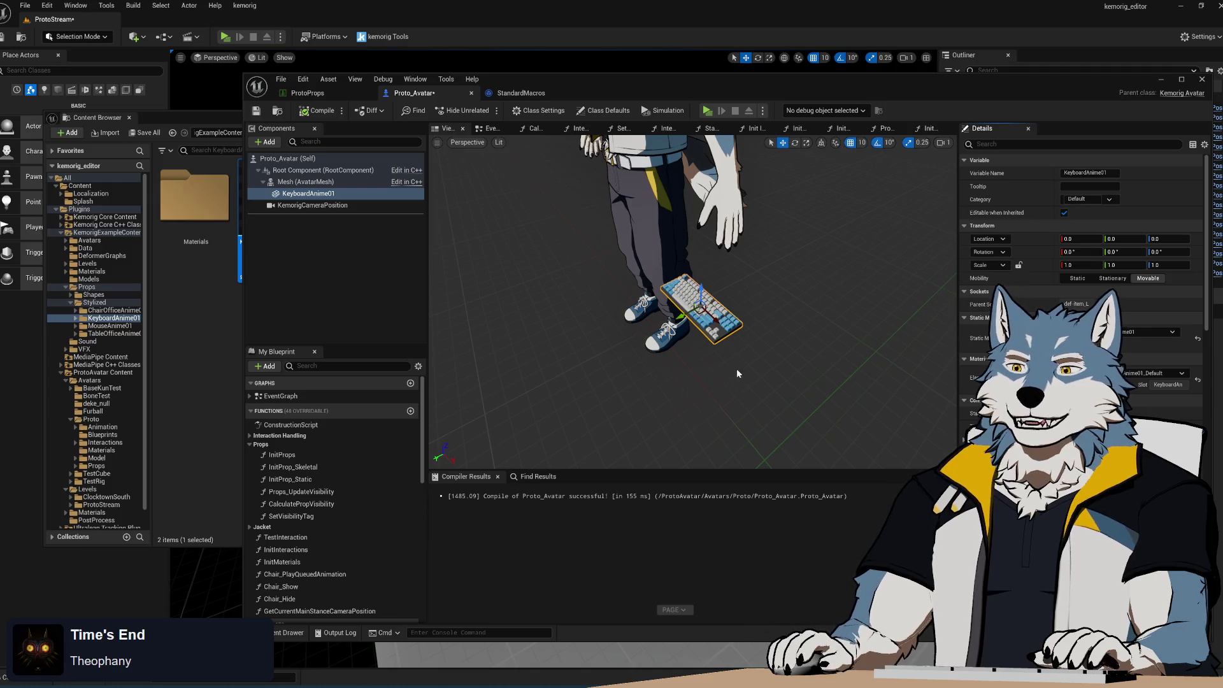
- Delete the KeyboardAnime01 component and reframe the viewport on the character
left_click_drag(737, 369, 733, 360)
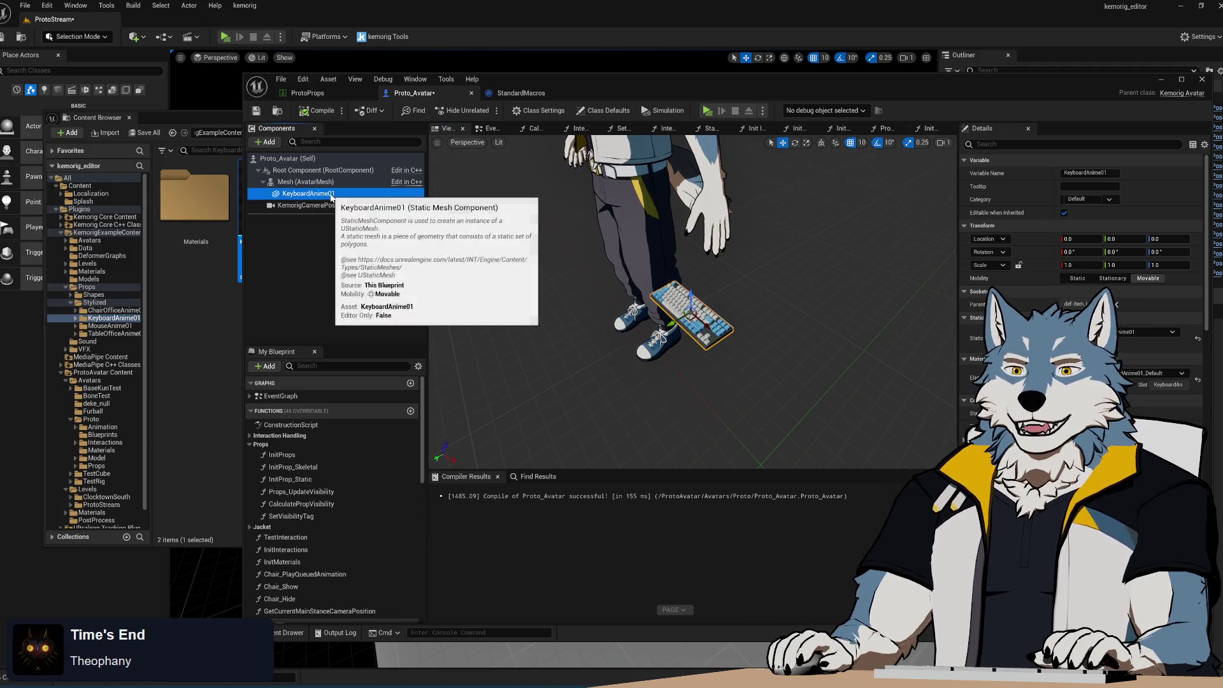
right_click(309, 194)
left_click(392, 290)
mouse_move(637, 286)
left_mouse_down()
mouse_move(625, 274)
mouse_move(637, 287)
left_mouse_up()
left_click_drag(798, 351, 798, 351)
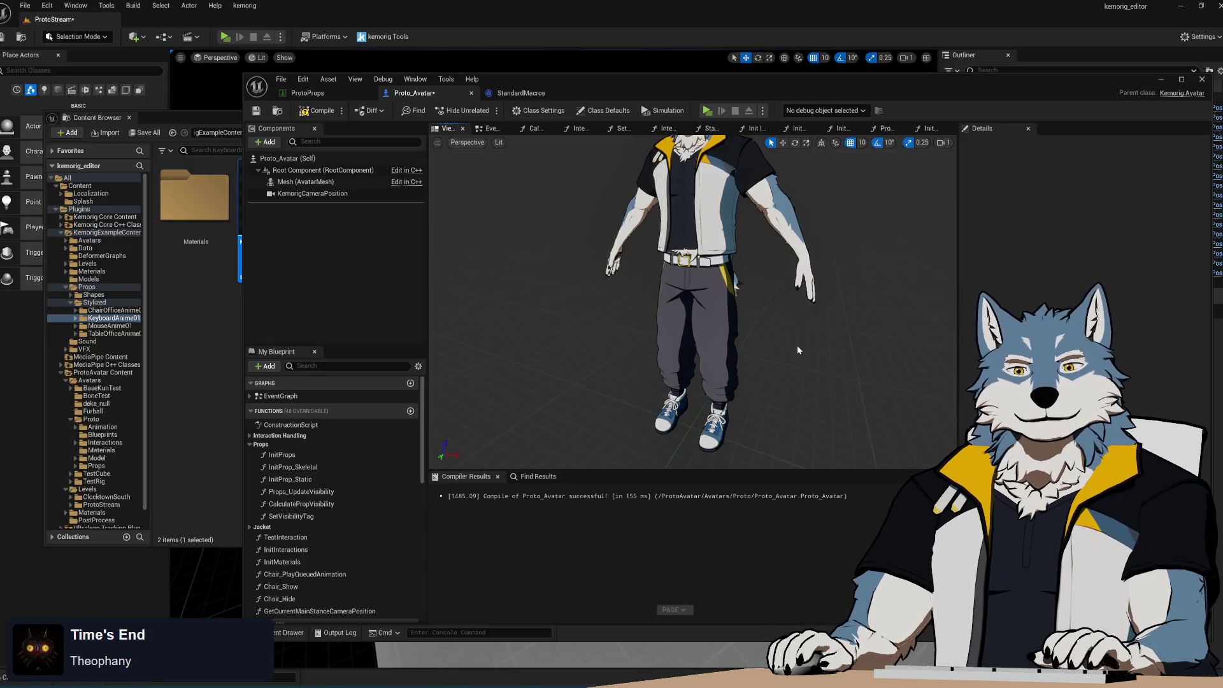
left_click_drag(797, 346, 797, 345)
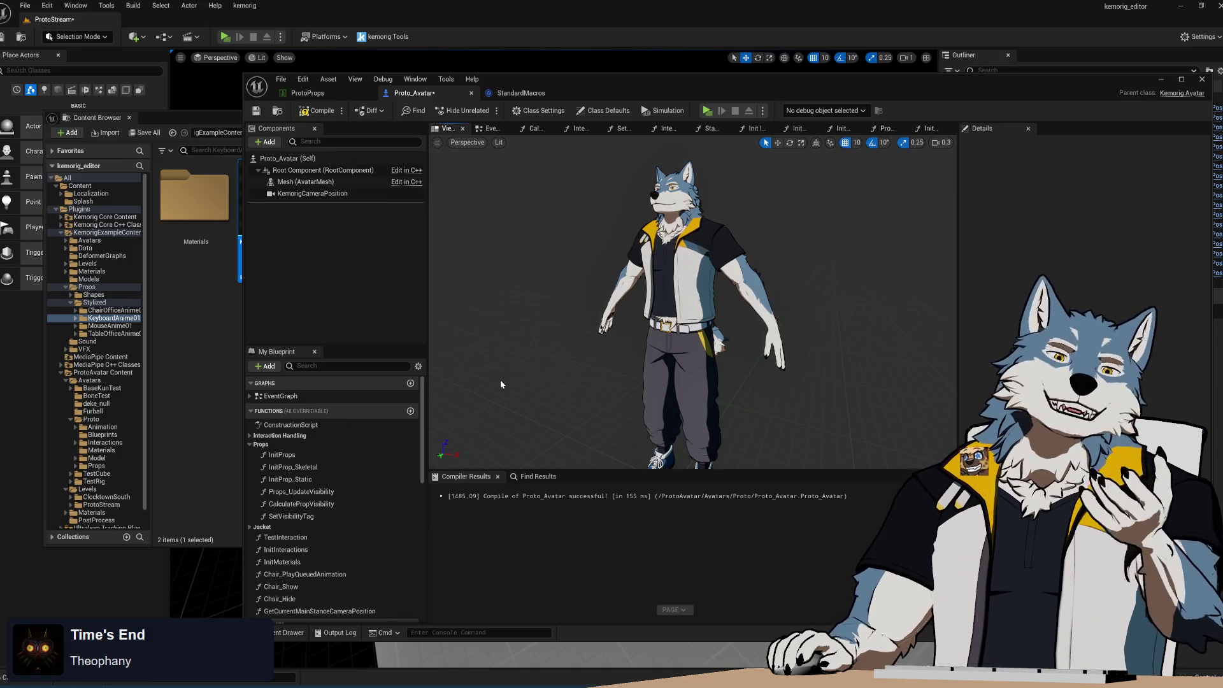
- Recompile Proto_Avatar and bring up the Init Props function graph
left_click(317, 110)
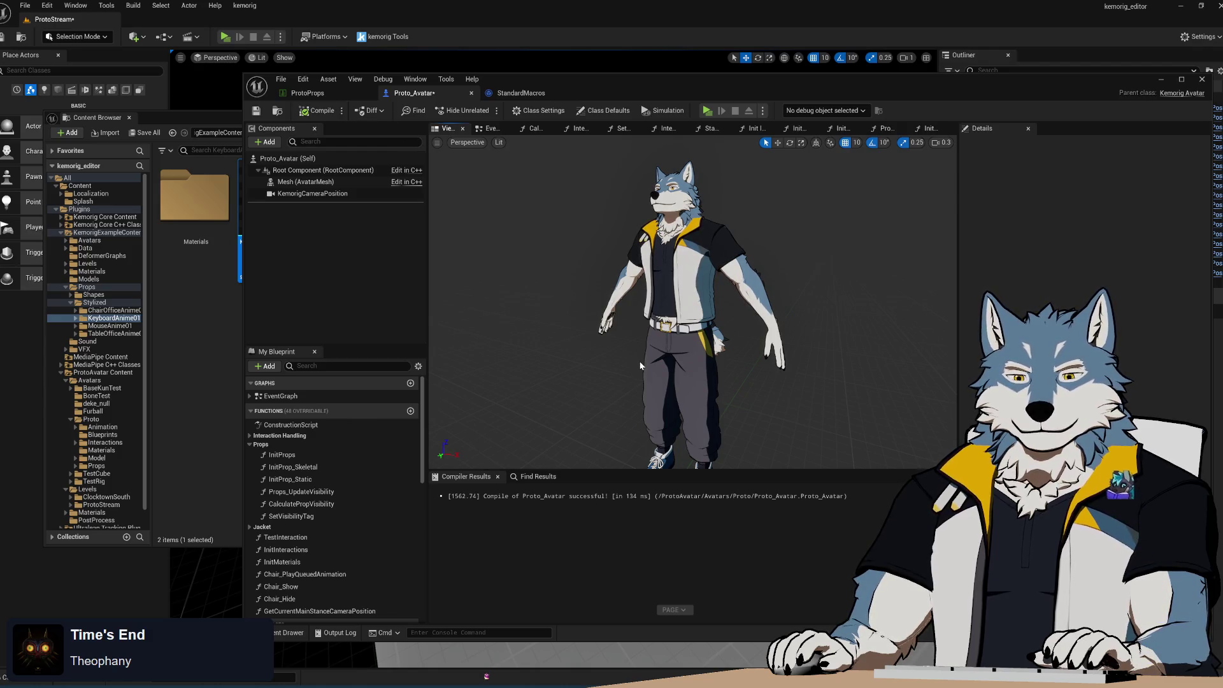
left_click(932, 129)
left_click_drag(861, 362, 869, 273)
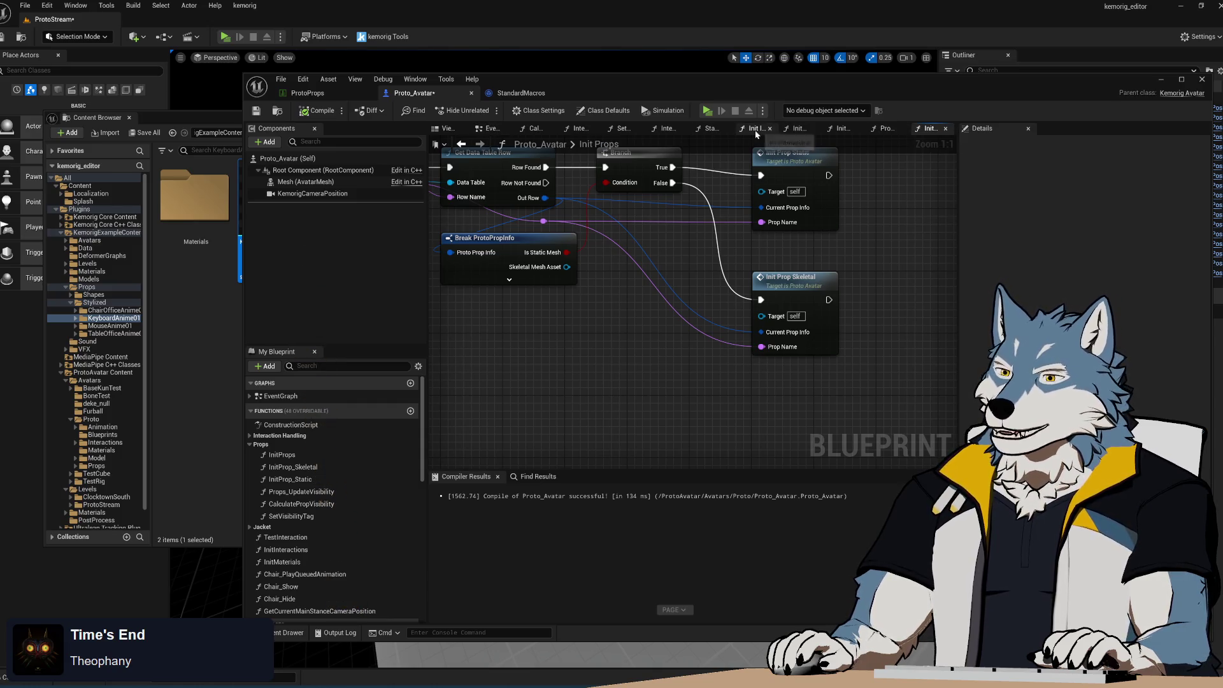
- Review Init Prop Static's Get Socket Transform, Attach Component and Set Visibility chain, then start a play preview
left_click(849, 134)
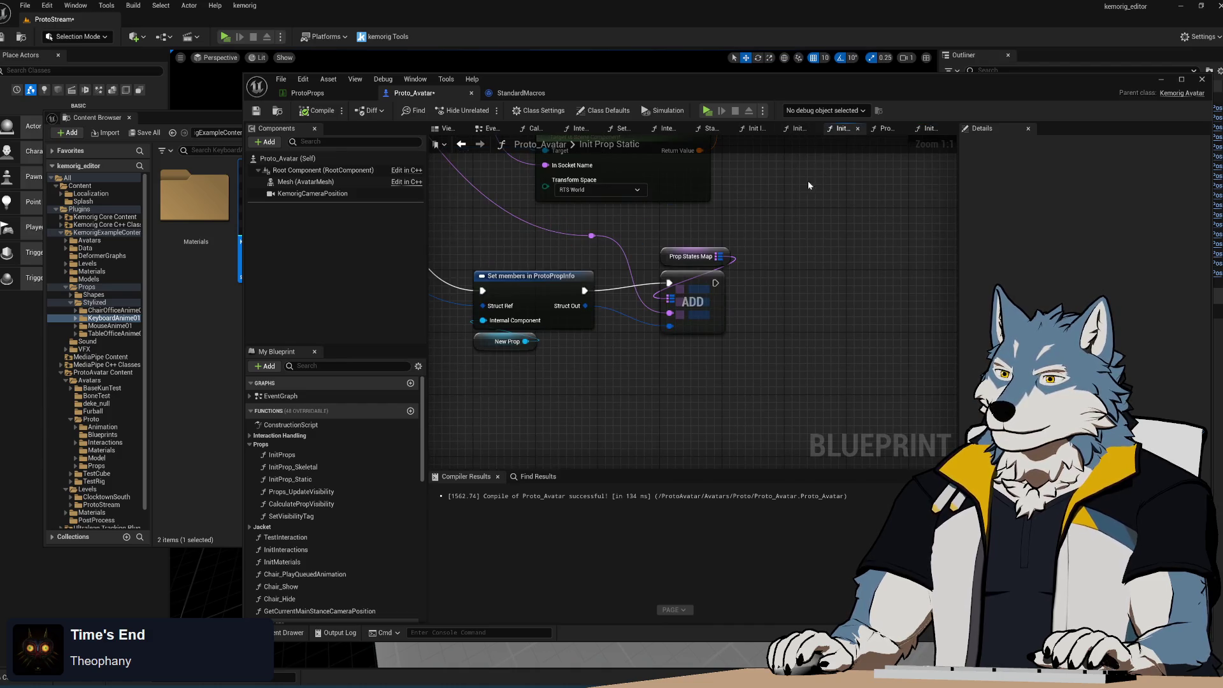
left_click_drag(732, 185, 758, 245)
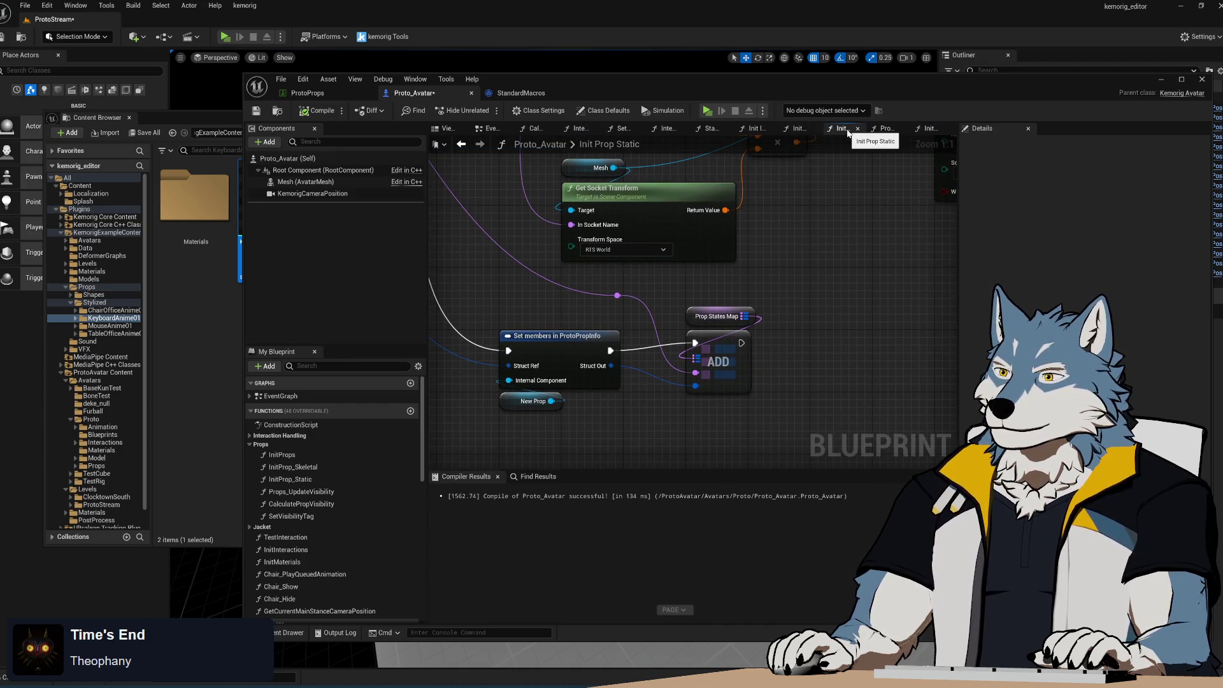
scroll(809, 248, "down", 6)
scroll(790, 274, "up", 4)
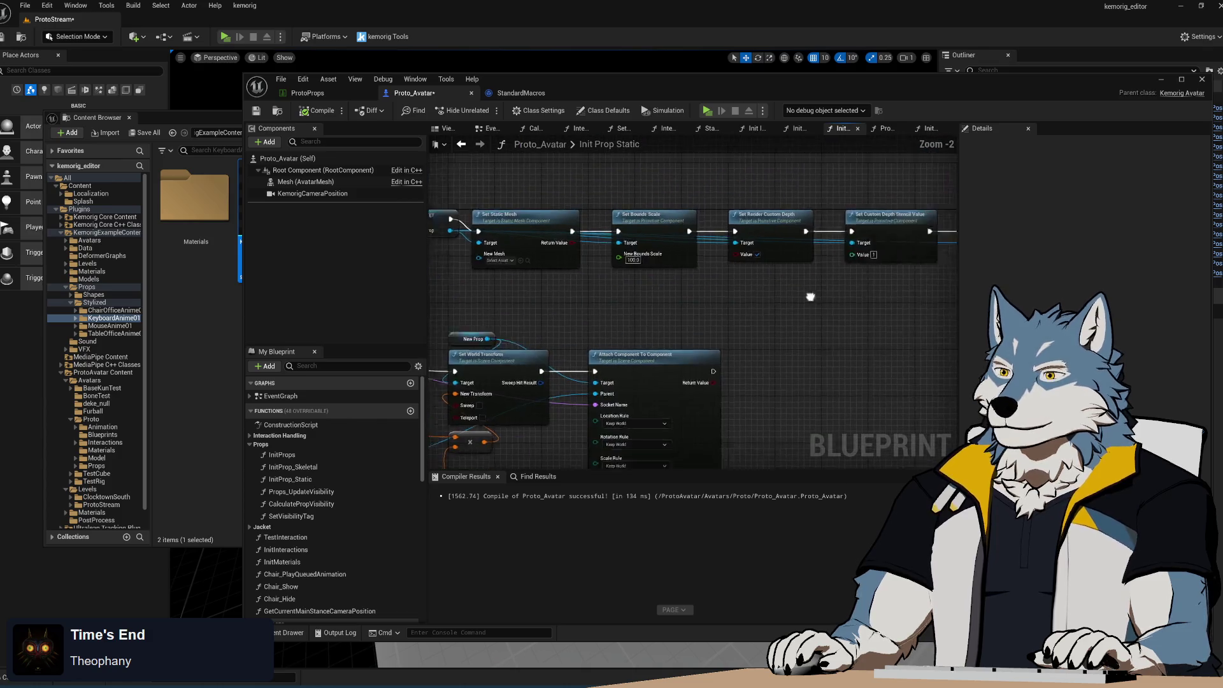
mouse_move(725, 303)
left_mouse_down()
mouse_move(662, 311)
mouse_move(695, 315)
left_mouse_up()
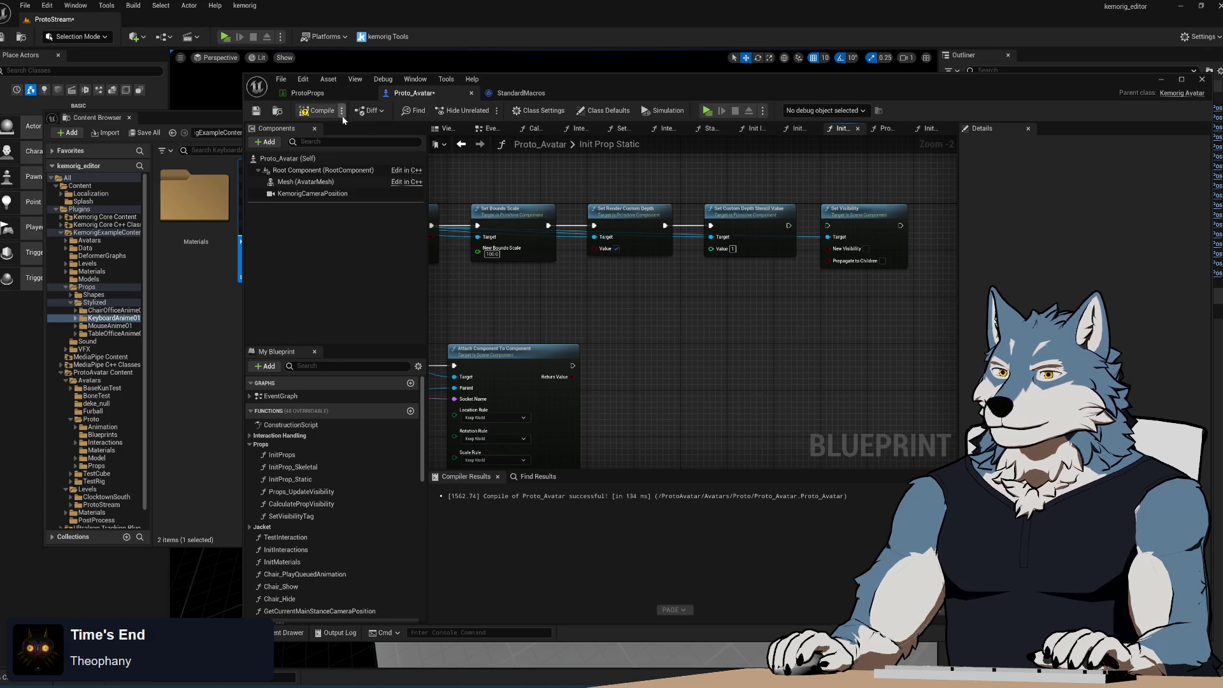
left_click(708, 111)
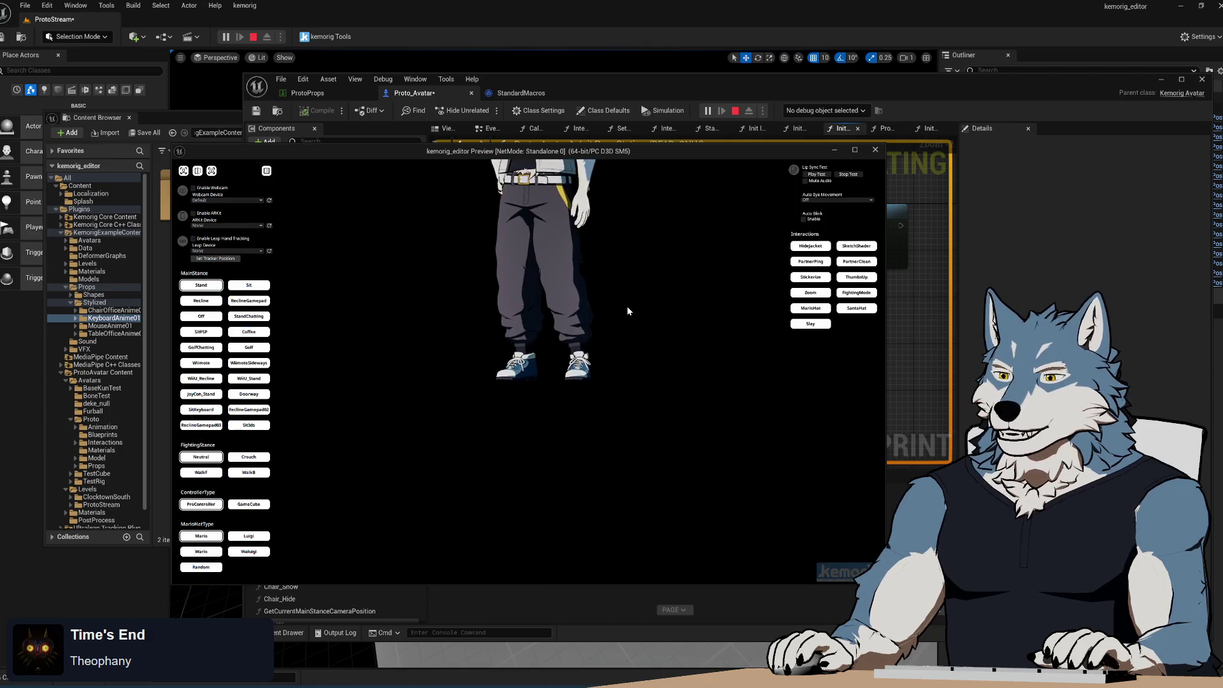
- Stop the preview, close the Init Props graph, then run and stop another play preview
left_click(874, 152)
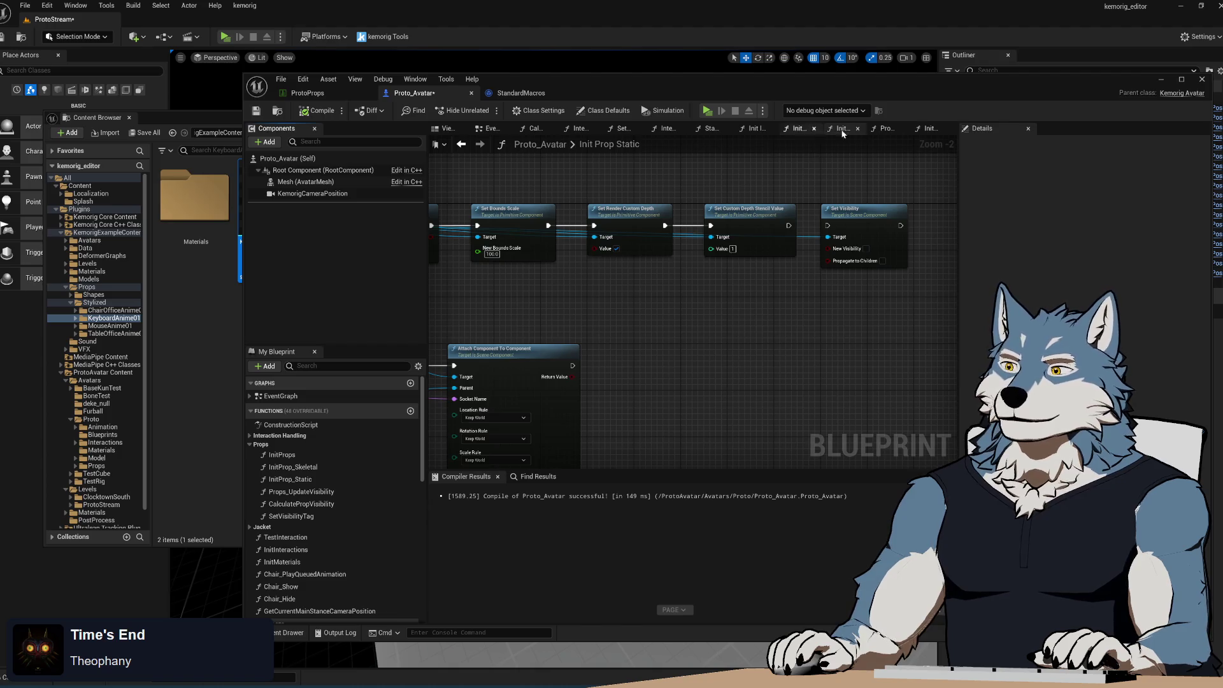
left_click(886, 130)
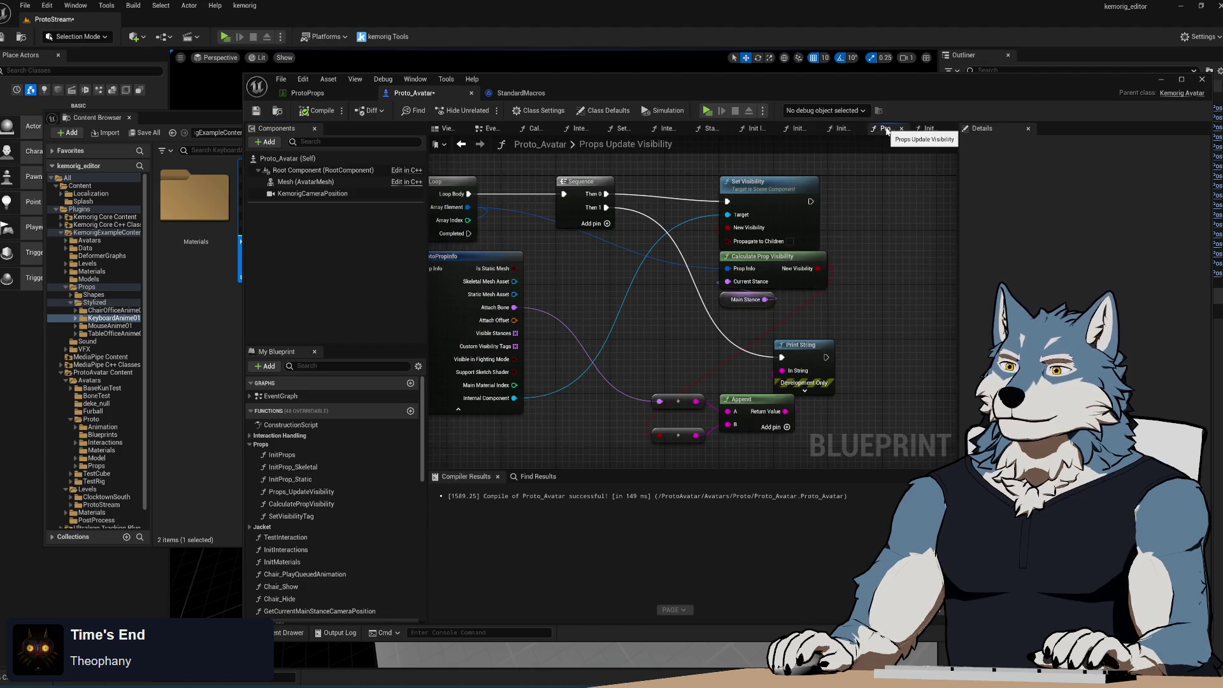
left_click(927, 129)
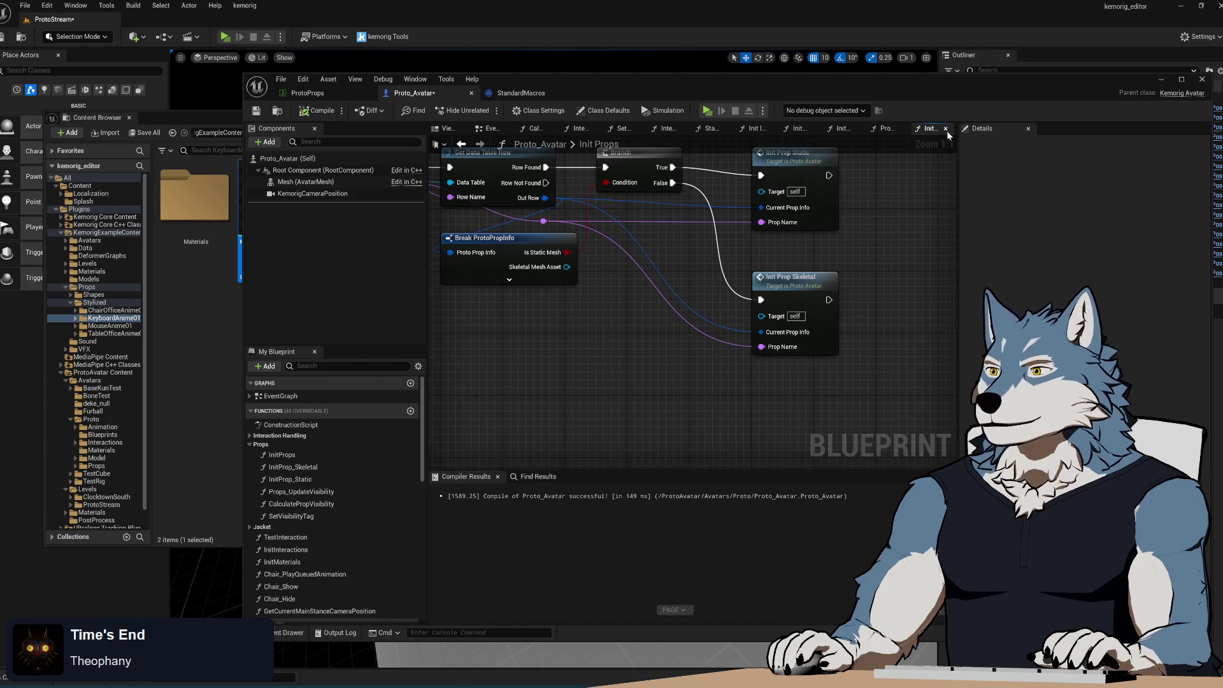
left_click(946, 129)
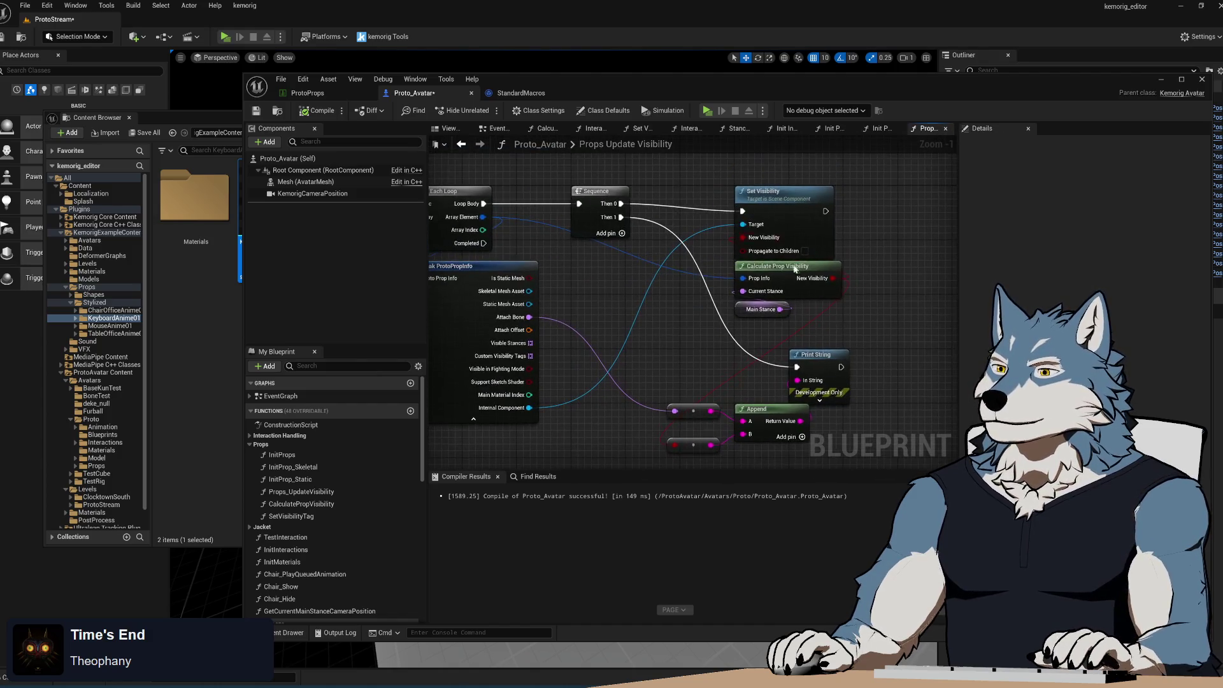
left_click(706, 111)
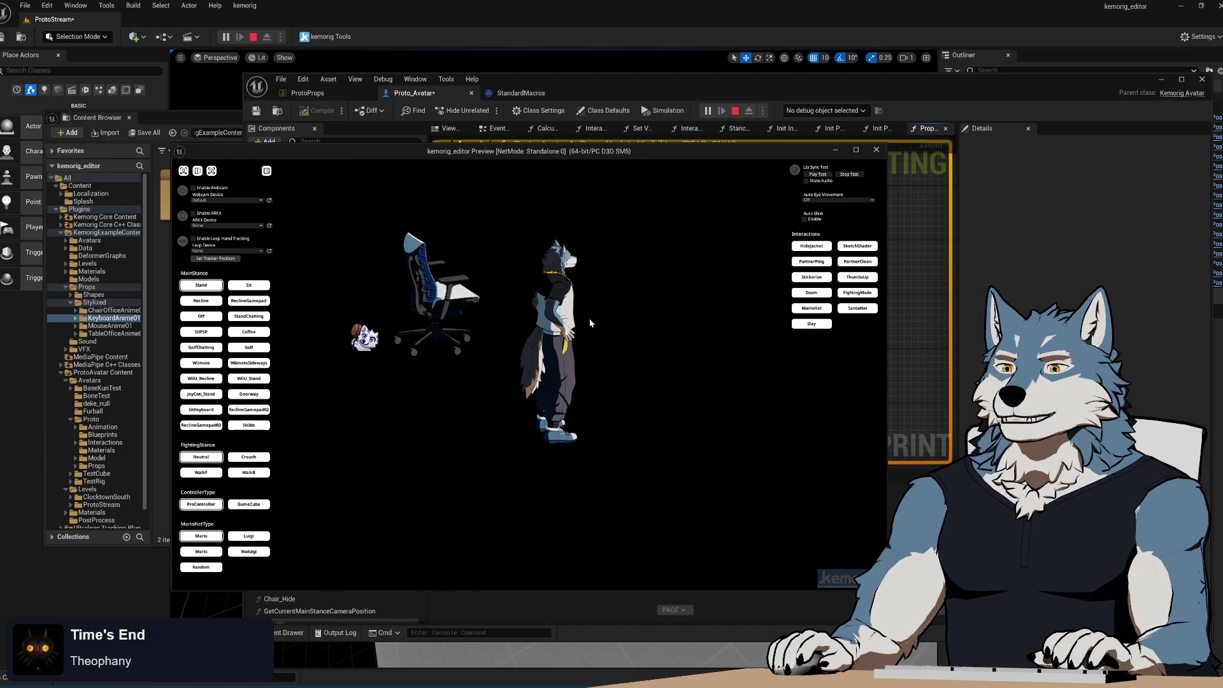
left_click(877, 151)
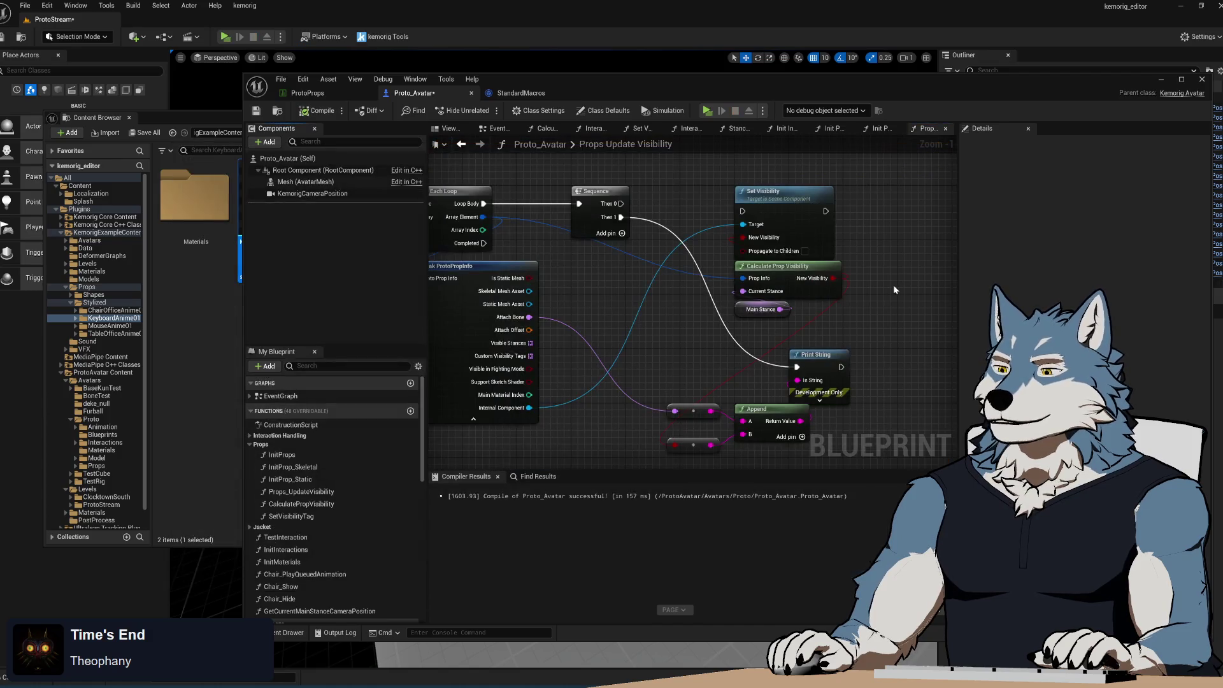
- In Init Prop Skeletal, test a preview, then wire Set Custom Depth Stencil Value's exec into Set Visibility
left_click(882, 128)
left_click(832, 130)
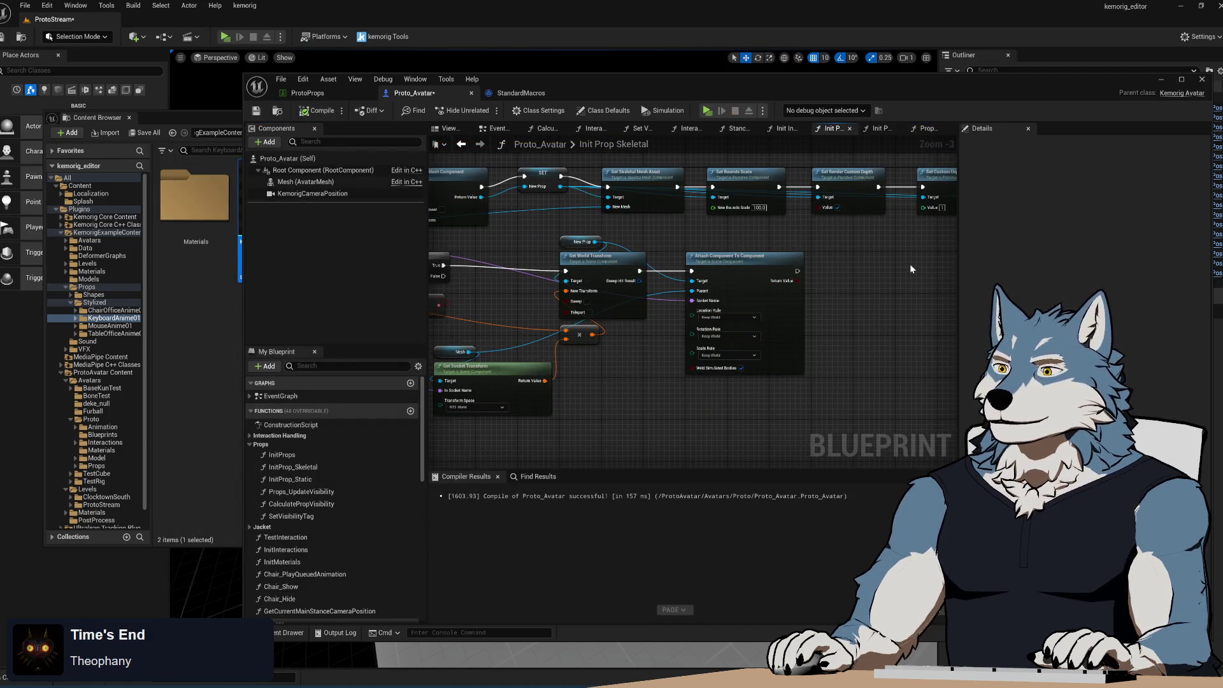
left_click_drag(909, 269, 843, 277)
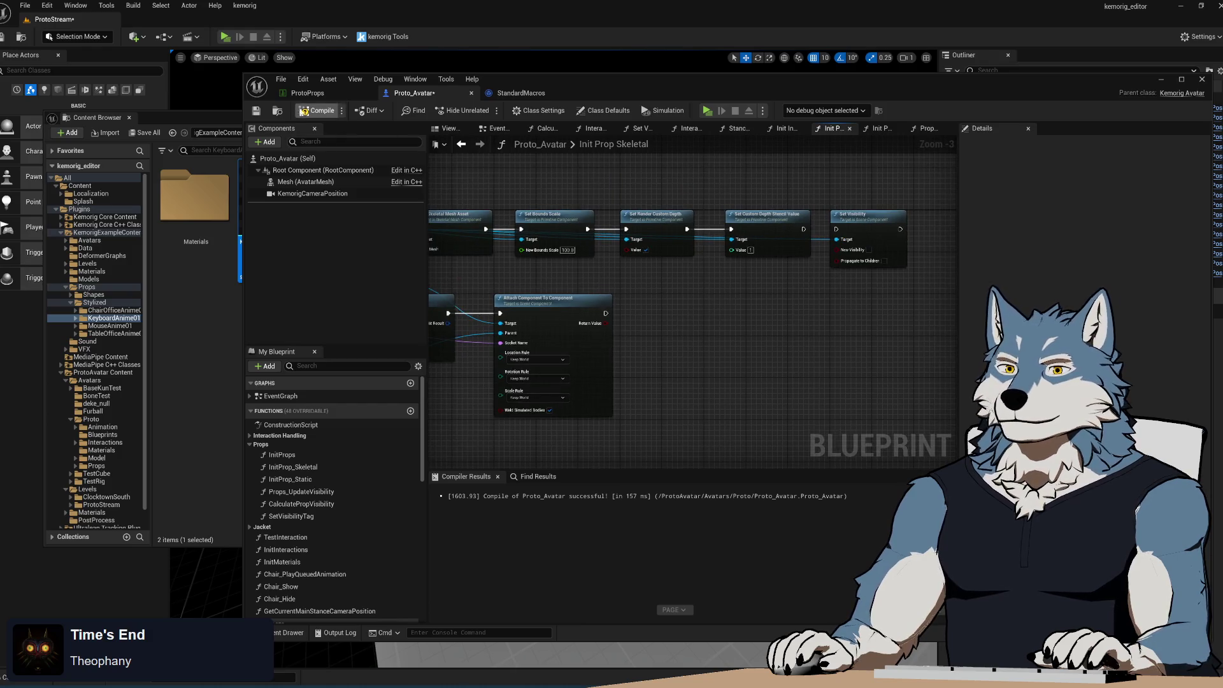
left_click(710, 110)
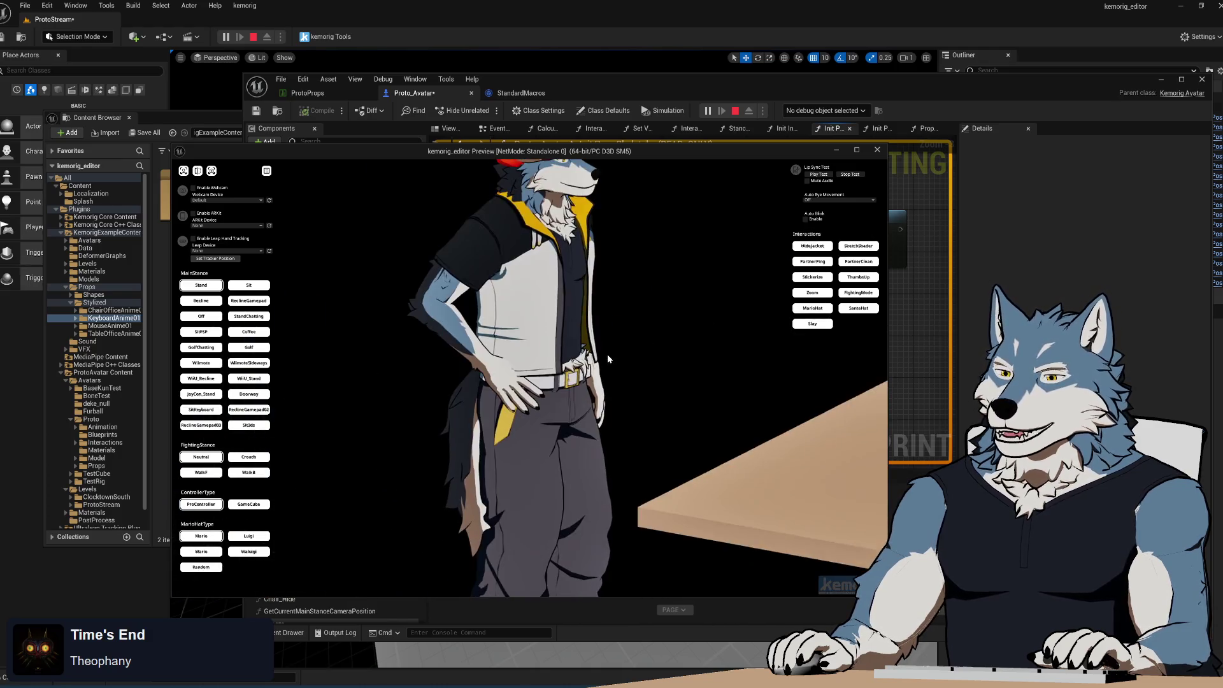
left_click(877, 150)
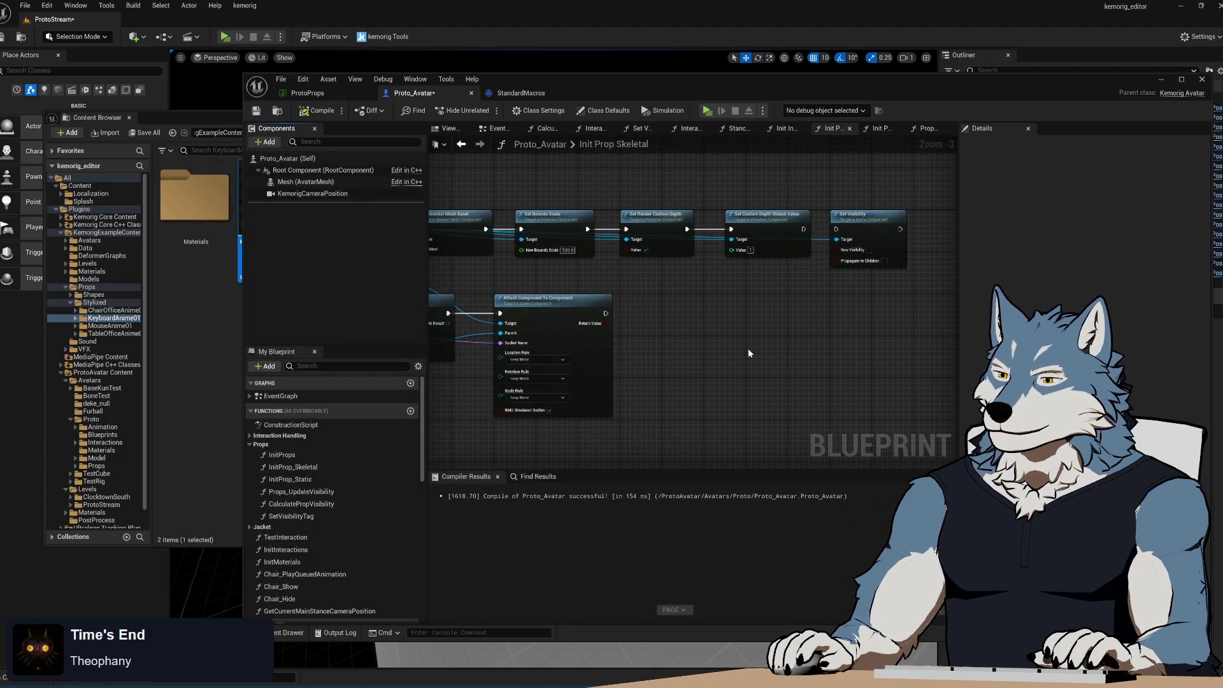
left_click_drag(804, 229, 837, 229)
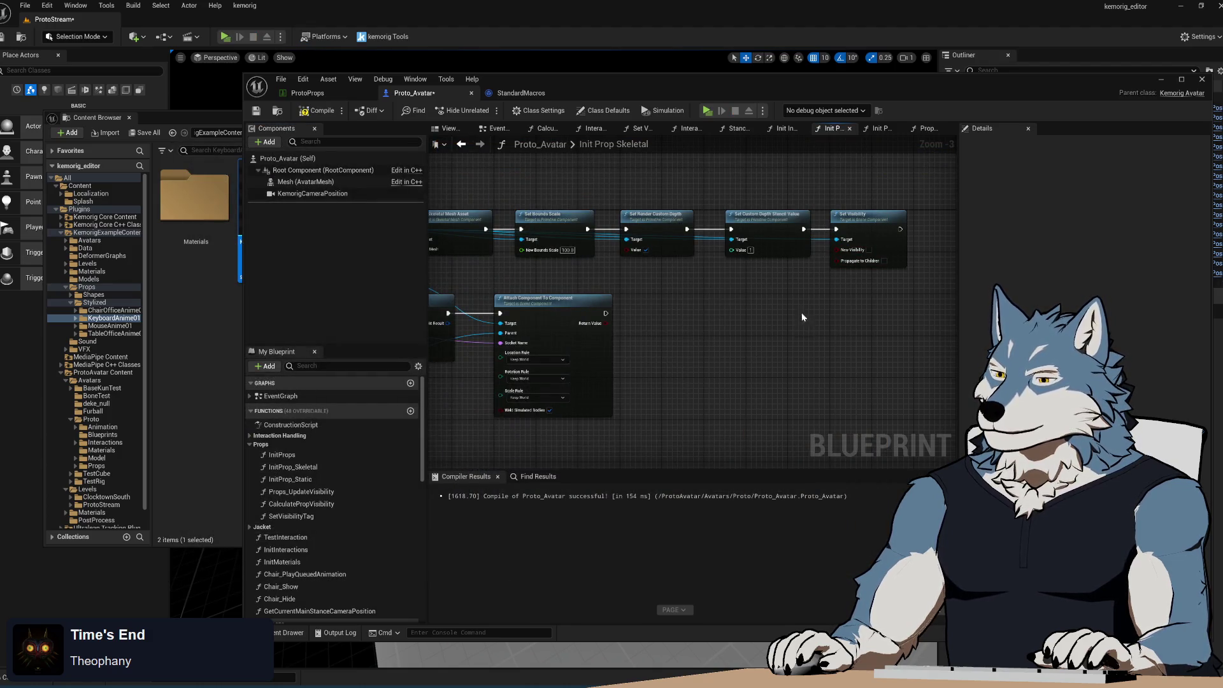
- Pan through the Init Prop Static graph to review its Set Static Mesh, Branch and Set Visibility nodes
left_click(882, 130)
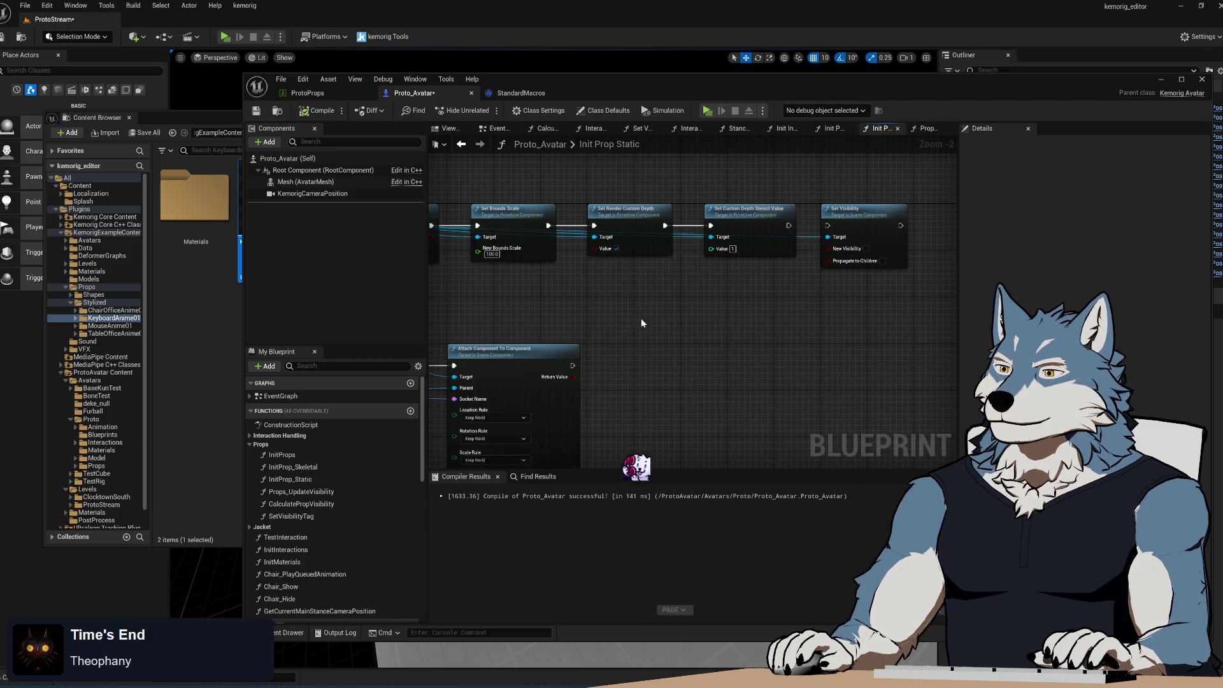
left_click_drag(617, 315, 850, 317)
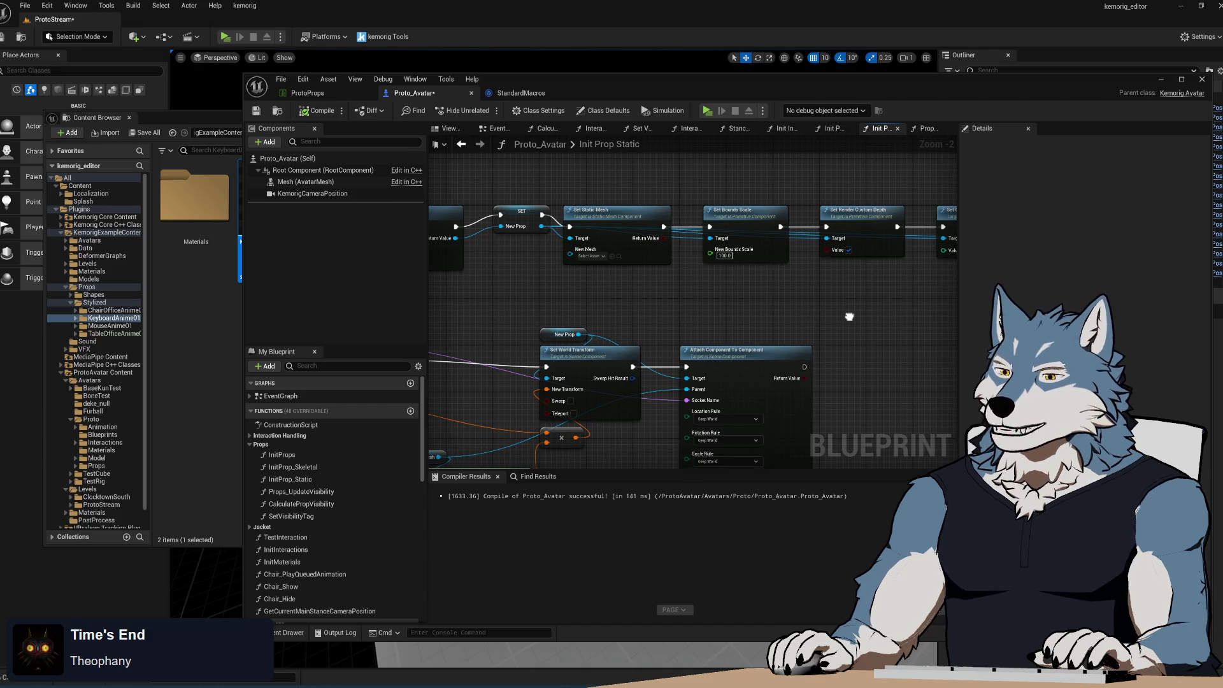
scroll(617, 214, "up", 1)
scroll(617, 214, "down", 4)
scroll(633, 226, "up", 5)
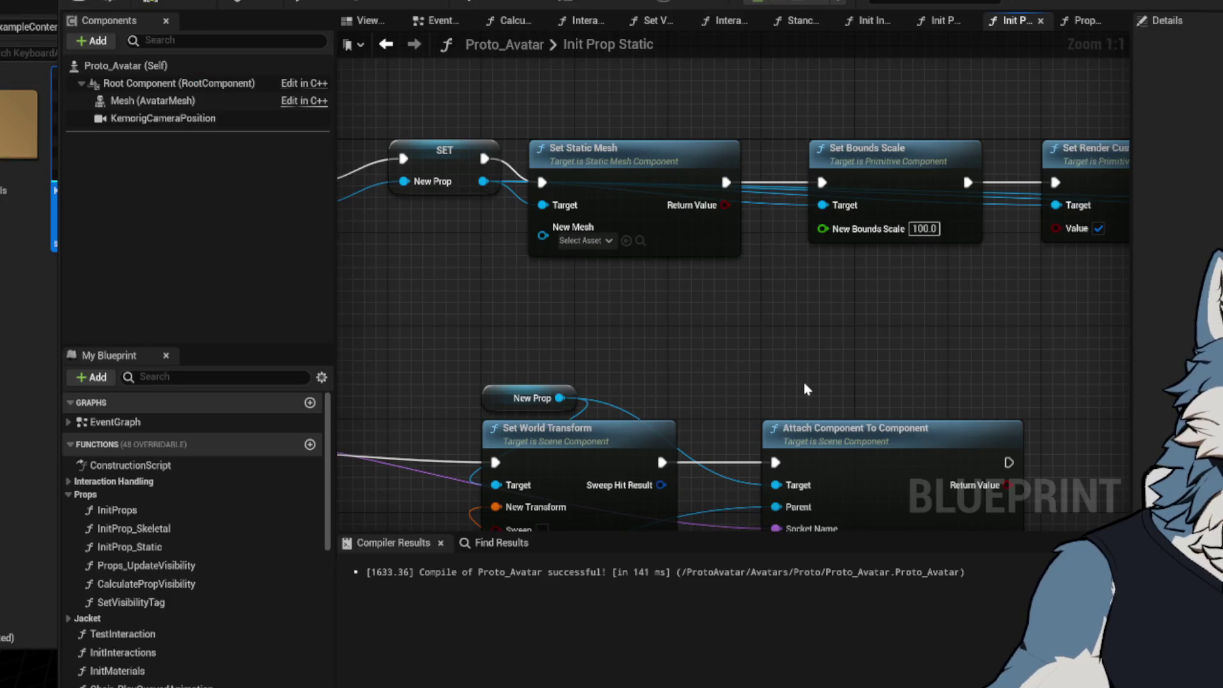
scroll(556, 334, "down", 2)
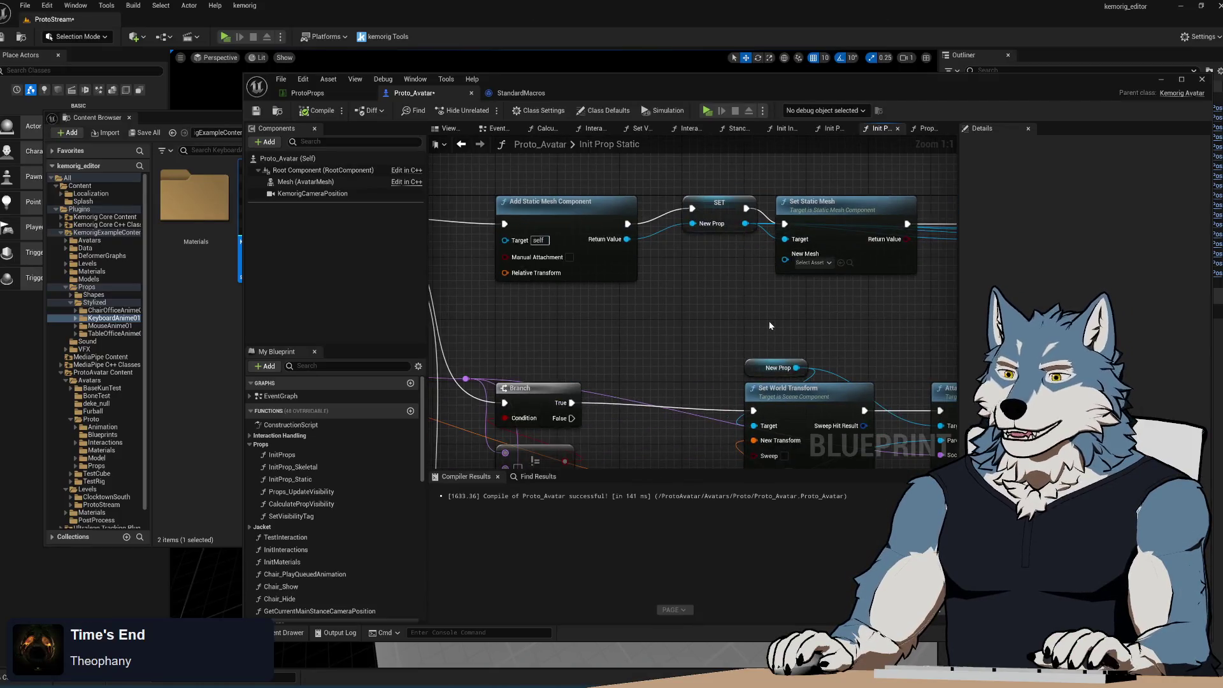
mouse_move(724, 350)
left_mouse_down()
mouse_move(774, 285)
mouse_move(639, 267)
left_mouse_up()
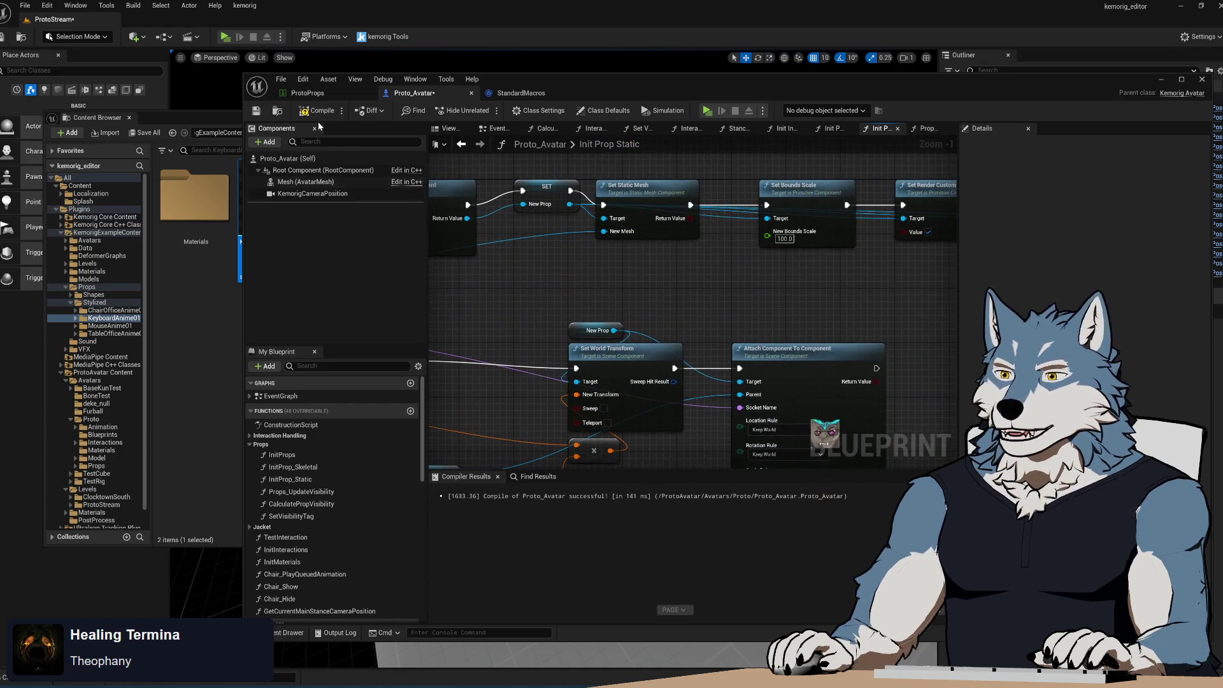
left_click_drag(757, 269, 641, 285)
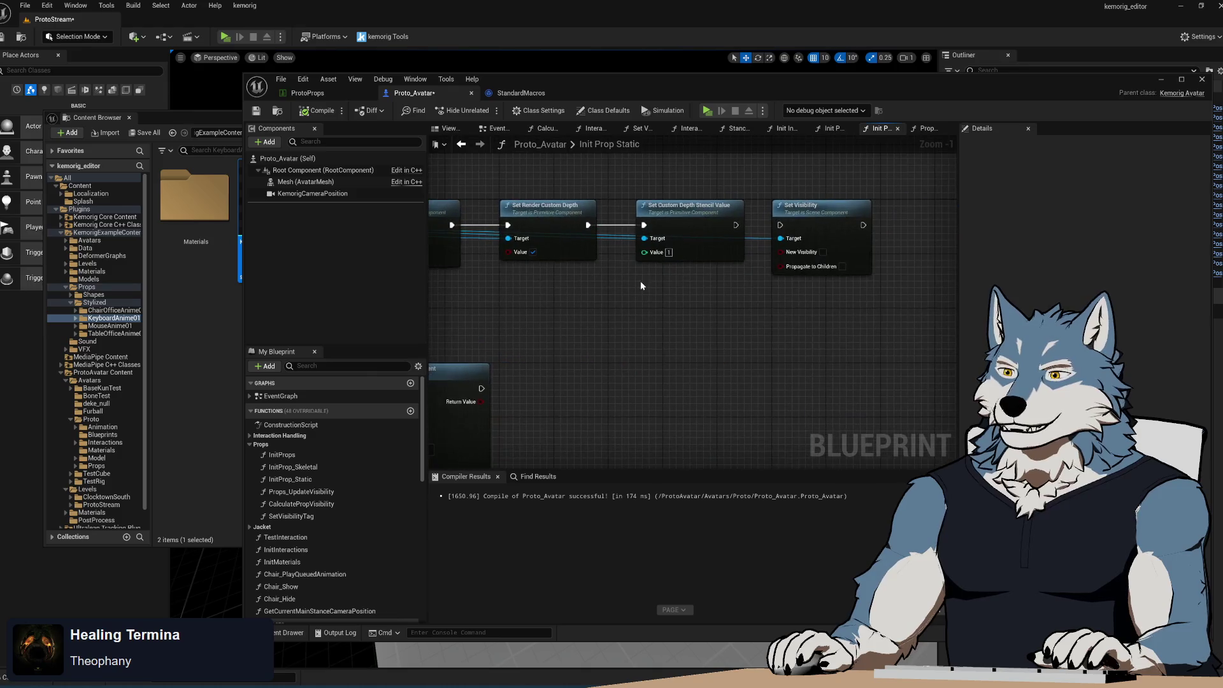
- Recompile Proto_Avatar, check the Attach Component node, and open the Init Interactions graph
left_click(323, 114)
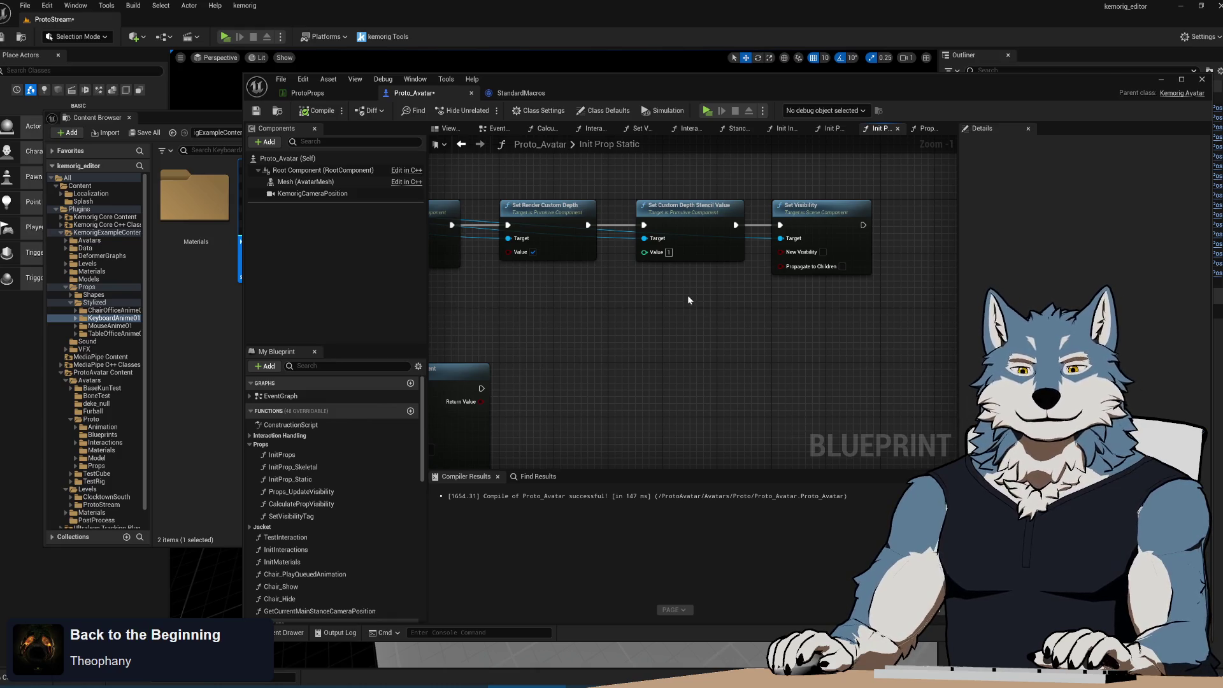
left_click_drag(687, 296, 786, 303)
left_click_drag(723, 384, 829, 323)
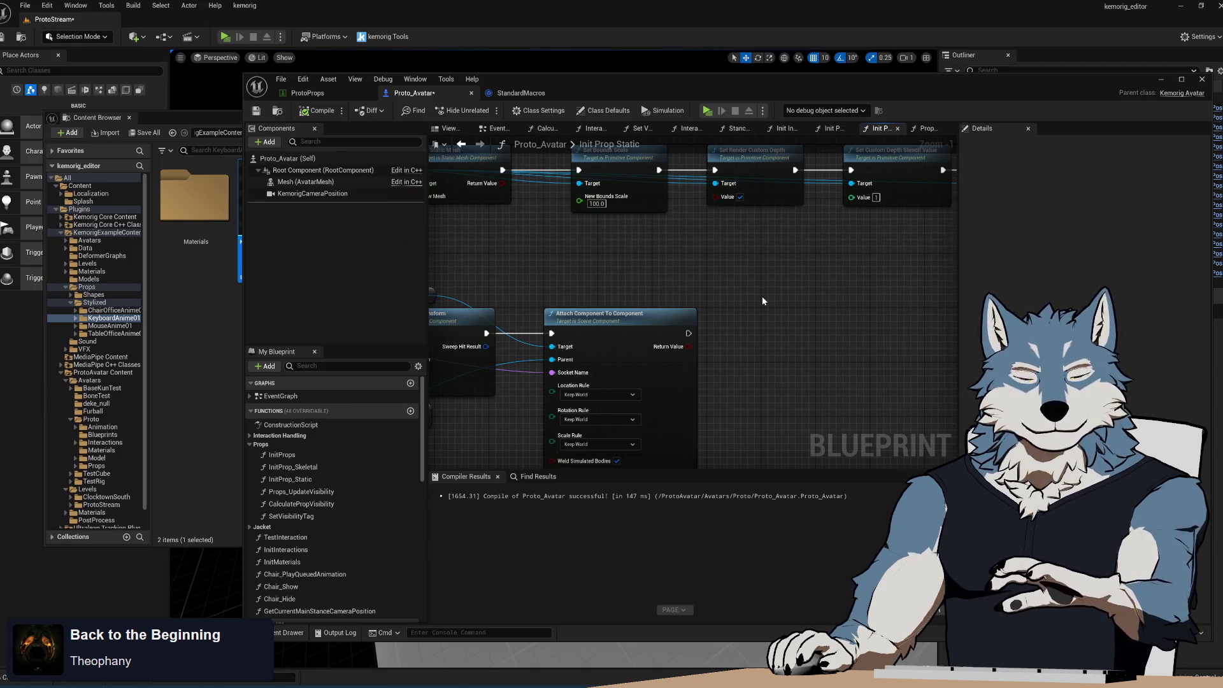
left_click(831, 129)
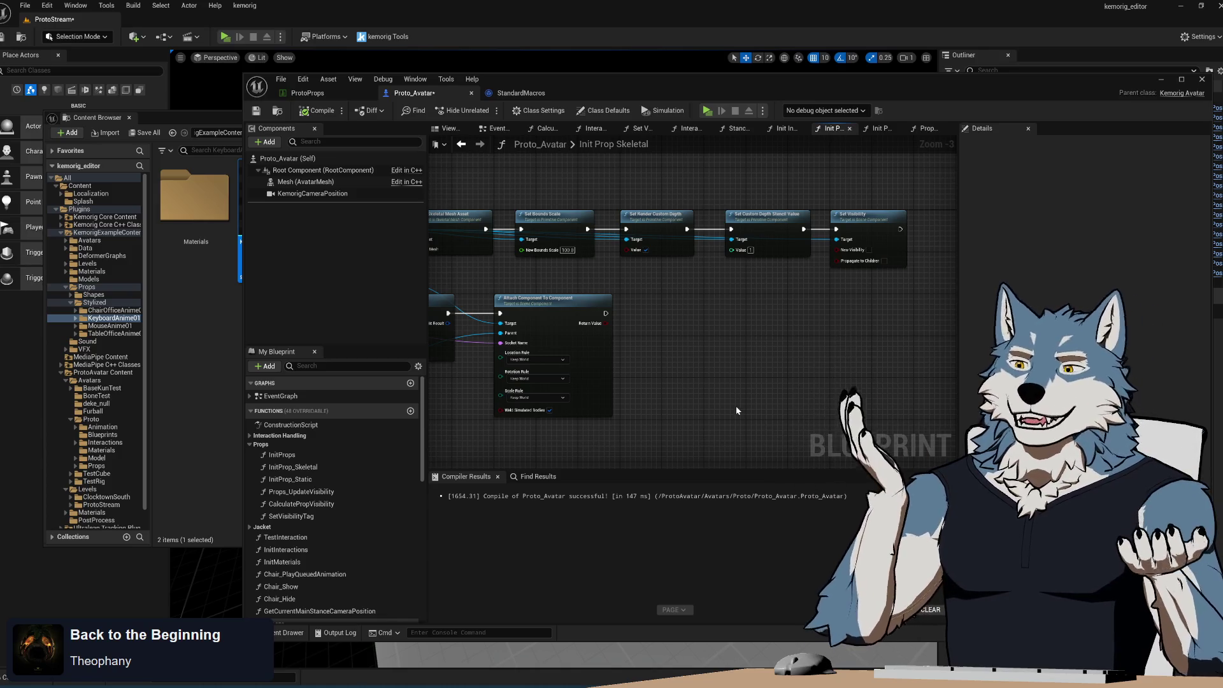
left_click(787, 129)
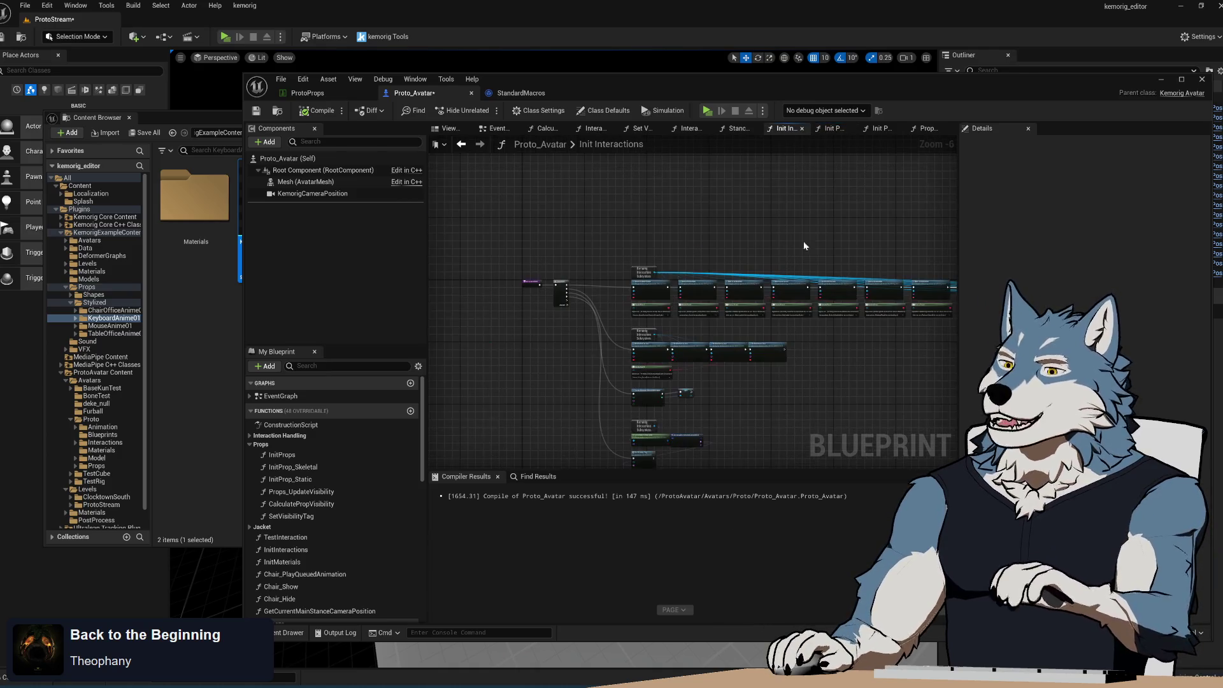
- Look over the Set Visibility and Attach nodes in the Init Prop Skeletal and Init Prop Static graphs
scroll(702, 281, "up", 1)
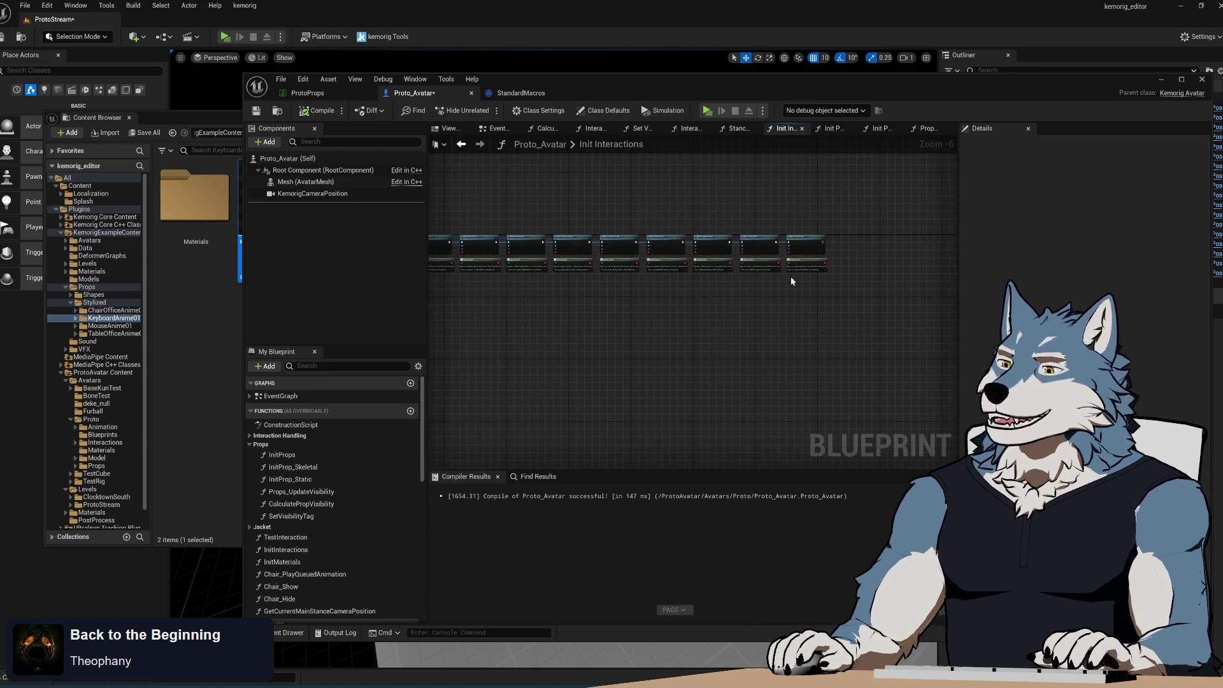
left_click(830, 129)
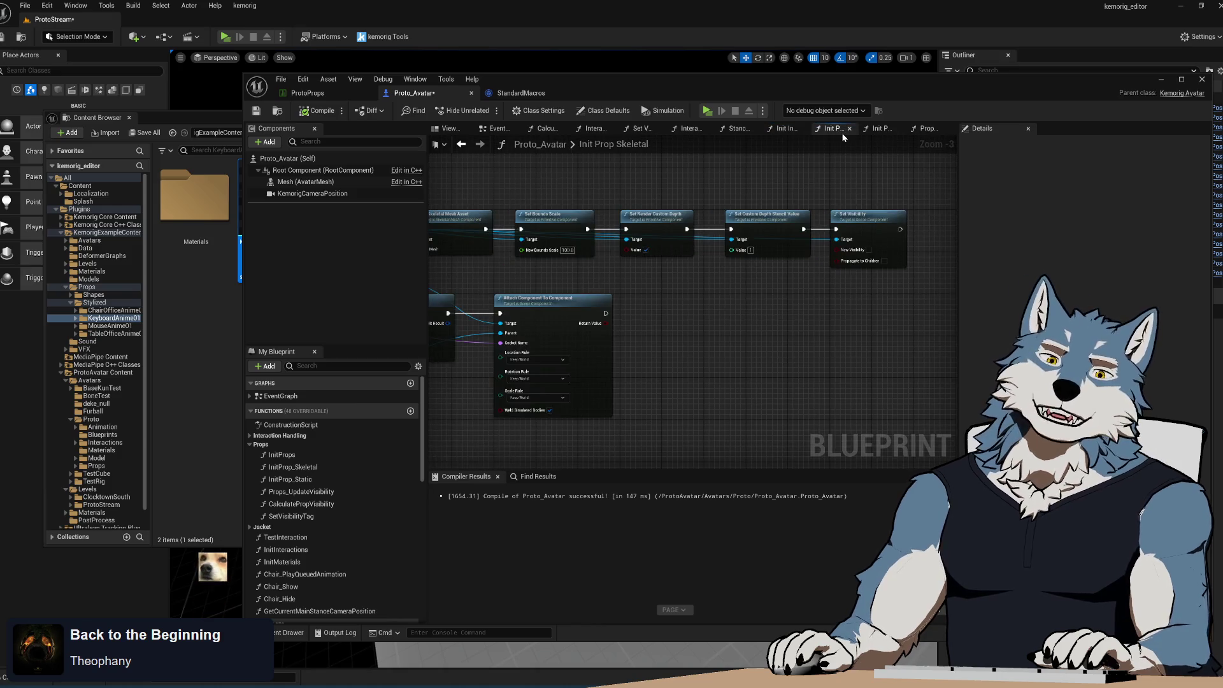
left_click(928, 128)
left_click(880, 128)
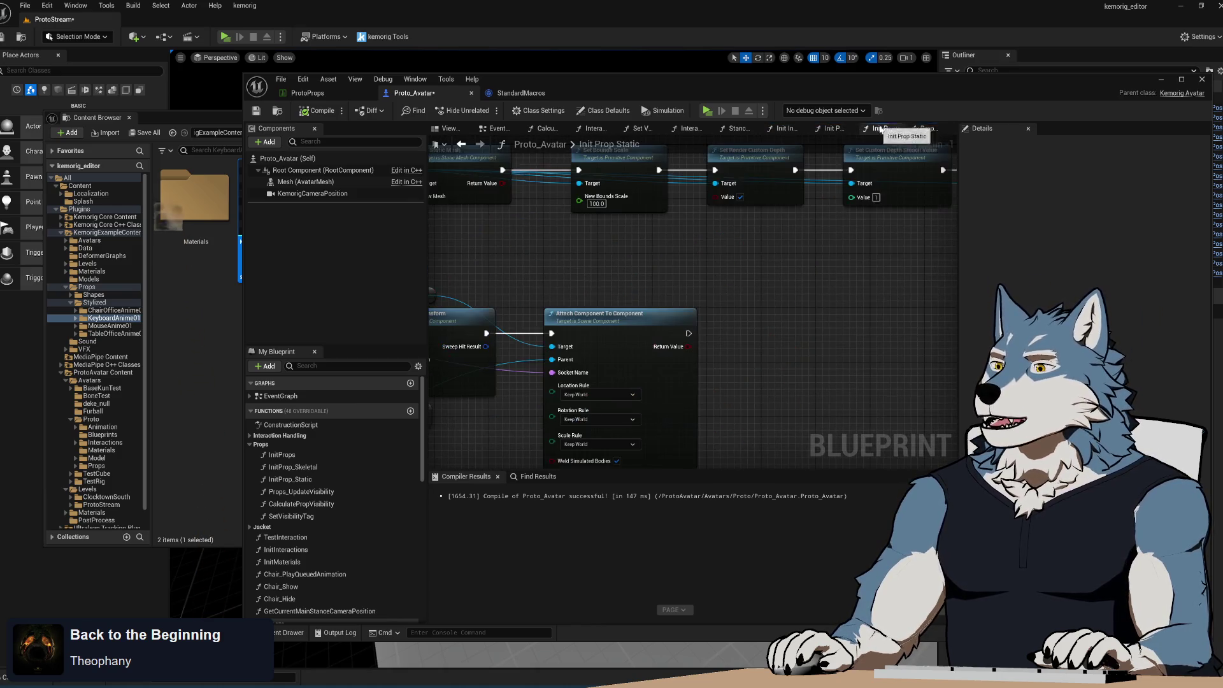
left_click_drag(912, 285, 657, 290)
left_click_drag(669, 328, 919, 283)
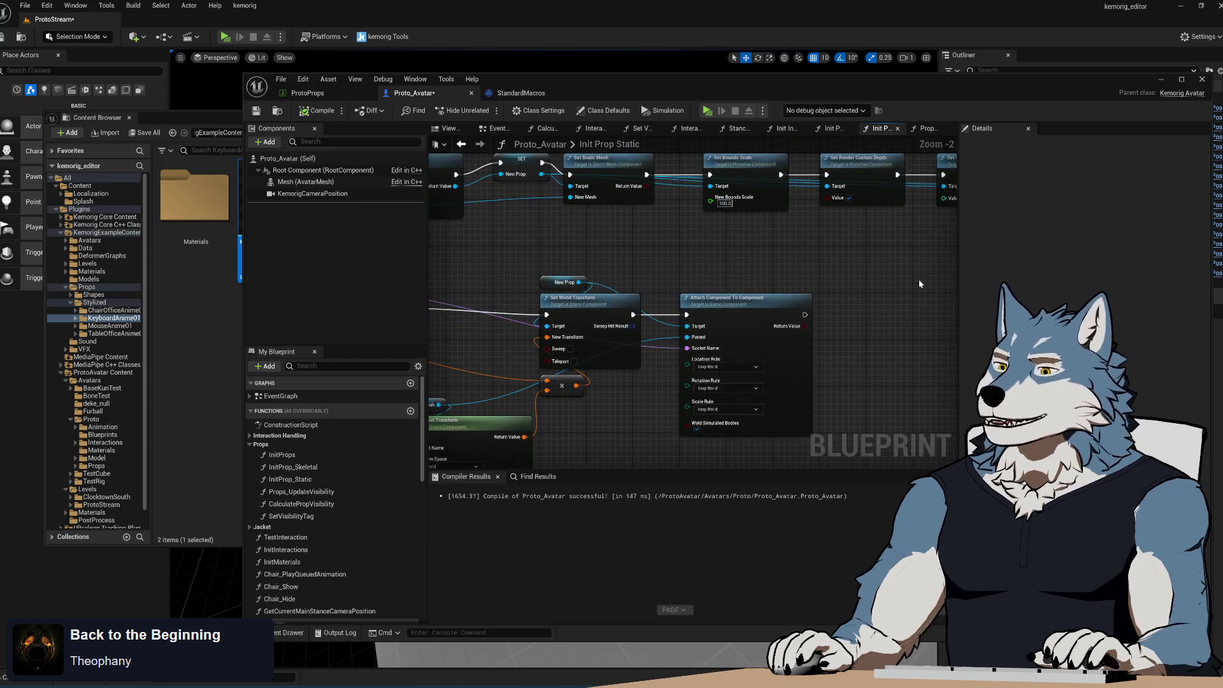
- In Props Update Visibility, wire Then 0 into Set Visibility and delete the Append and Print String nodes
left_click(928, 129)
left_click_drag(623, 204, 743, 211)
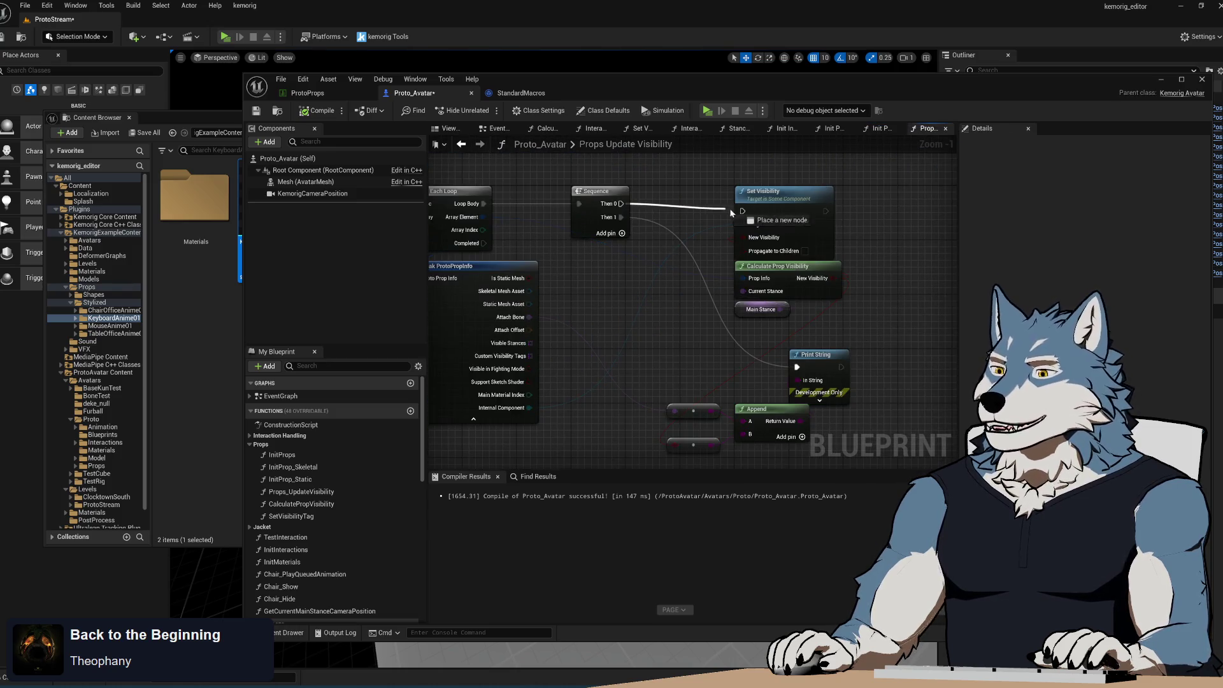
left_click_drag(703, 319, 893, 450)
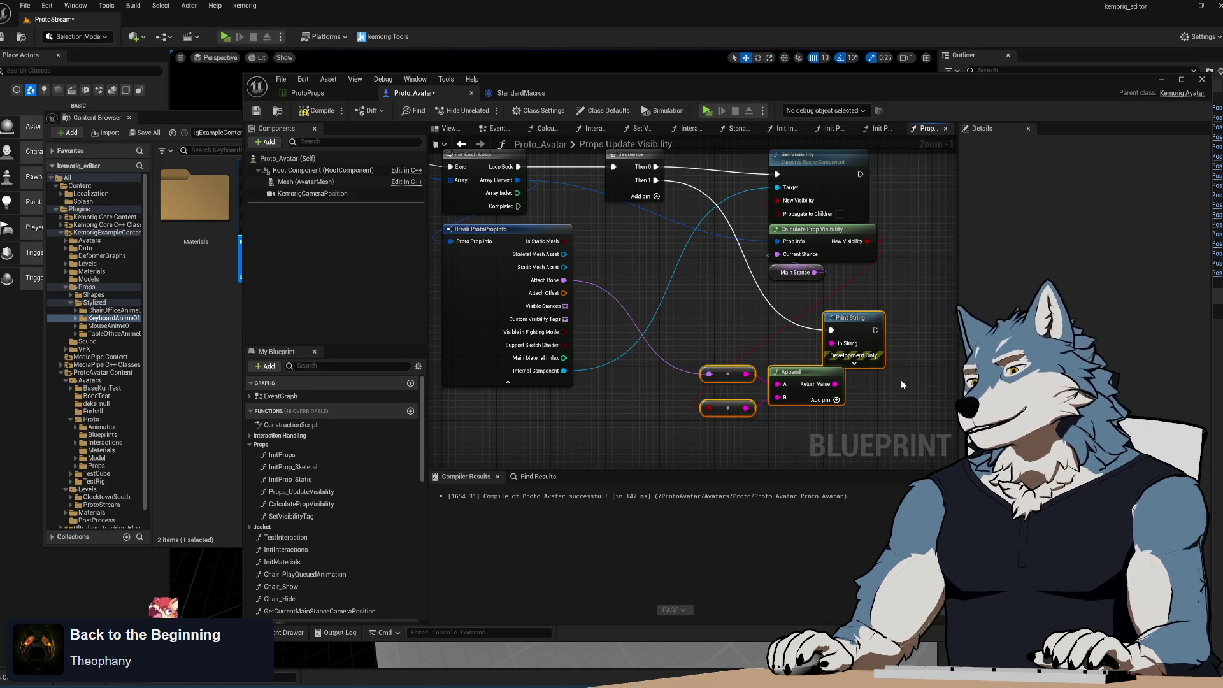
key("Delete")
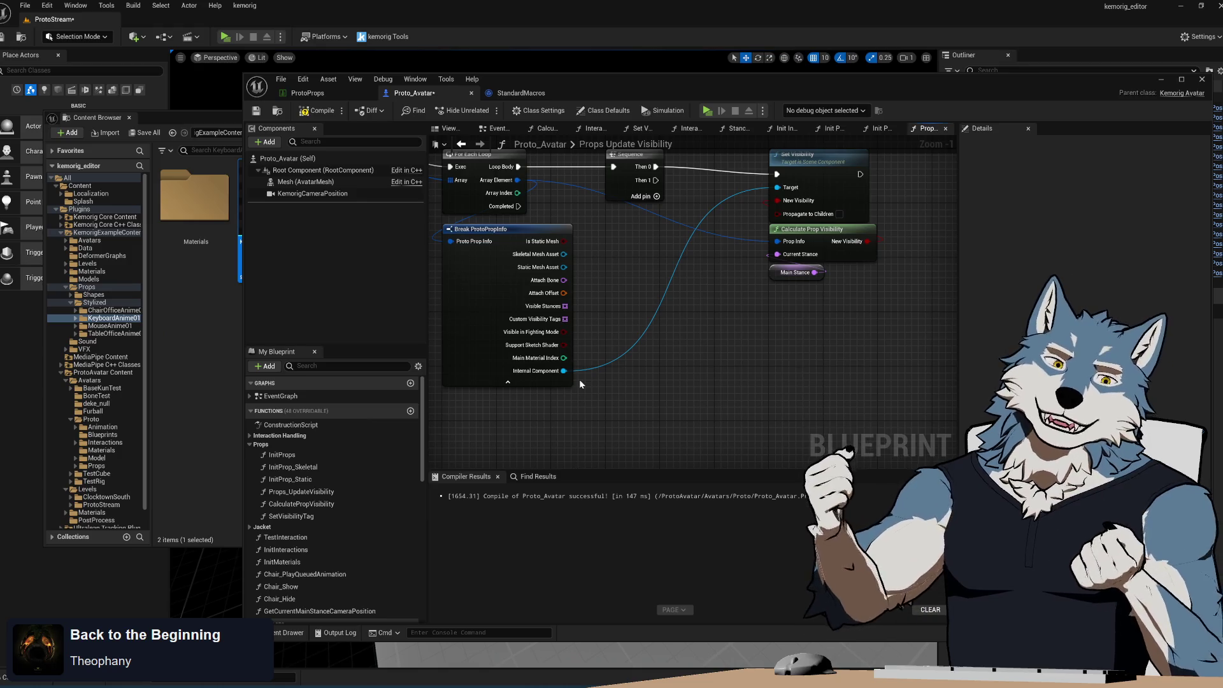
- Compile Proto_Avatar, set Save on Compile to Always, and compile again
left_click(304, 111)
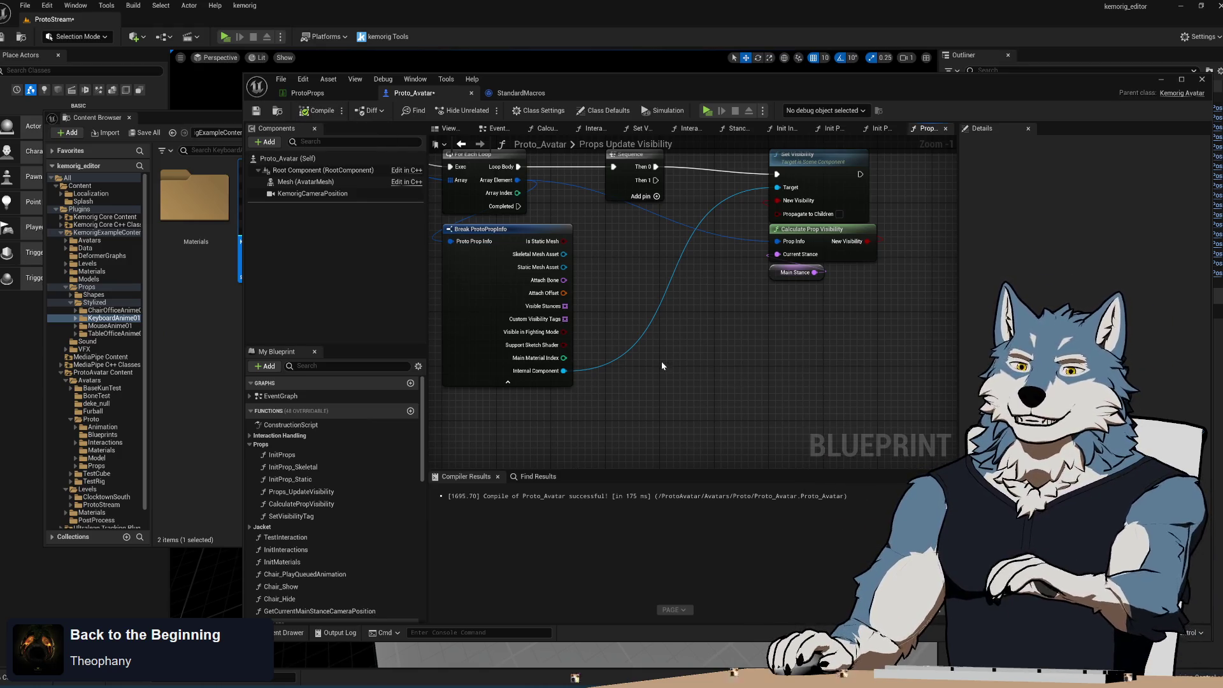
left_click_drag(607, 155, 608, 169)
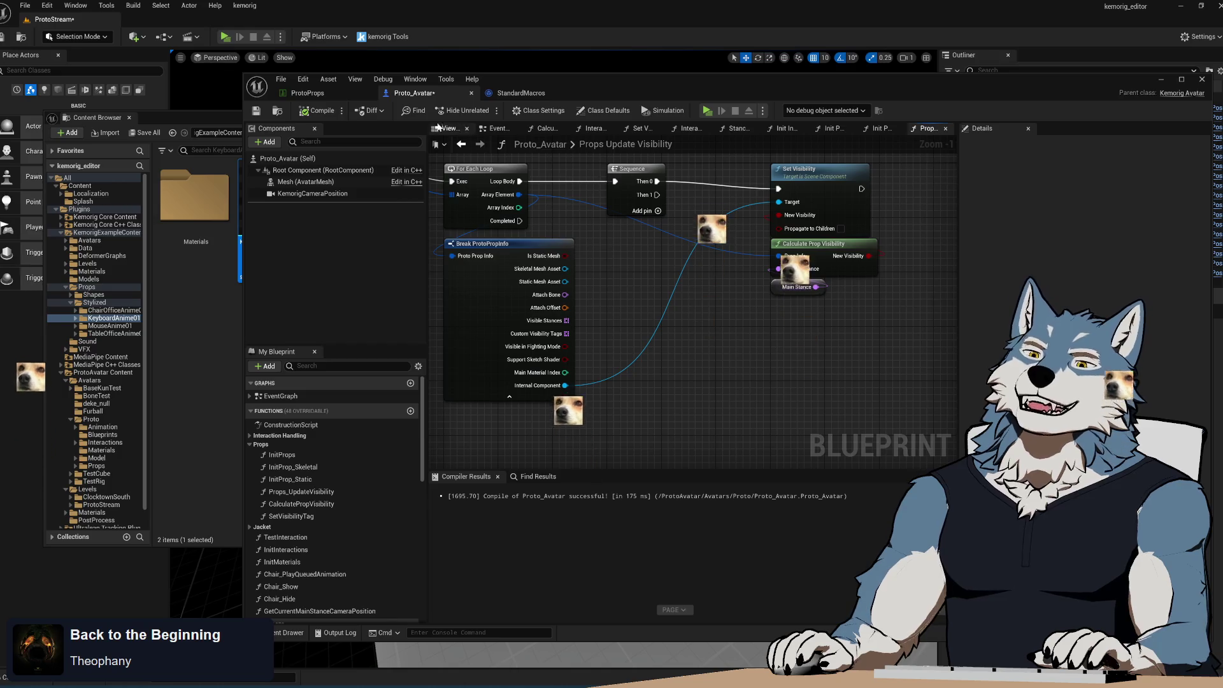
left_click(342, 115)
mouse_move(382, 126)
left_click(451, 151)
left_click(317, 110)
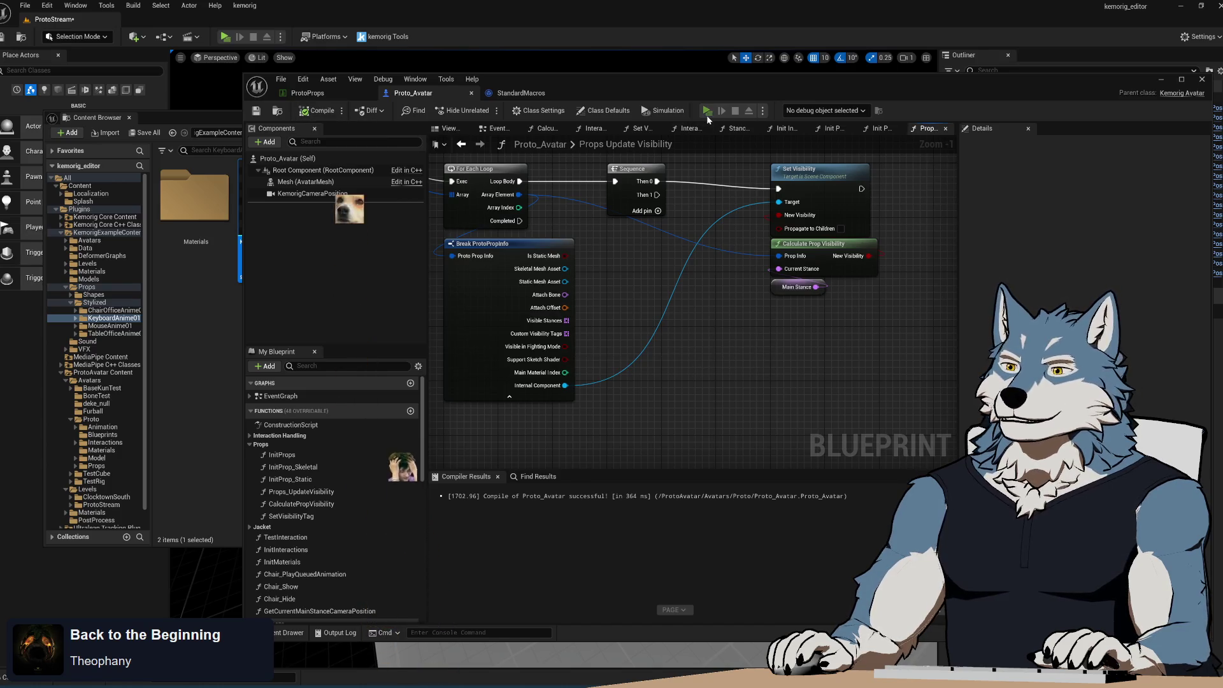
left_click(707, 111)
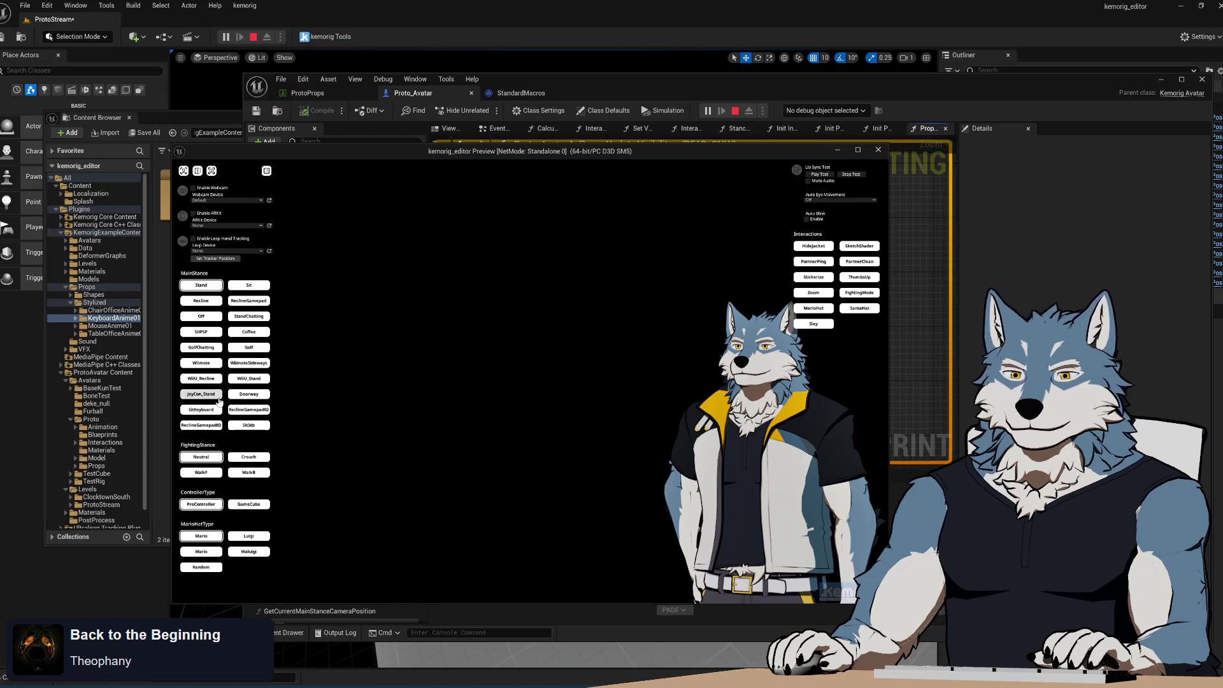
left_click(203, 412)
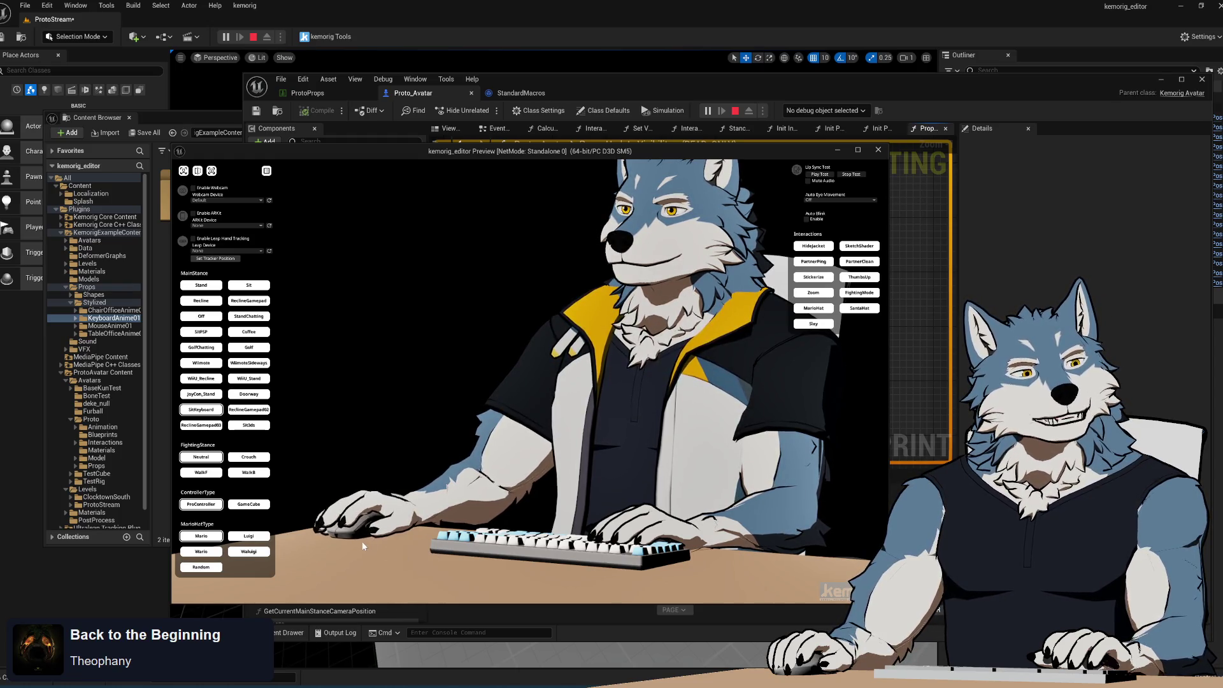
left_click(193, 238)
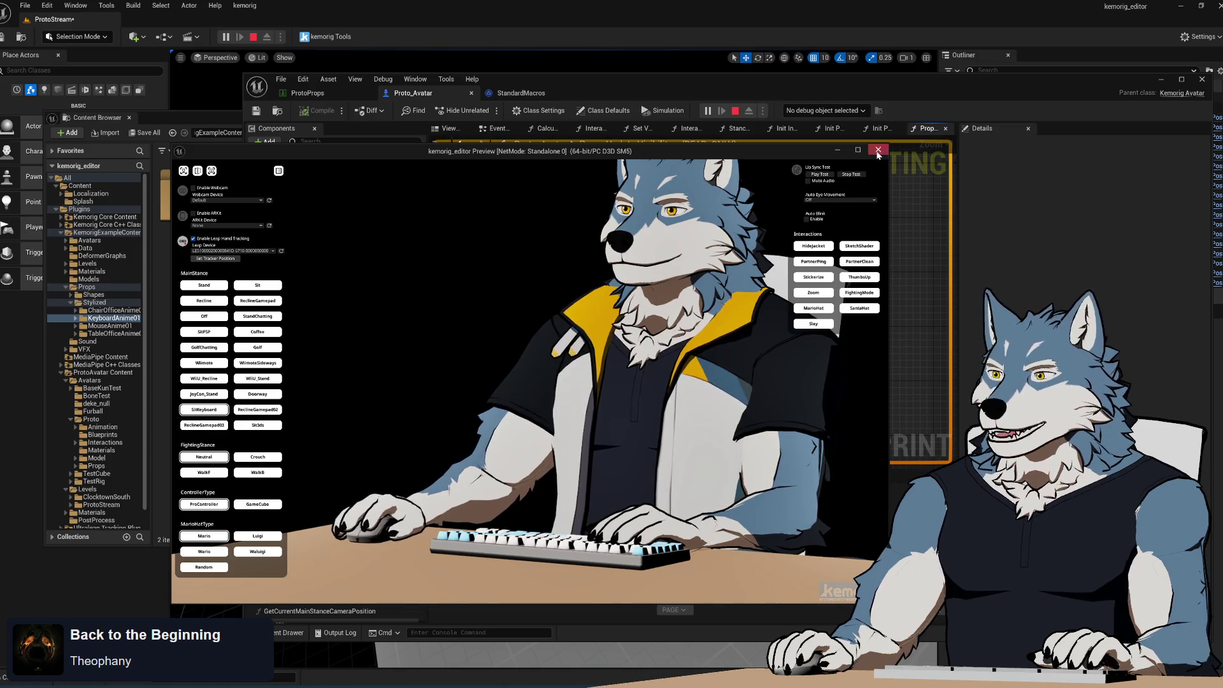
key("Escape")
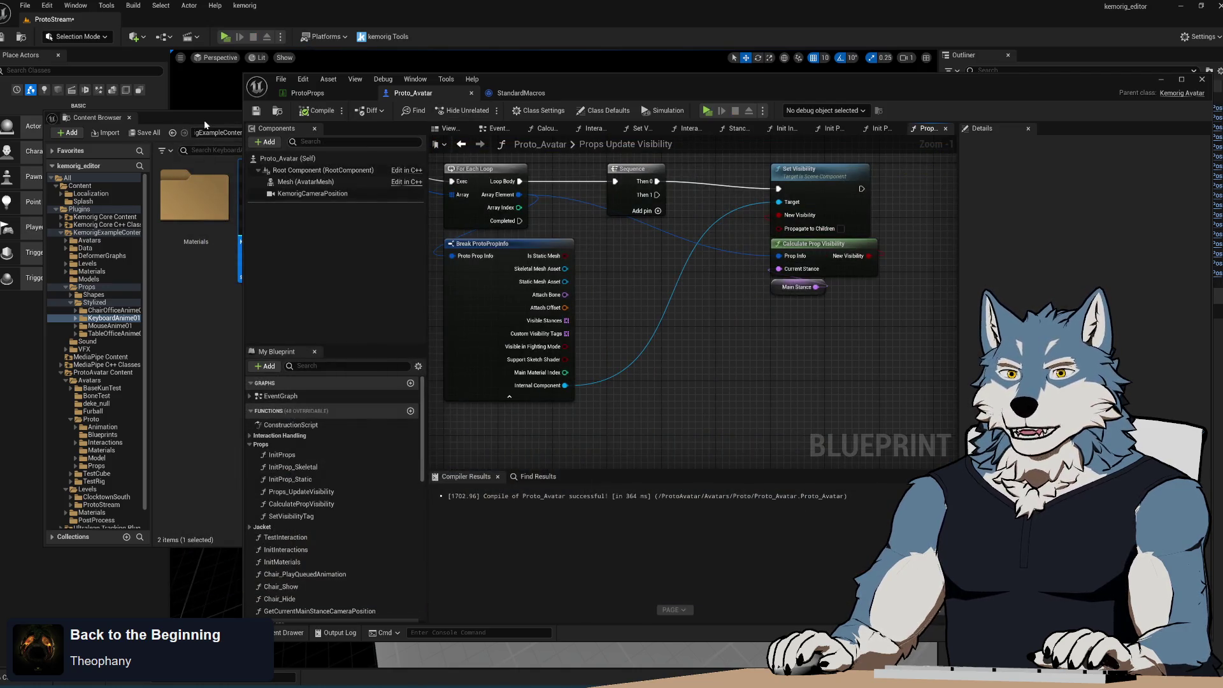
- Delete the KeyboardAndMouse row from the ProtoProps data table
left_click(307, 93)
left_click(294, 267)
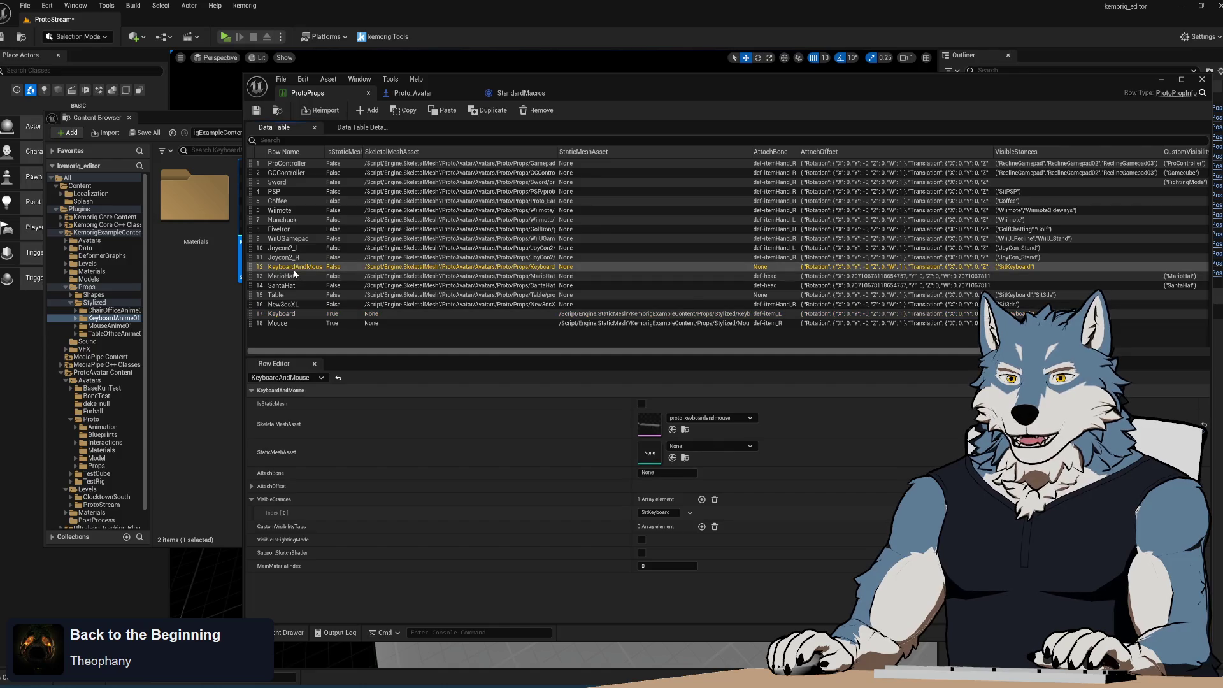
right_click(295, 270)
left_click(353, 361)
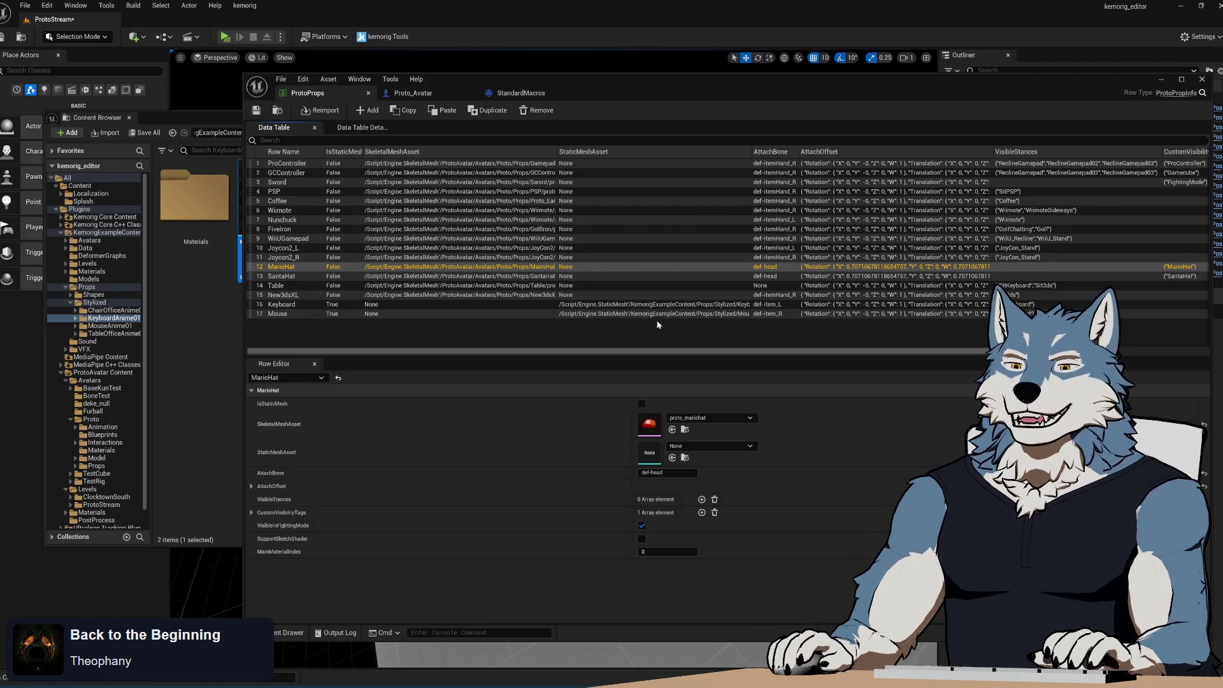
- Close the StandardMacros tab and return to the ProtoProps data table
left_click(399, 93)
left_click(348, 95)
left_click(417, 96)
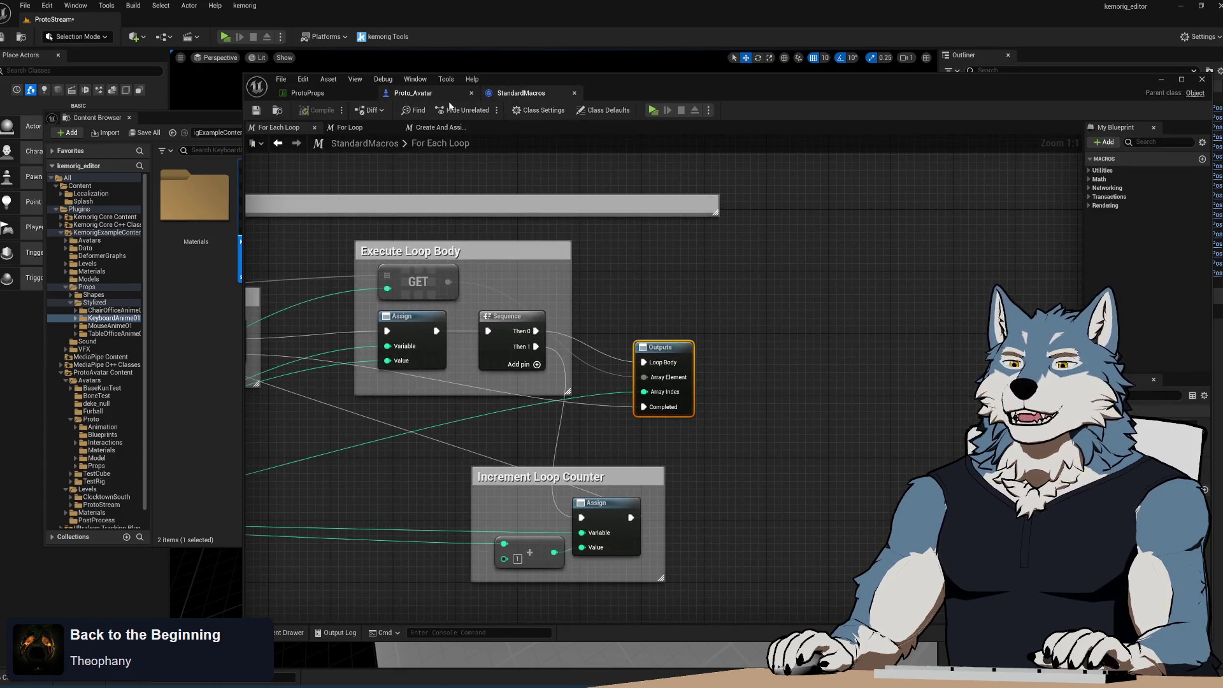
left_click(574, 94)
left_click(328, 96)
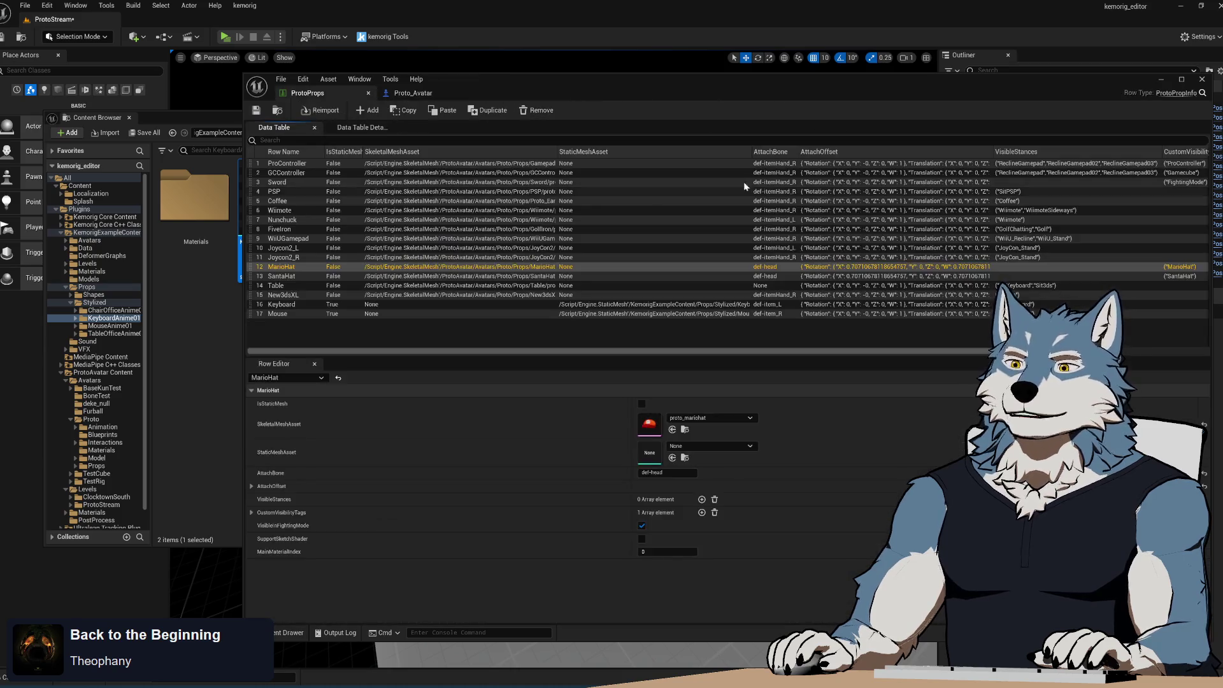
left_click_drag(906, 85, 823, 75)
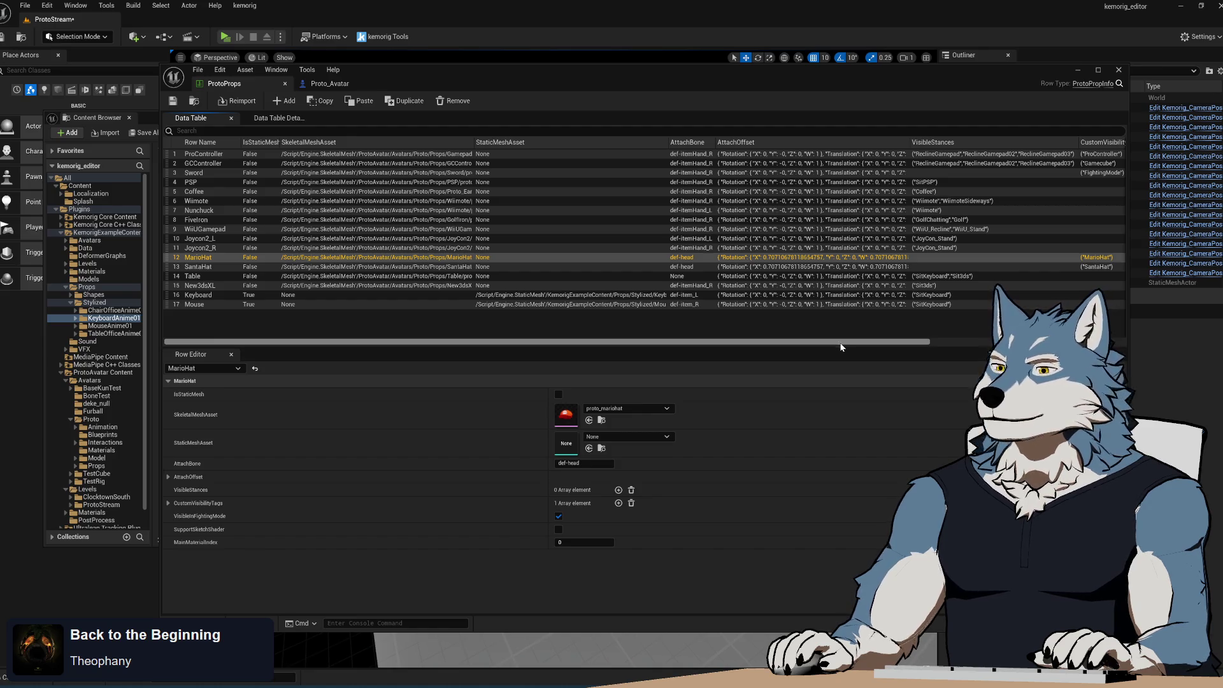
- Widen the row editor, then switch to the Proto_Avatar blueprint's Props Update Visibility graph
mouse_move(841, 347)
left_mouse_down()
mouse_move(862, 339)
mouse_move(863, 323)
mouse_move(816, 353)
left_mouse_up()
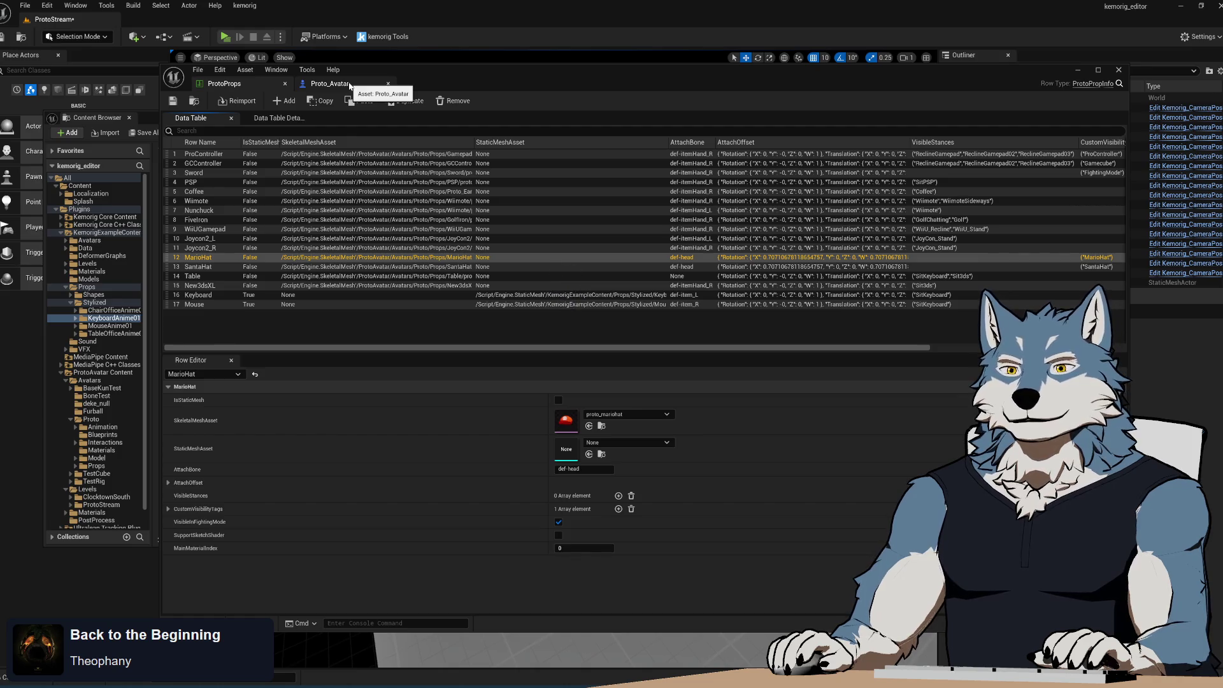
left_click(350, 86)
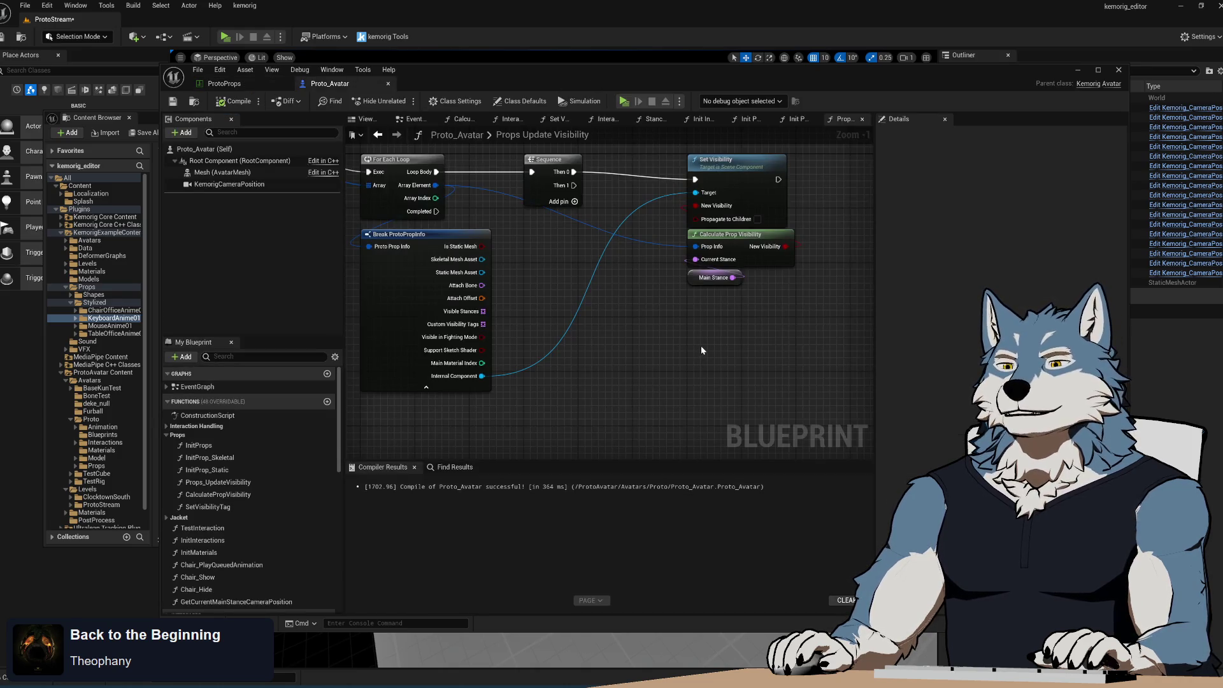
left_click_drag(701, 351, 491, 303)
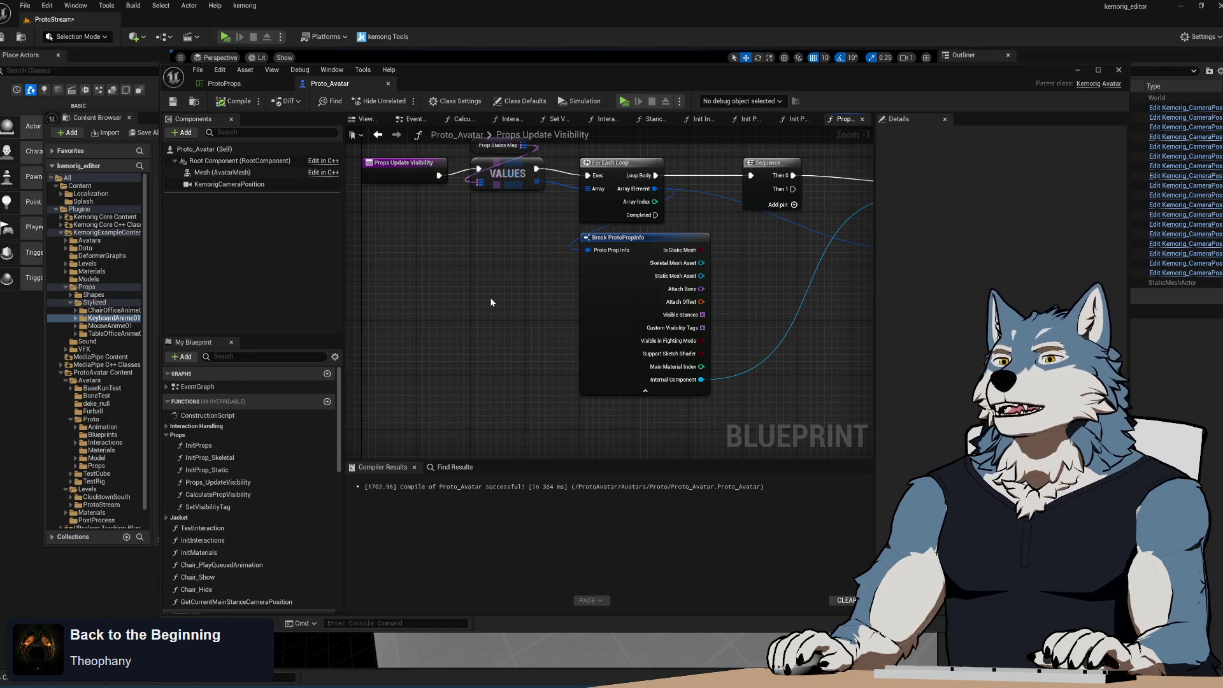
left_click_drag(490, 243, 539, 379)
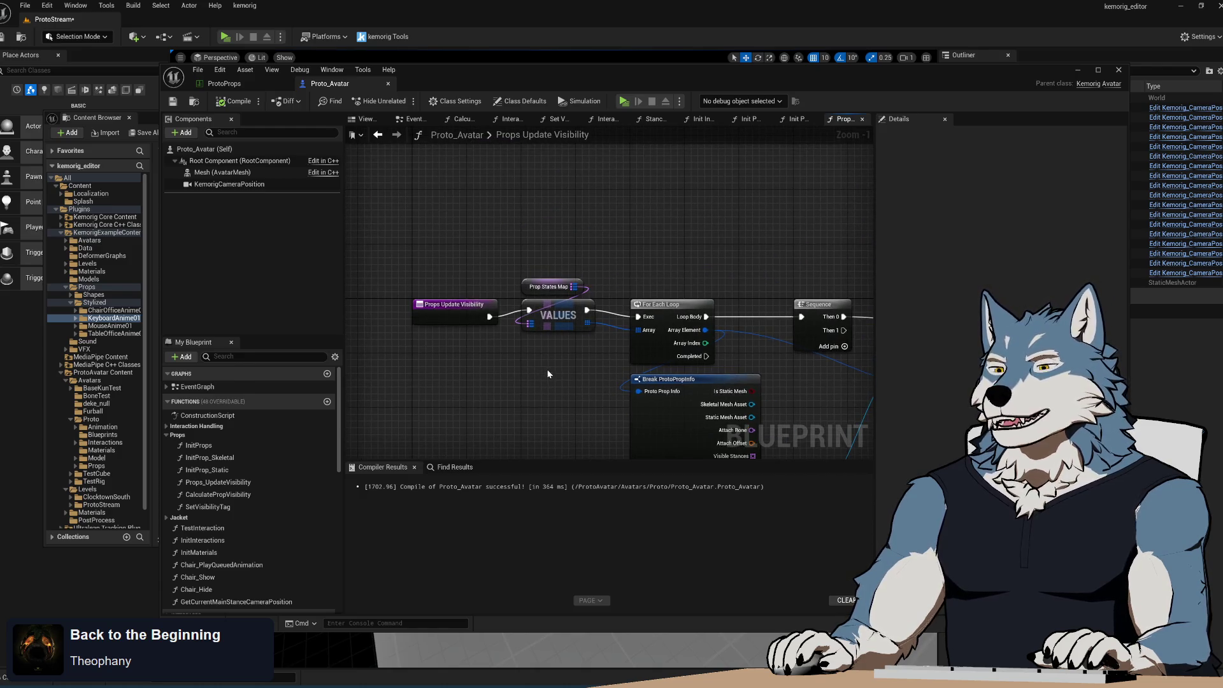
scroll(545, 362, "down", 6)
scroll(637, 388, "up", 2)
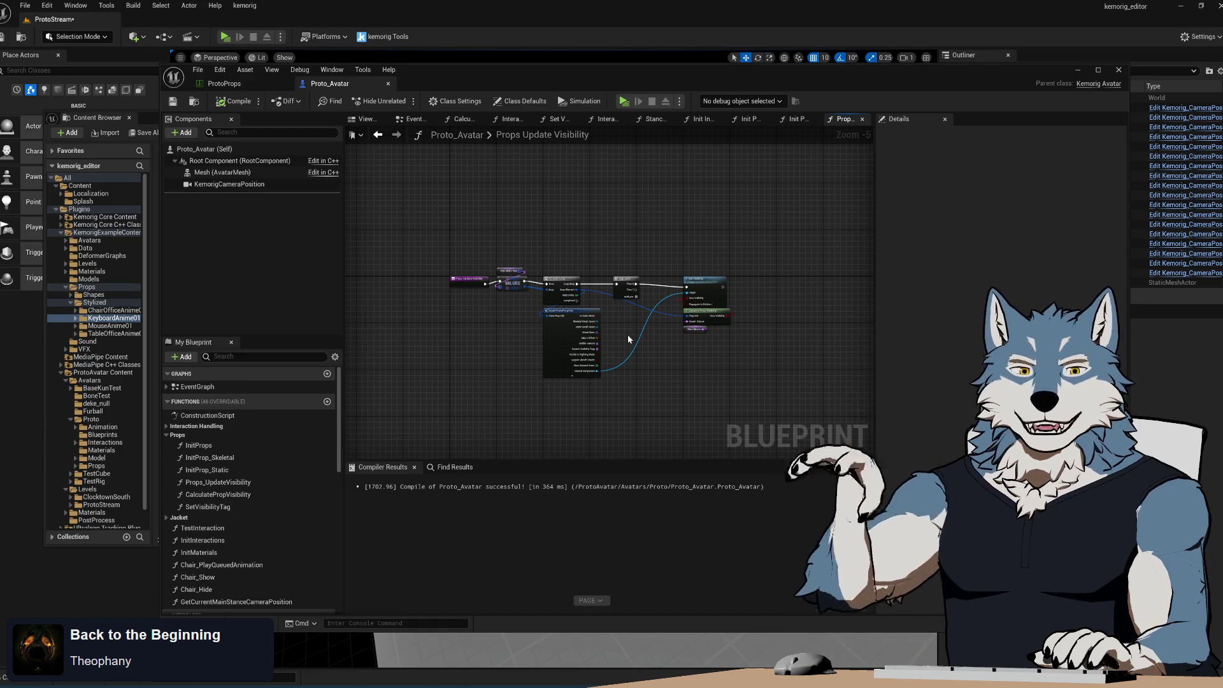
- Browse to Avatars > Proto > Animation in the Content Browser and open Proto_VTuber_AnimBlueprint
left_click(143, 124)
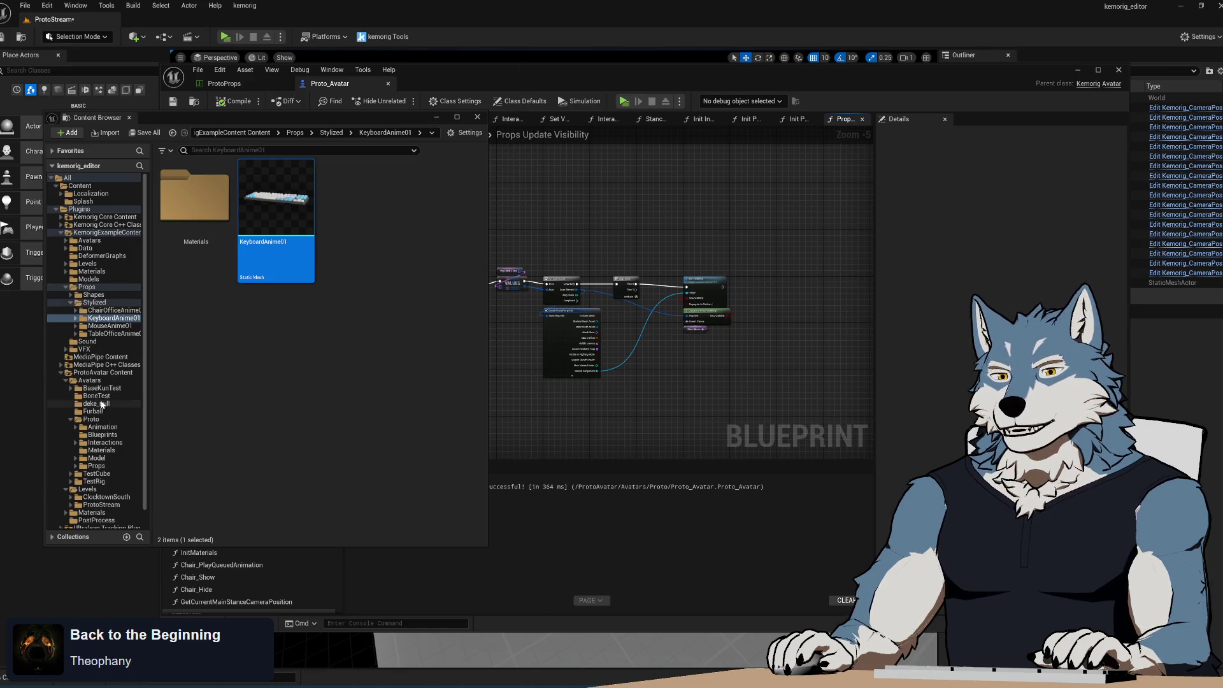
left_click(98, 404)
left_click(94, 411)
left_click(93, 420)
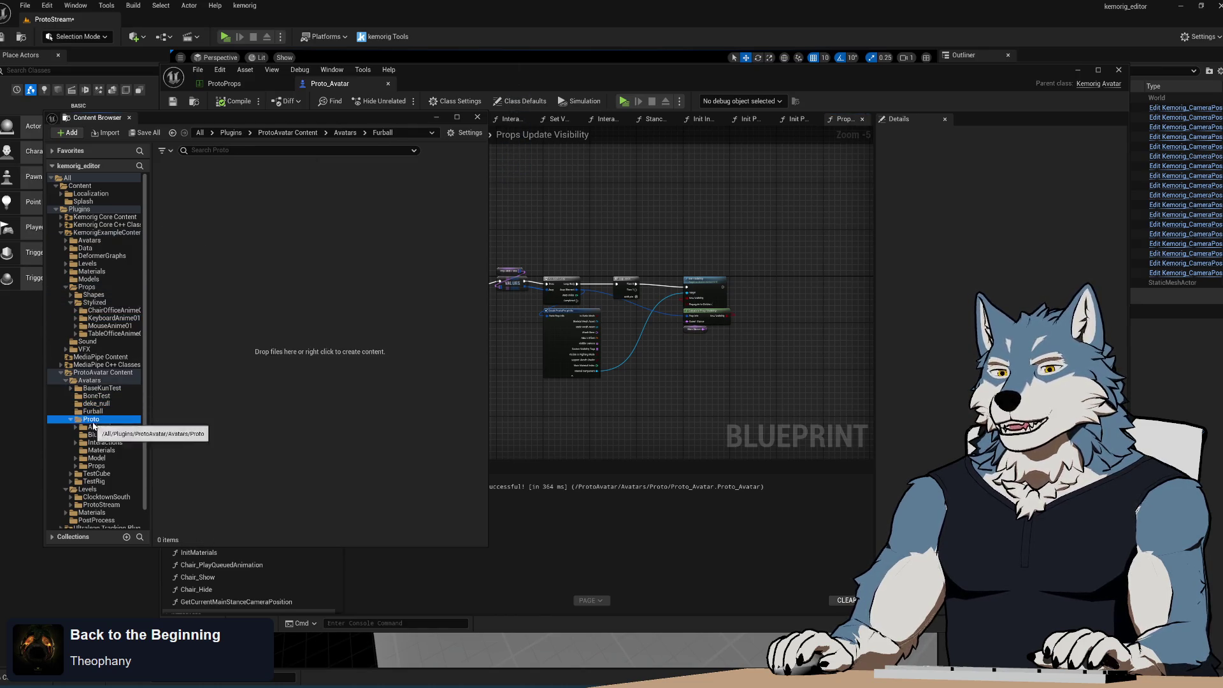
left_click(96, 427)
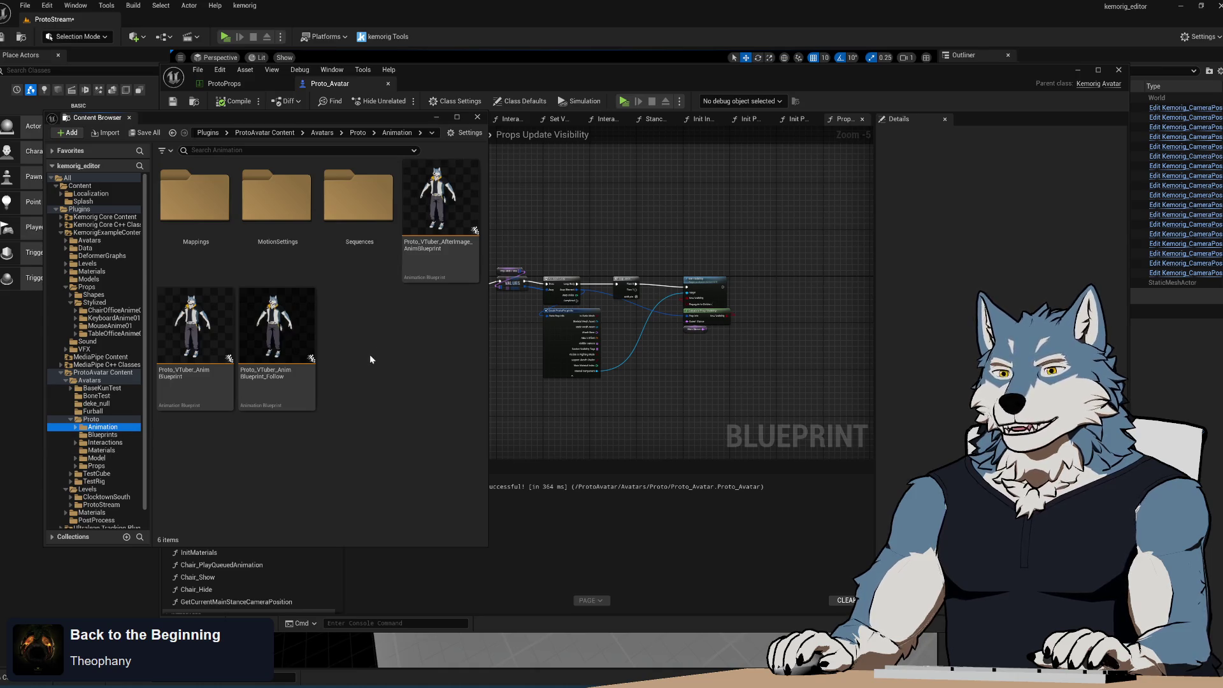
double_click(191, 357)
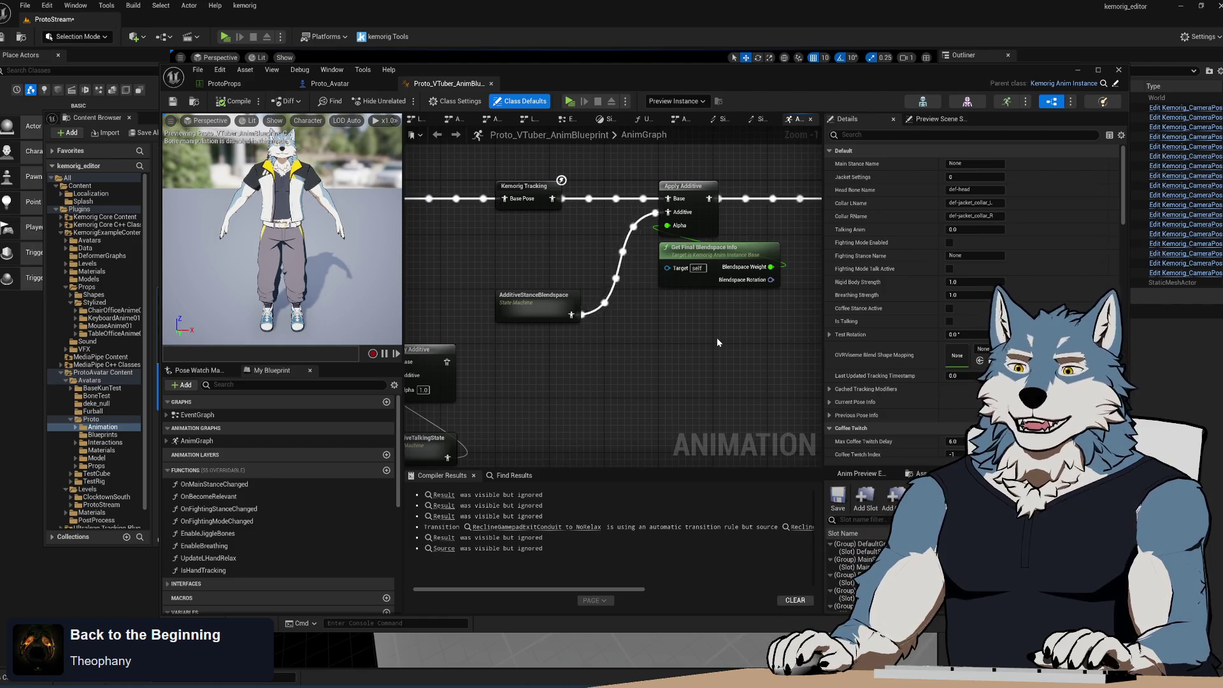
left_click_drag(535, 255, 658, 307)
scroll(663, 323, "down", 3)
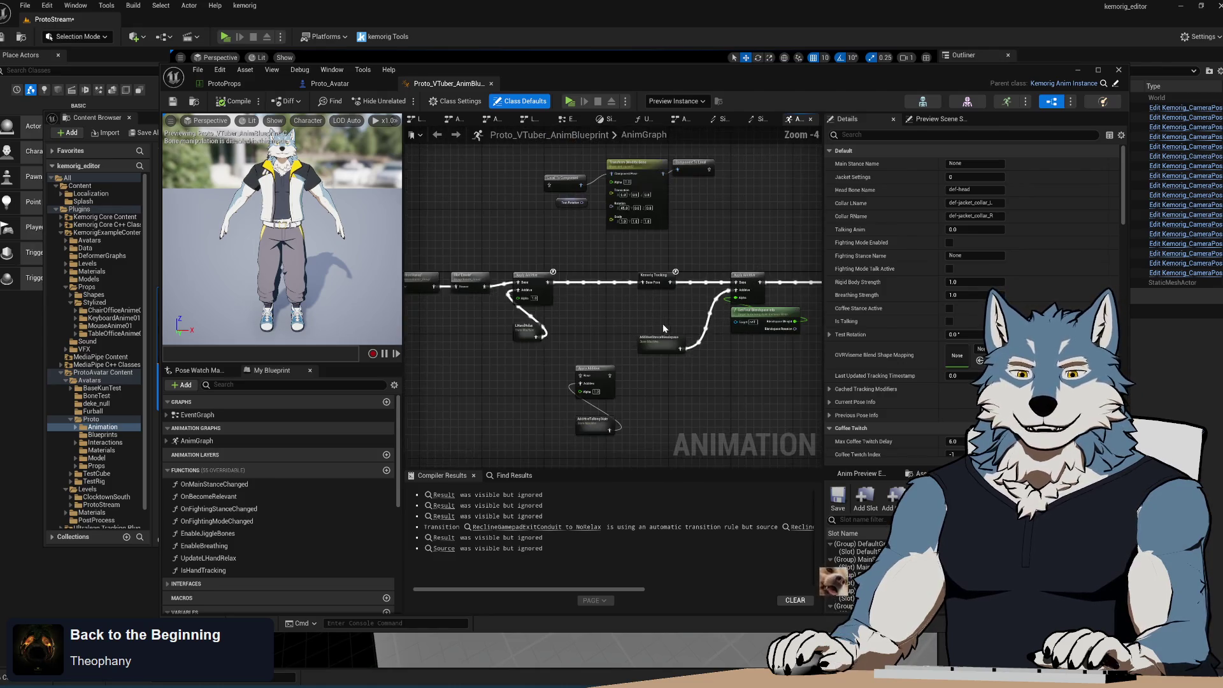
mouse_move(683, 366)
left_mouse_down()
mouse_move(556, 366)
mouse_move(737, 380)
left_mouse_up()
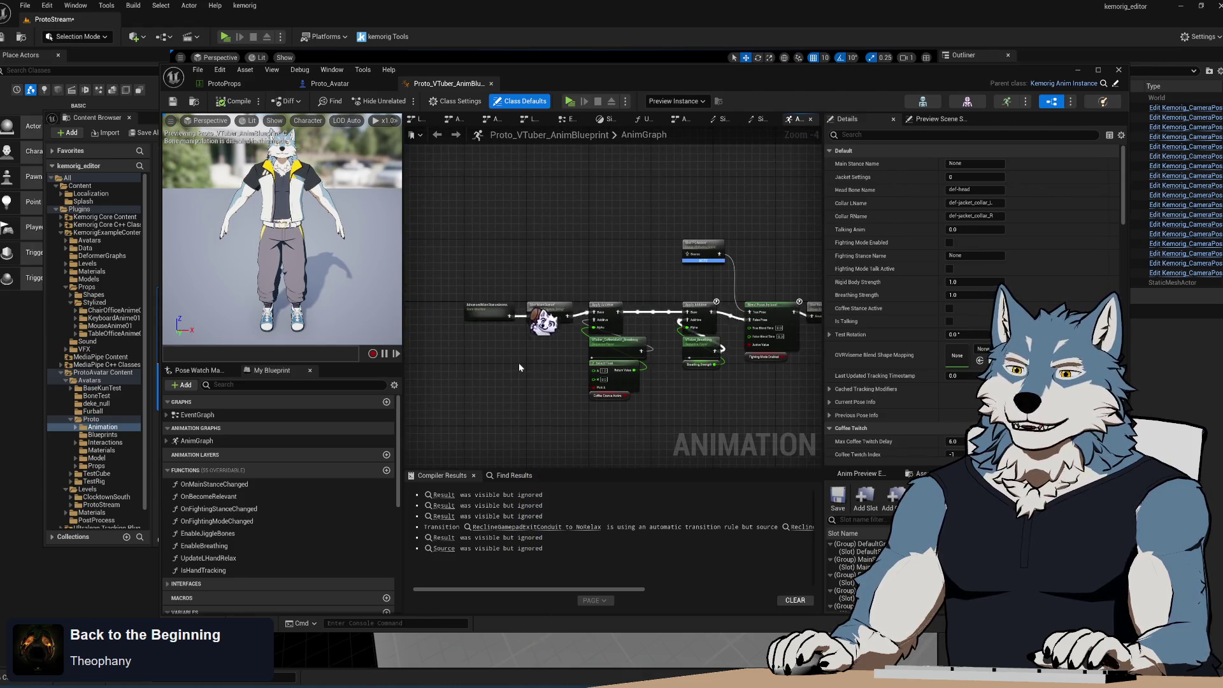
scroll(518, 362, "up", 5)
left_click_drag(537, 355, 541, 356)
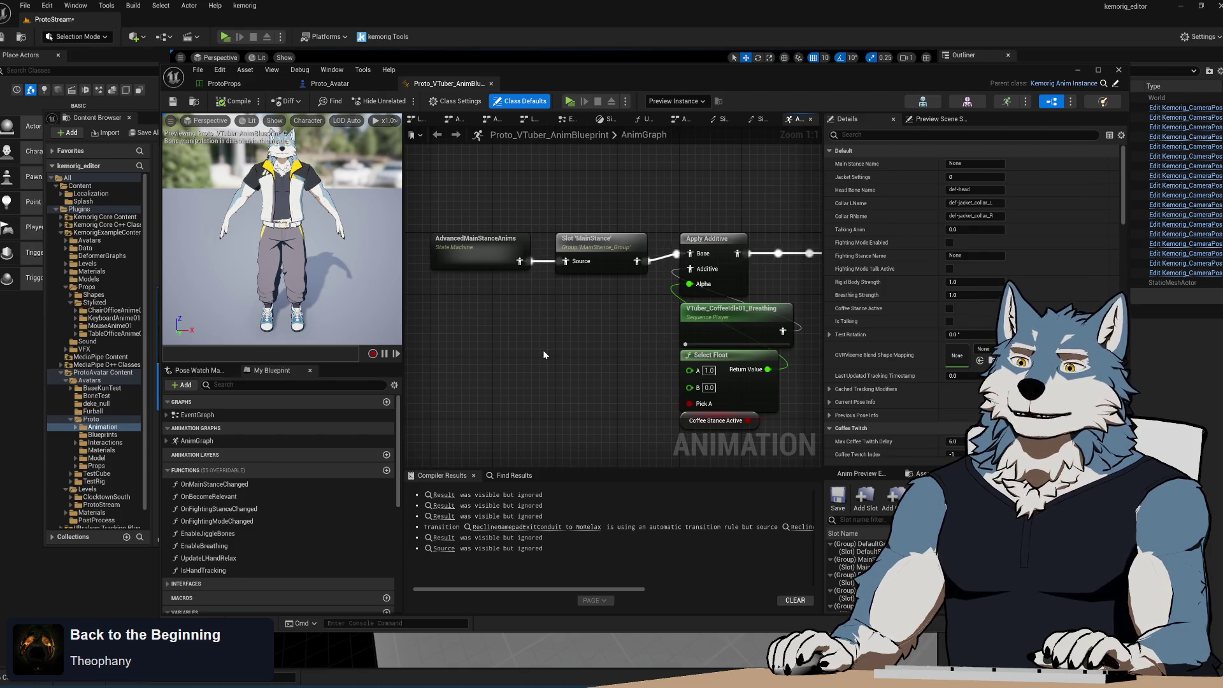
mouse_move(605, 387)
left_mouse_down()
mouse_move(587, 350)
mouse_move(625, 325)
mouse_move(647, 333)
mouse_move(631, 332)
left_mouse_up()
scroll(630, 332, "down", 6)
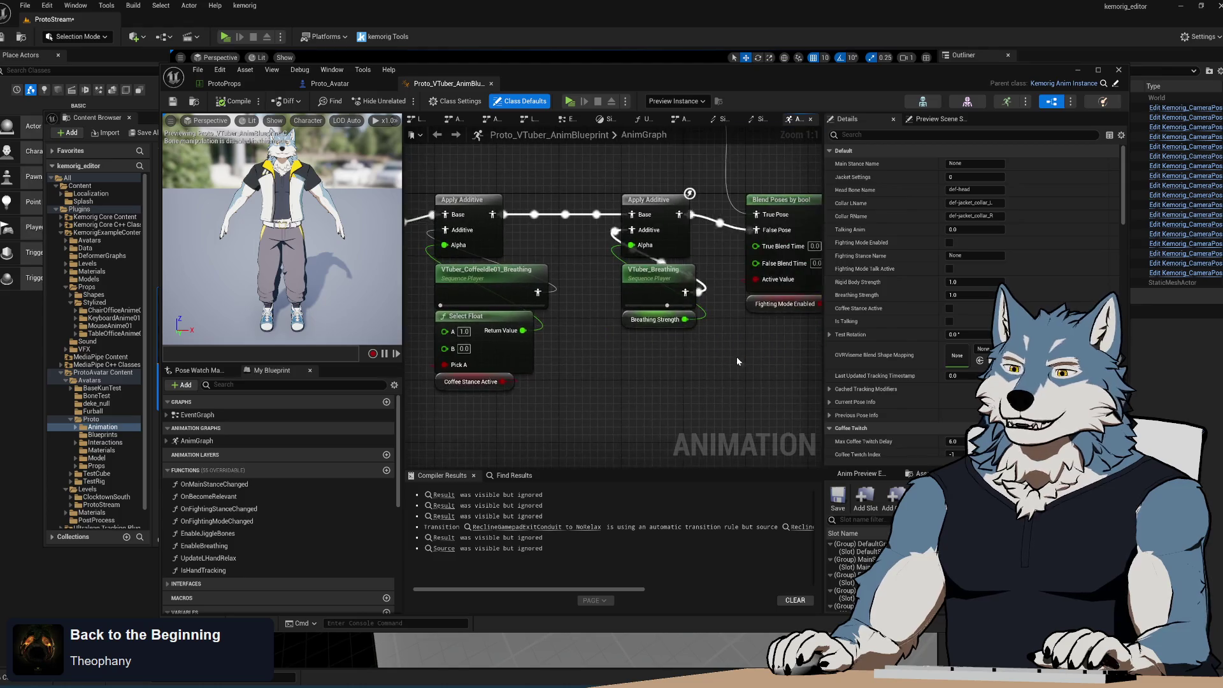
scroll(597, 283, "up", 4)
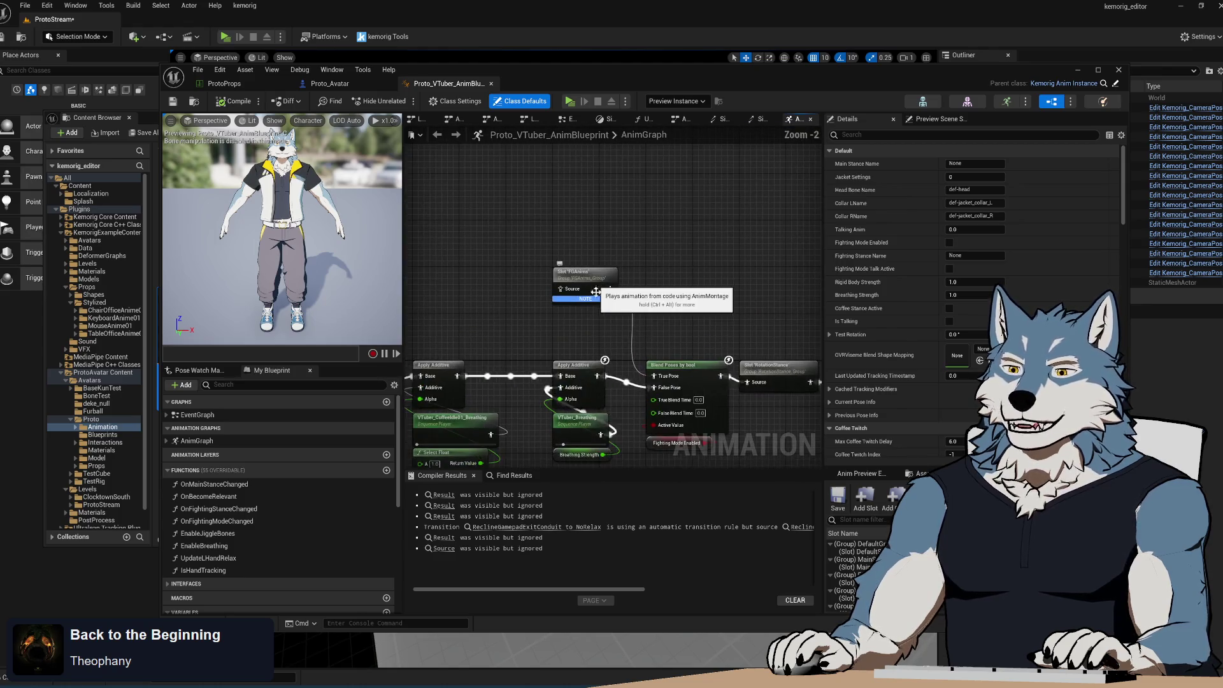
left_click_drag(590, 230, 505, 236)
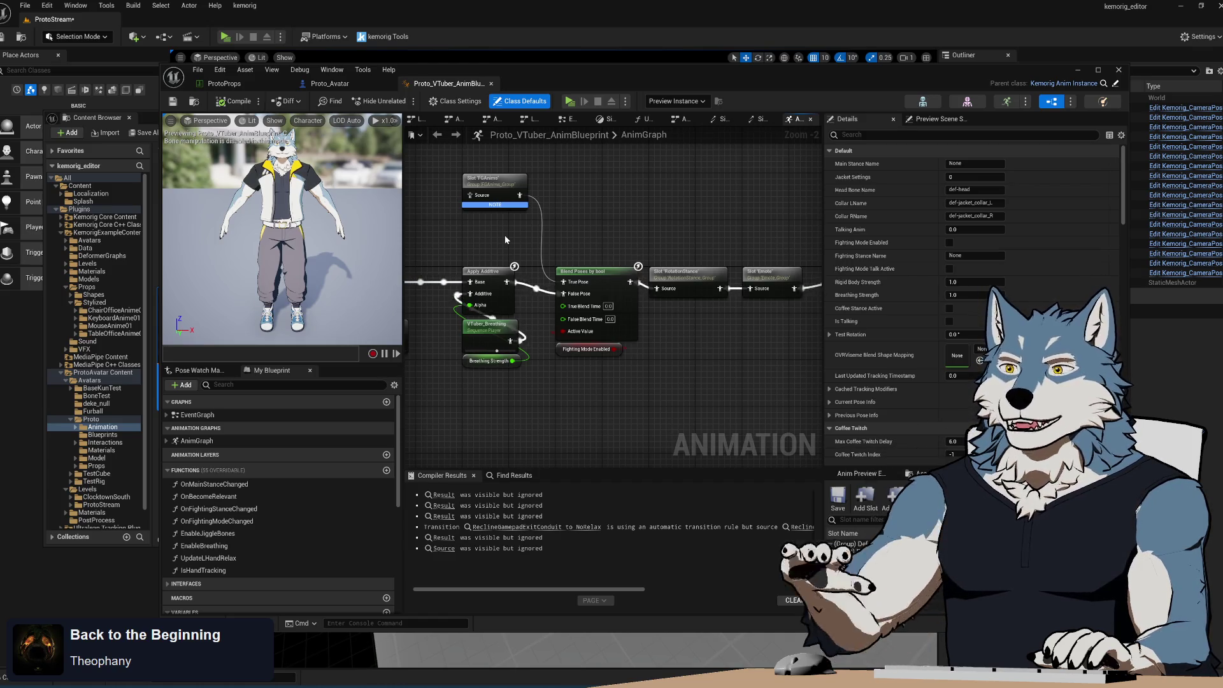
mouse_move(637, 365)
left_mouse_down()
mouse_move(587, 330)
mouse_move(462, 285)
mouse_move(596, 312)
left_mouse_up()
scroll(586, 330, "down", 2)
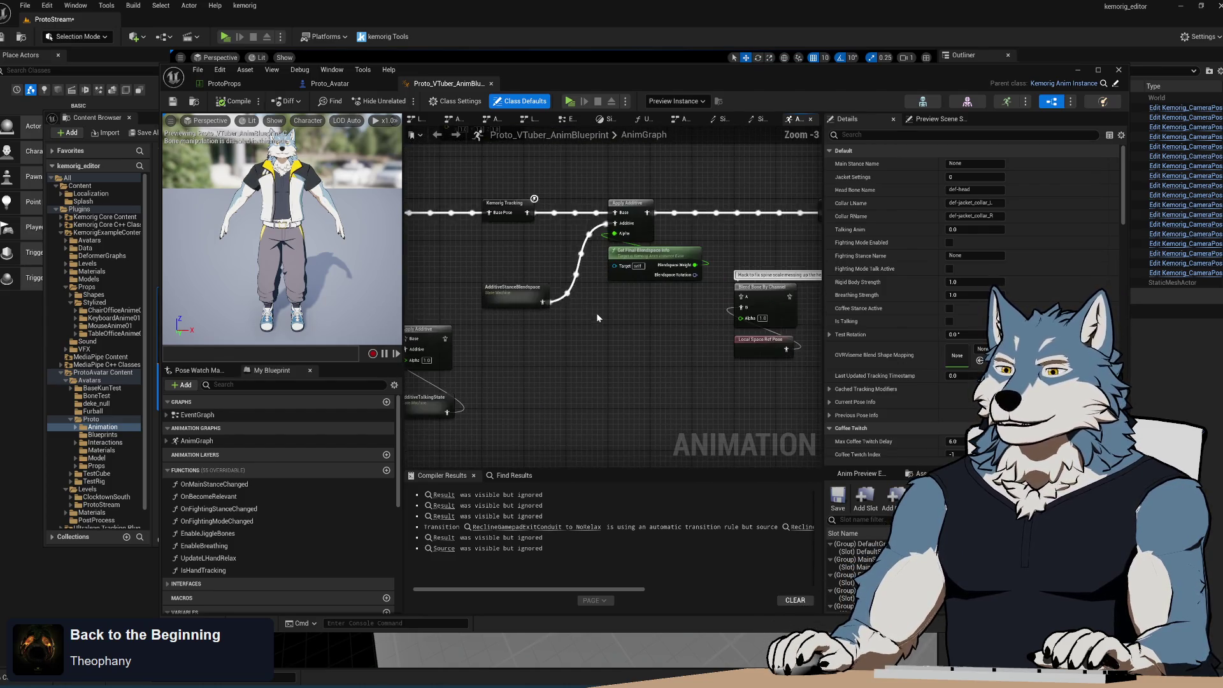
scroll(515, 266, "up", 1)
mouse_move(515, 266)
left_mouse_down()
mouse_move(618, 311)
mouse_move(713, 298)
mouse_move(796, 309)
left_mouse_up()
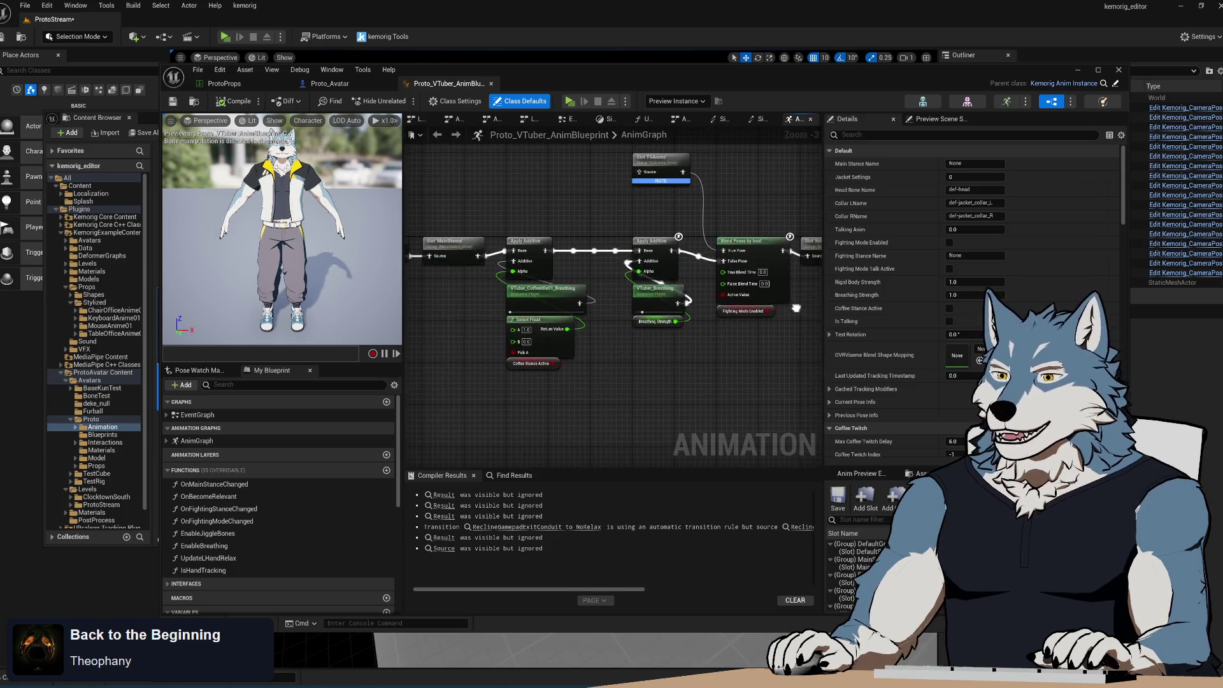
mouse_move(512, 310)
left_mouse_down()
mouse_move(733, 274)
mouse_move(606, 255)
mouse_move(562, 217)
left_mouse_up()
left_click_drag(631, 322, 504, 255)
left_click_drag(554, 347, 488, 353)
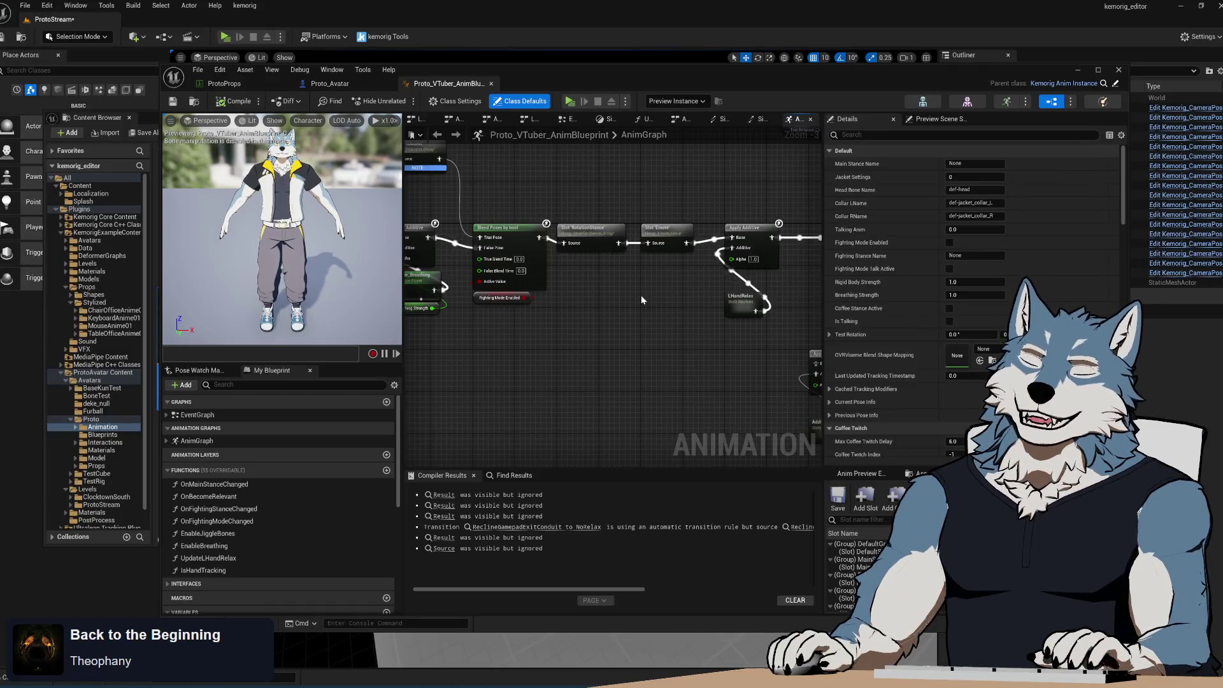
scroll(558, 307, "down", 2)
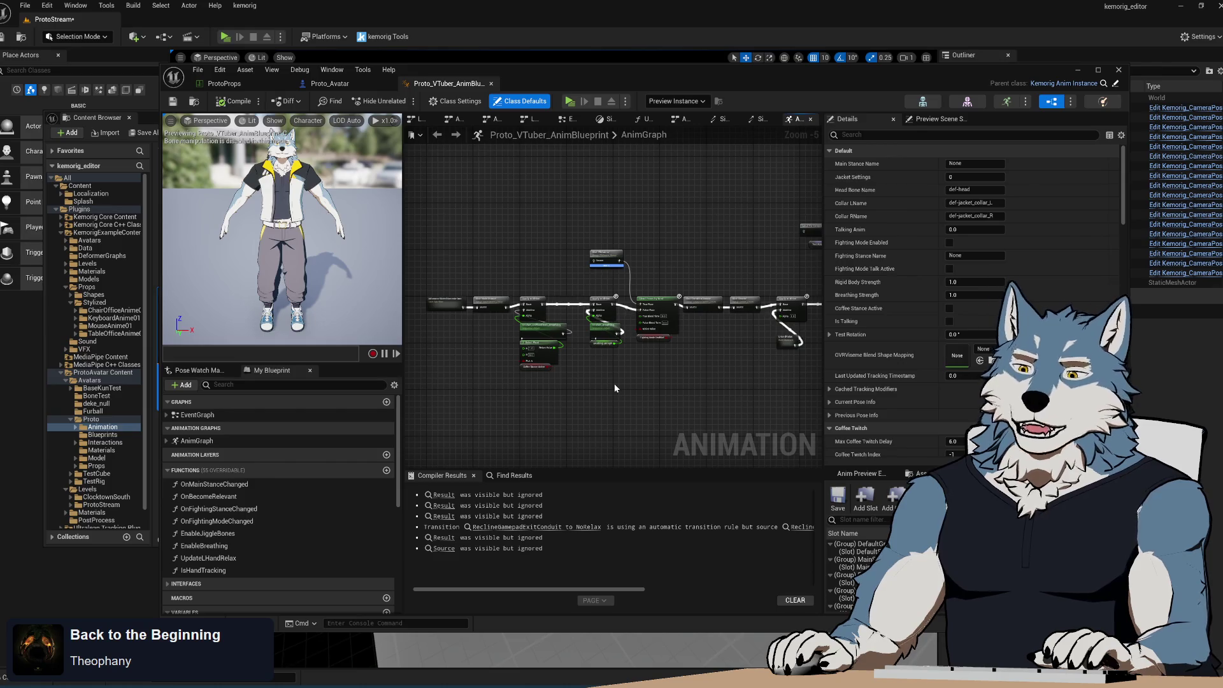
left_click_drag(614, 383, 589, 378)
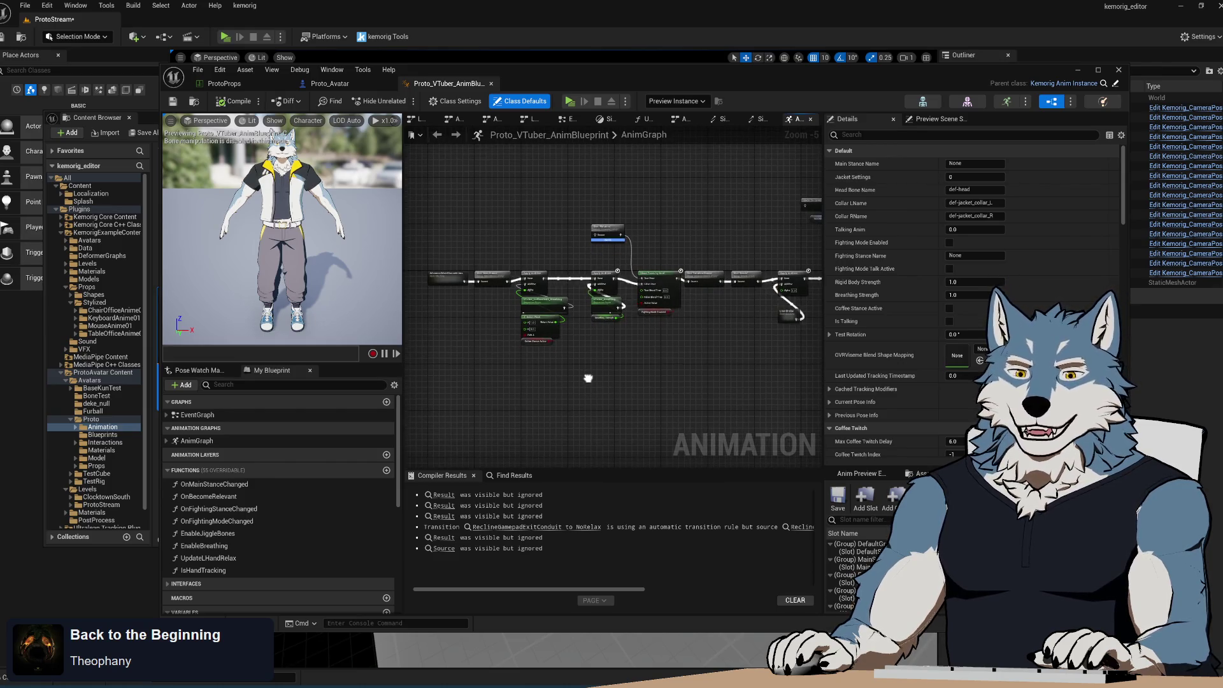
scroll(458, 299, "up", 4)
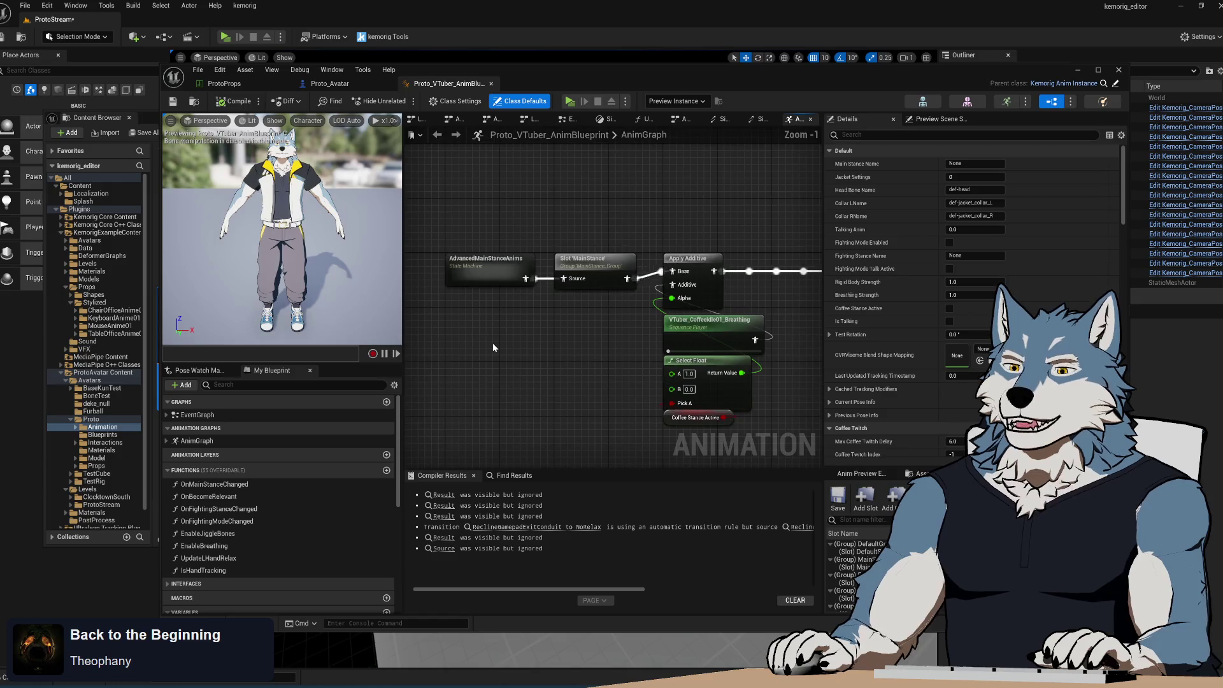
scroll(492, 347, "up", 1)
right_click(542, 350)
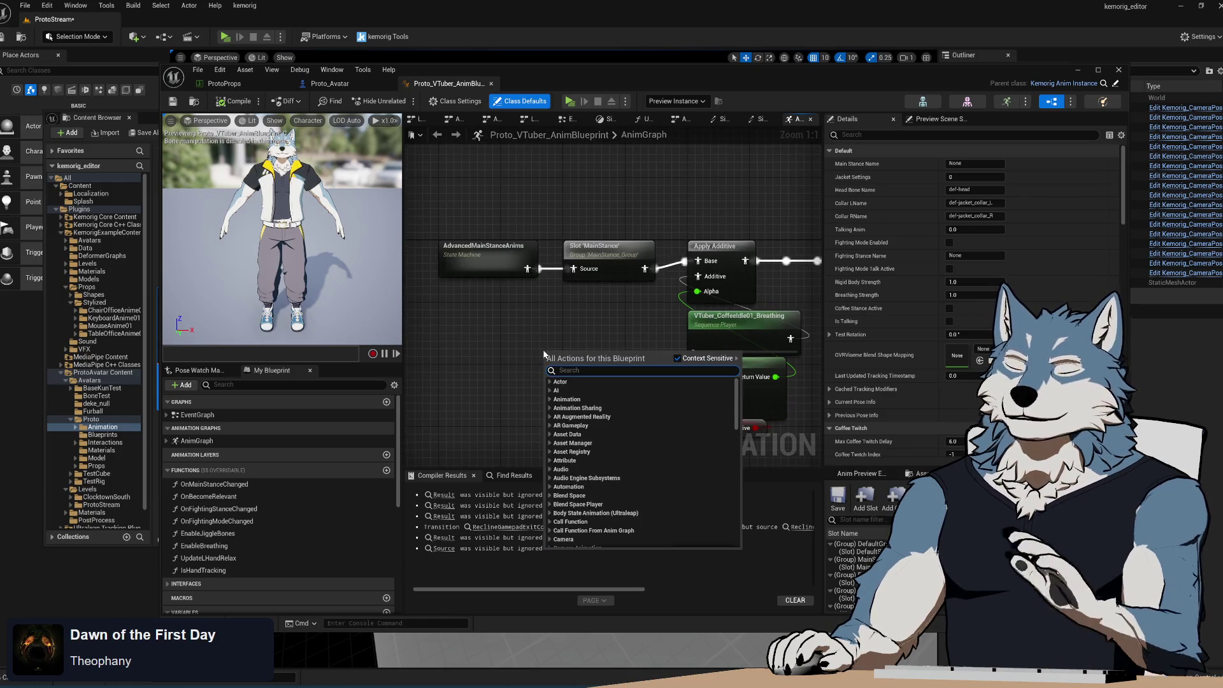
left_click_drag(558, 342, 521, 305)
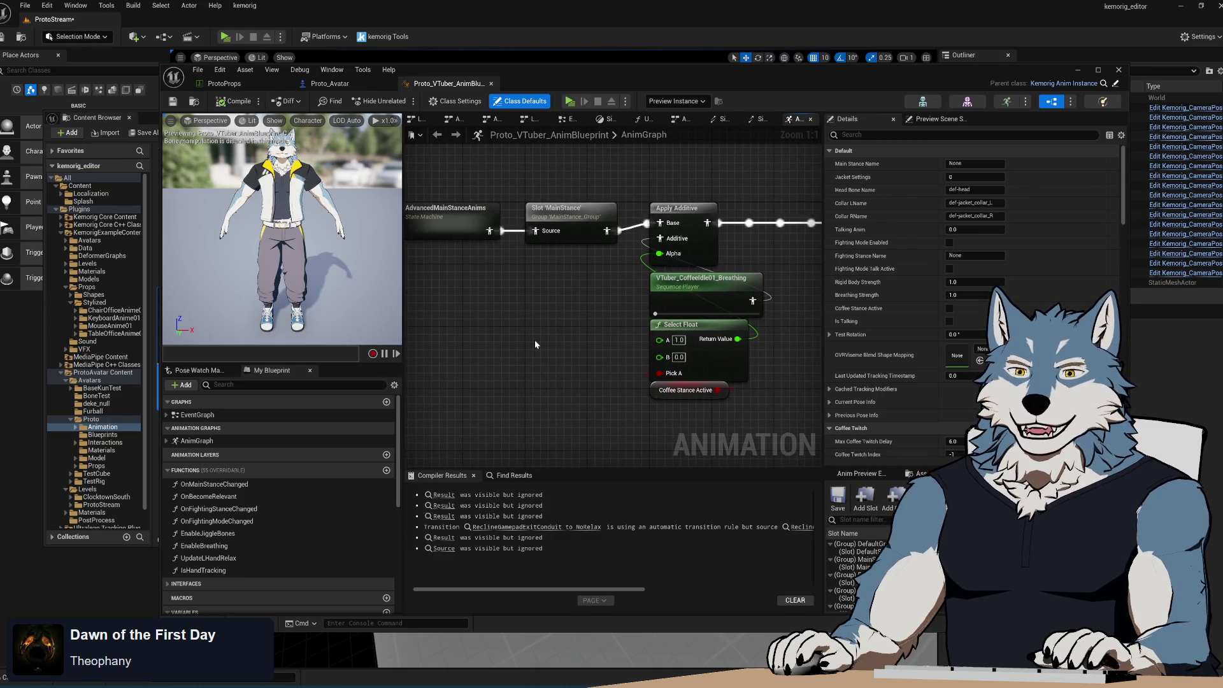
scroll(534, 341, "down", 2)
mouse_move(590, 381)
left_mouse_down()
mouse_move(440, 357)
mouse_move(622, 358)
mouse_move(384, 343)
left_mouse_up()
left_click_drag(705, 381, 376, 372)
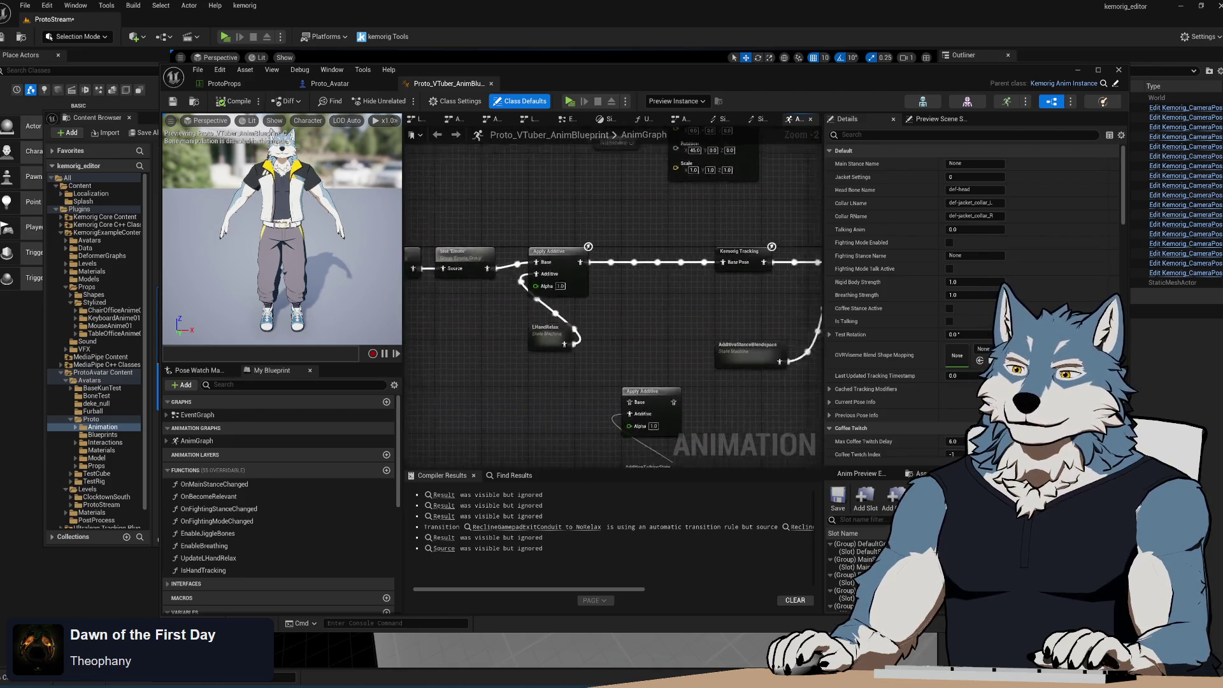
left_click_drag(614, 377, 404, 361)
mouse_move(757, 357)
left_mouse_down()
mouse_move(514, 349)
mouse_move(698, 396)
left_mouse_up()
left_click_drag(516, 331, 793, 334)
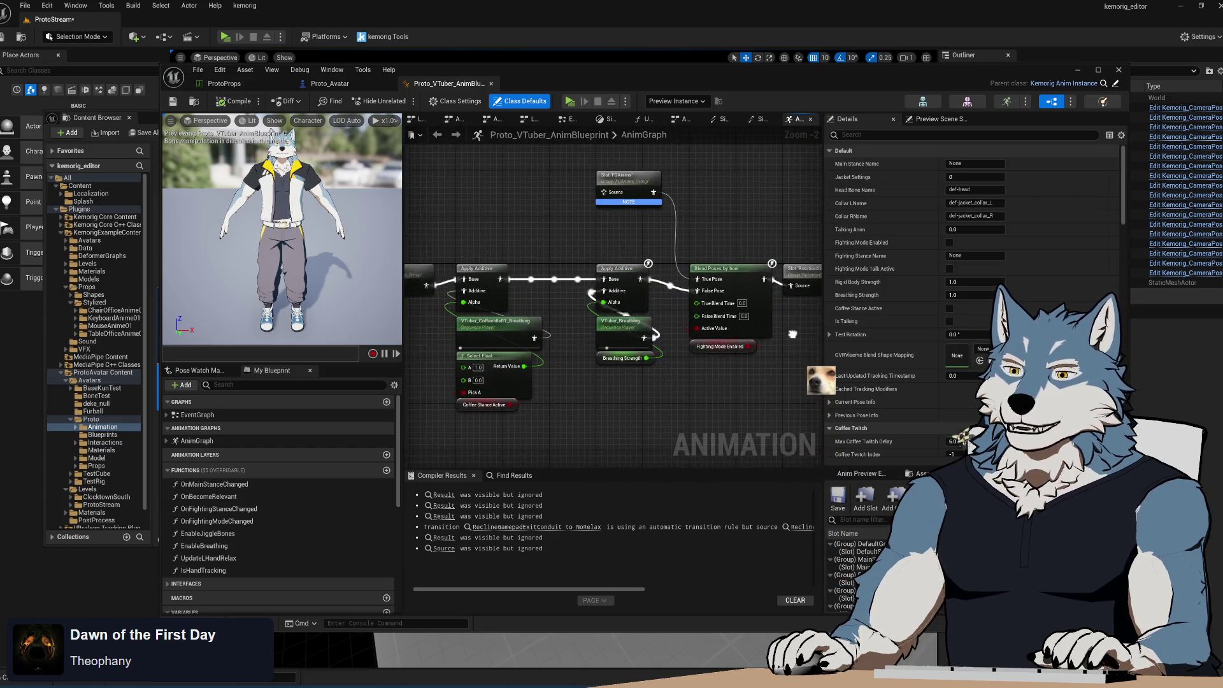
left_click_drag(625, 392, 752, 373)
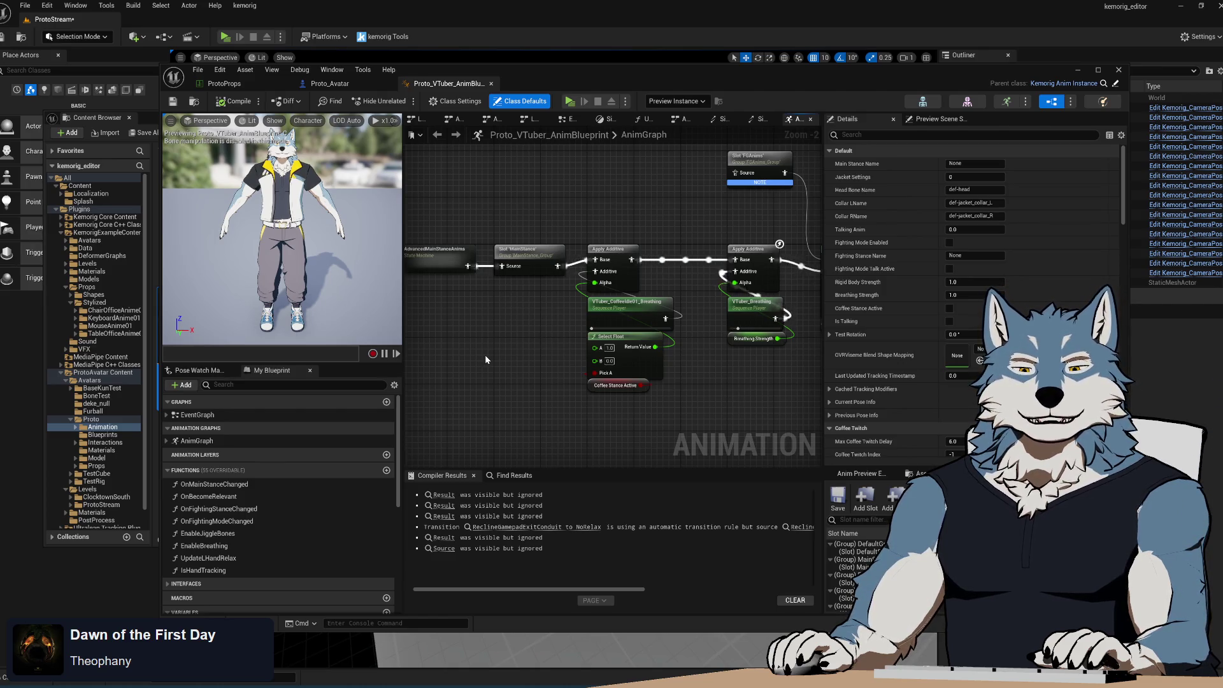
mouse_move(495, 351)
left_mouse_down()
mouse_move(504, 262)
mouse_move(607, 379)
mouse_move(473, 338)
left_mouse_up()
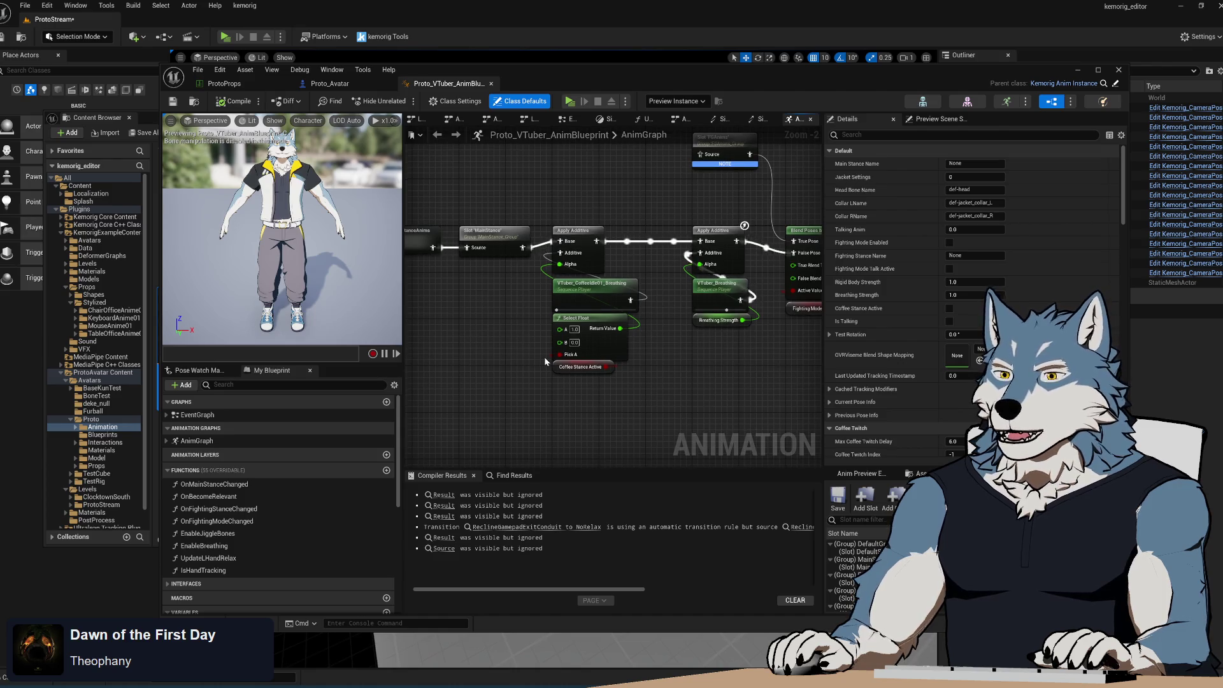
left_click_drag(727, 377, 471, 387)
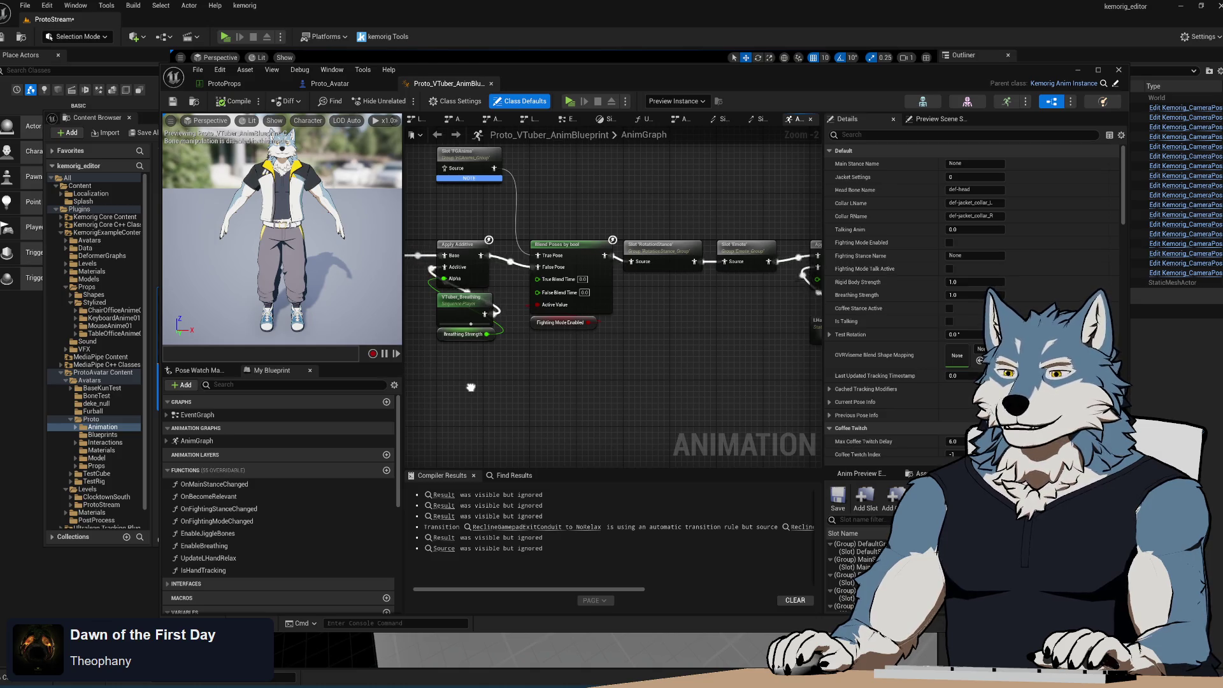
mouse_move(471, 387)
left_mouse_down()
mouse_move(191, 393)
mouse_move(527, 393)
mouse_move(783, 373)
mouse_move(772, 372)
left_mouse_up()
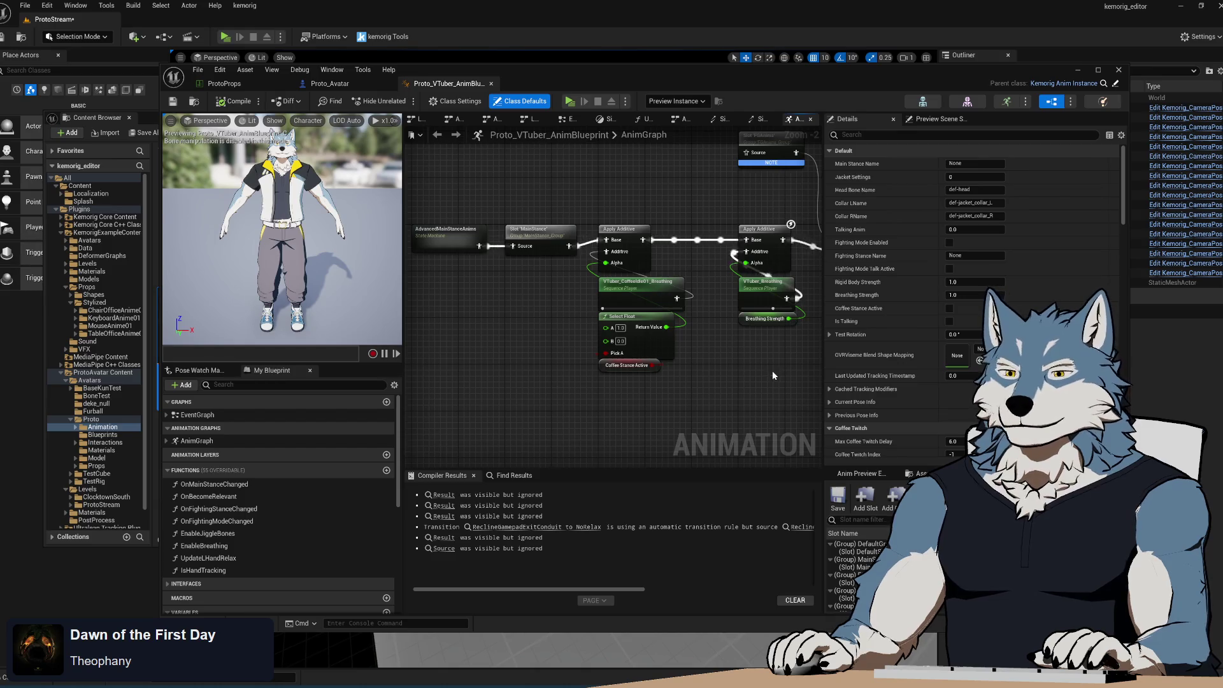
left_click(530, 239)
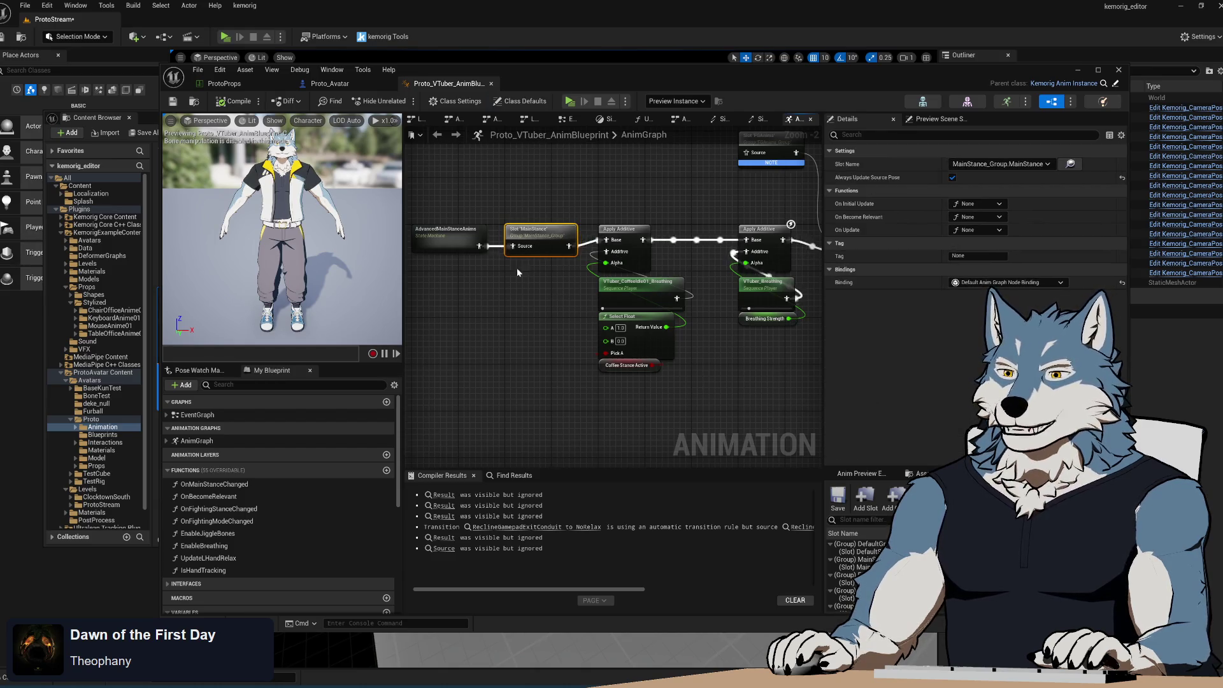
scroll(500, 239, "up", 2)
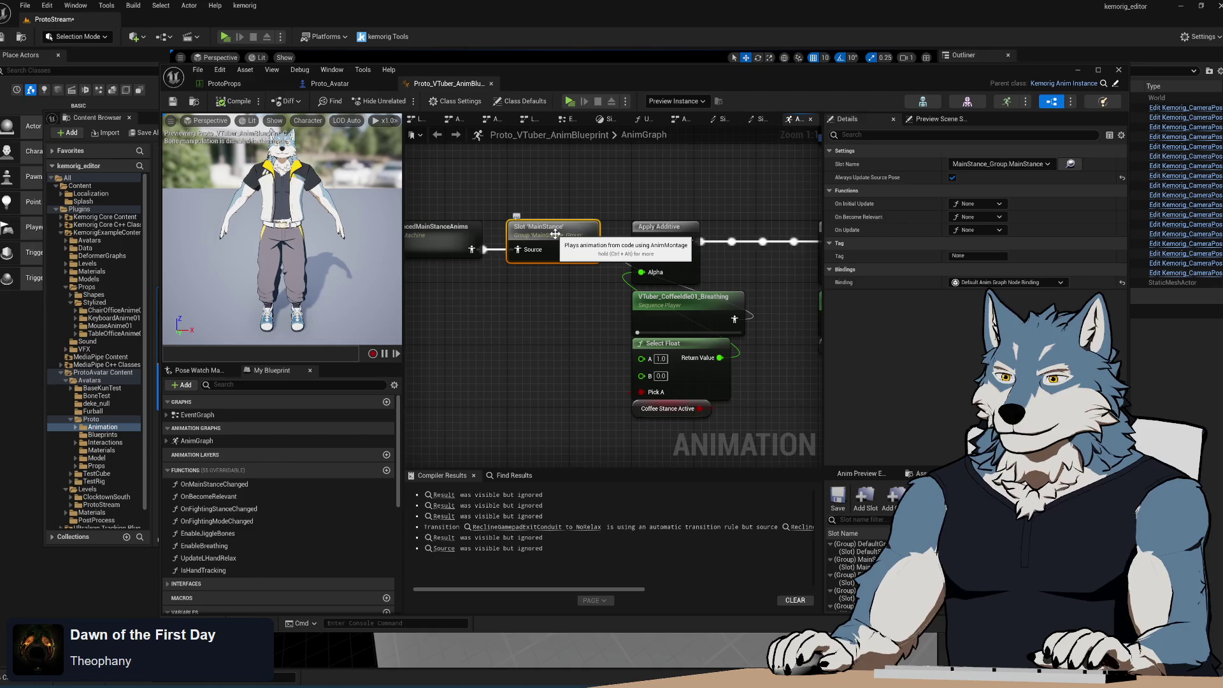
left_click_drag(506, 297, 562, 304)
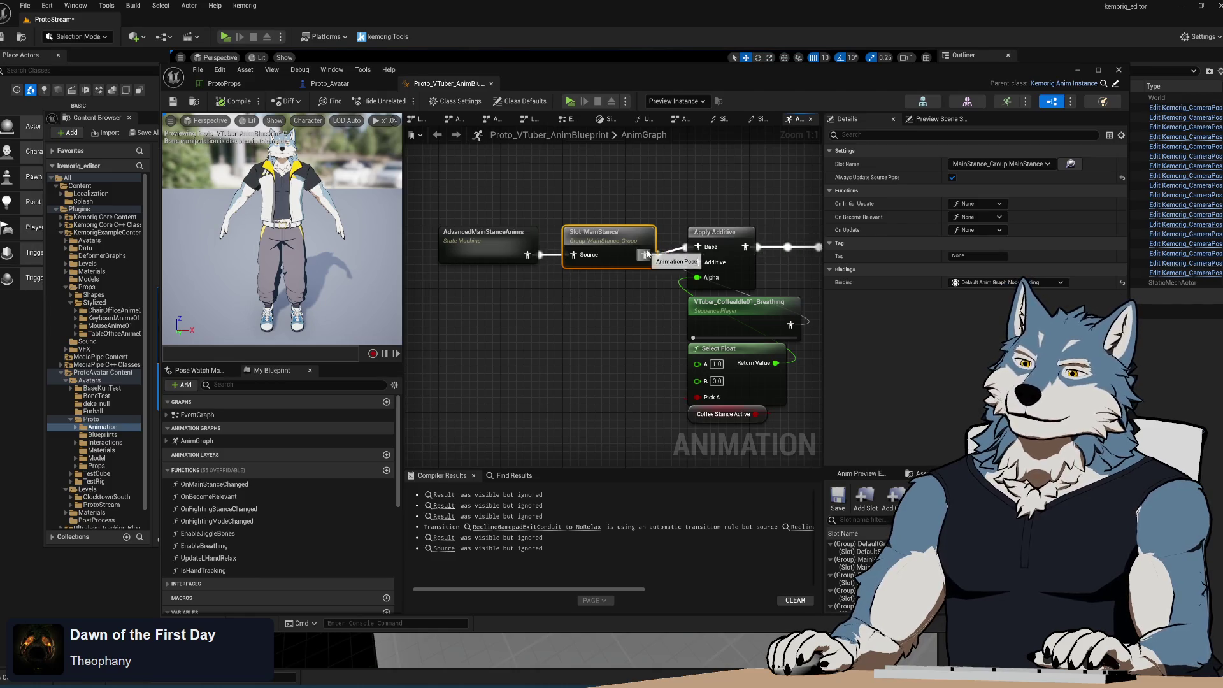
scroll(646, 253, "down", 6)
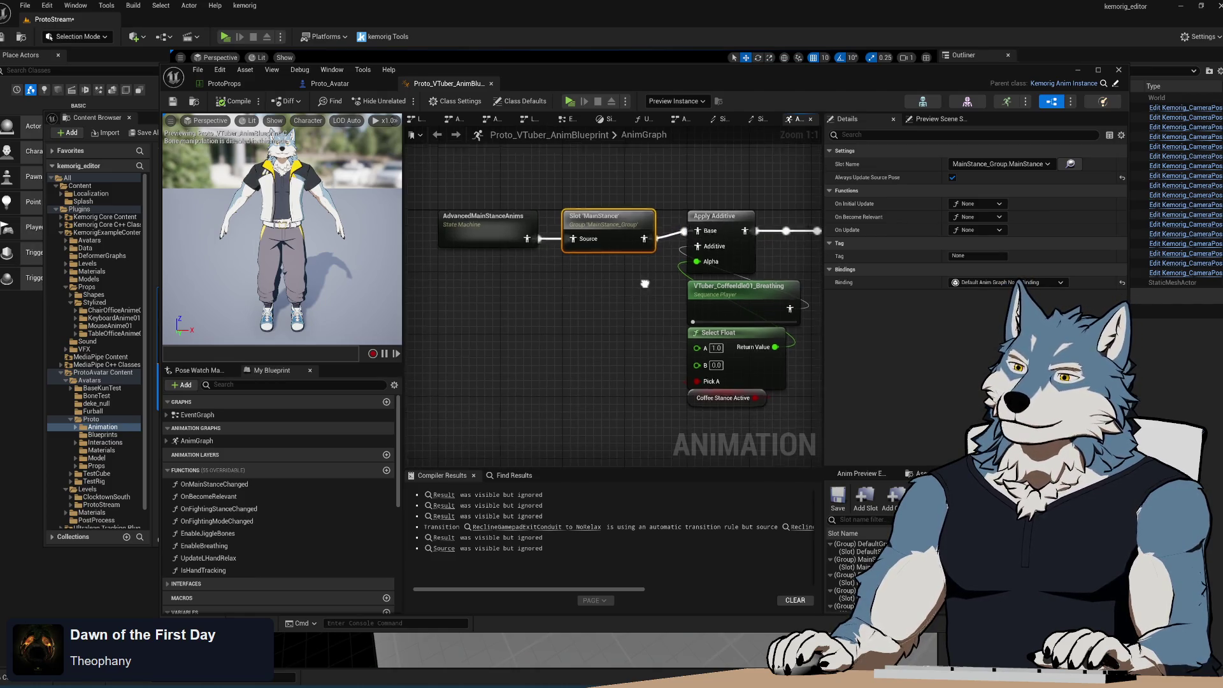
scroll(670, 329, "up", 6)
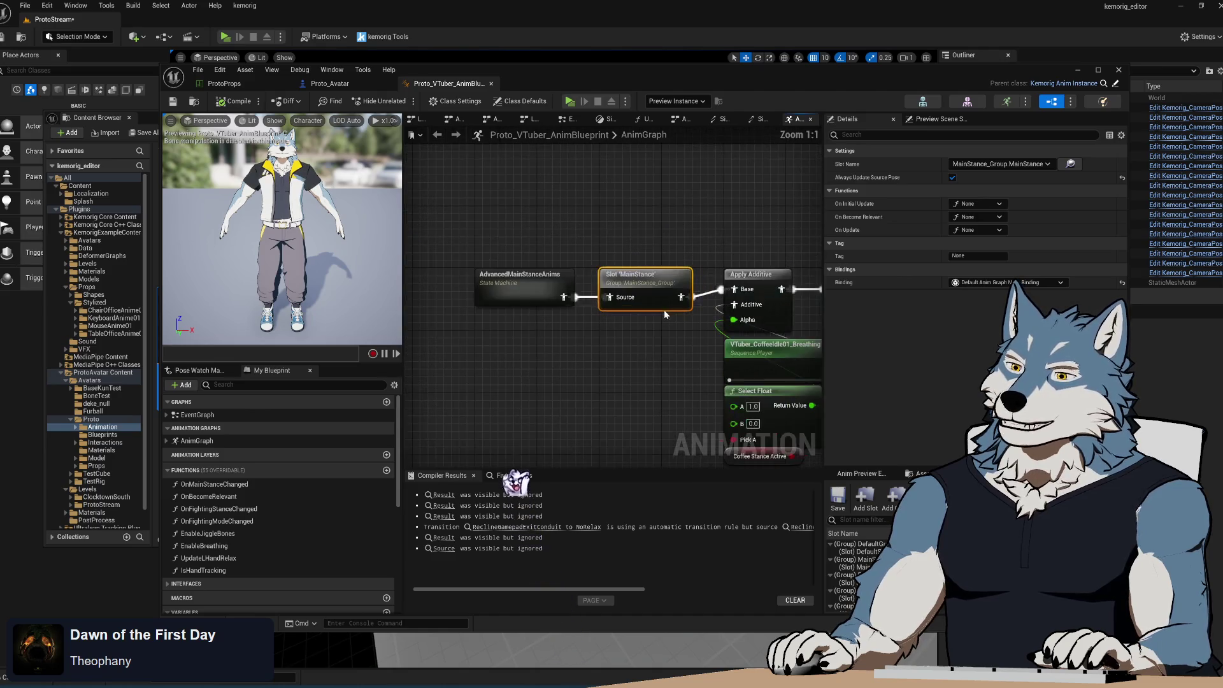
left_click_drag(488, 220, 662, 338)
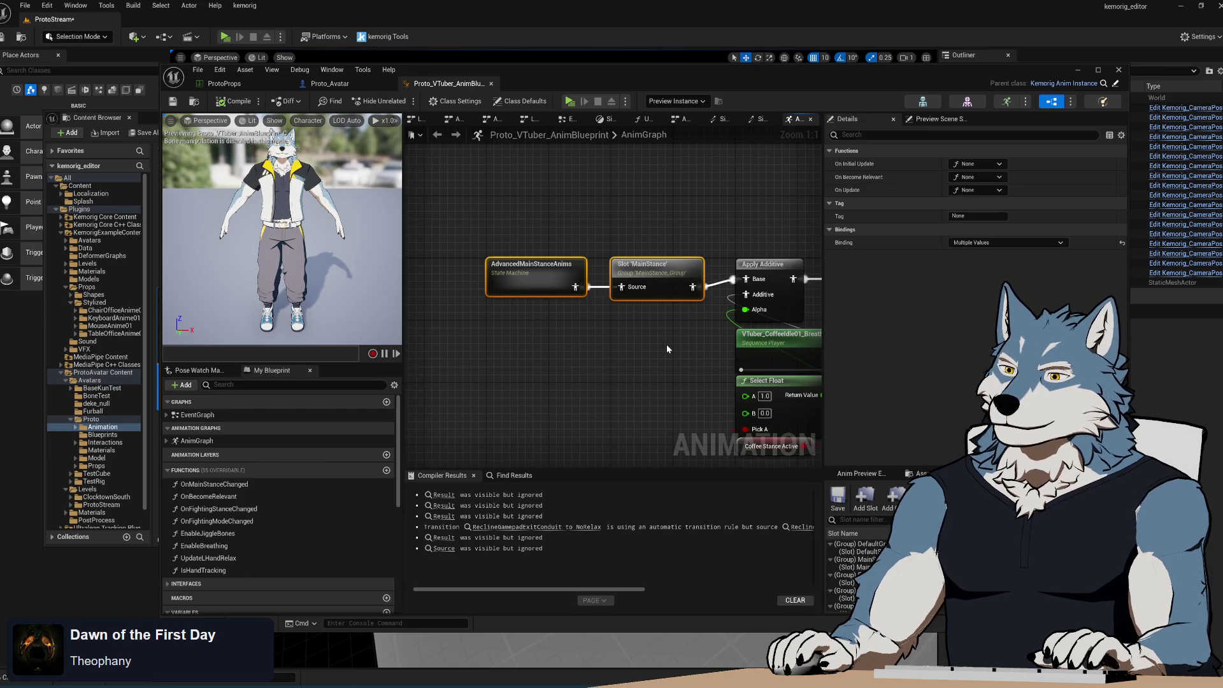
left_click(667, 344)
left_click_drag(692, 286, 677, 332)
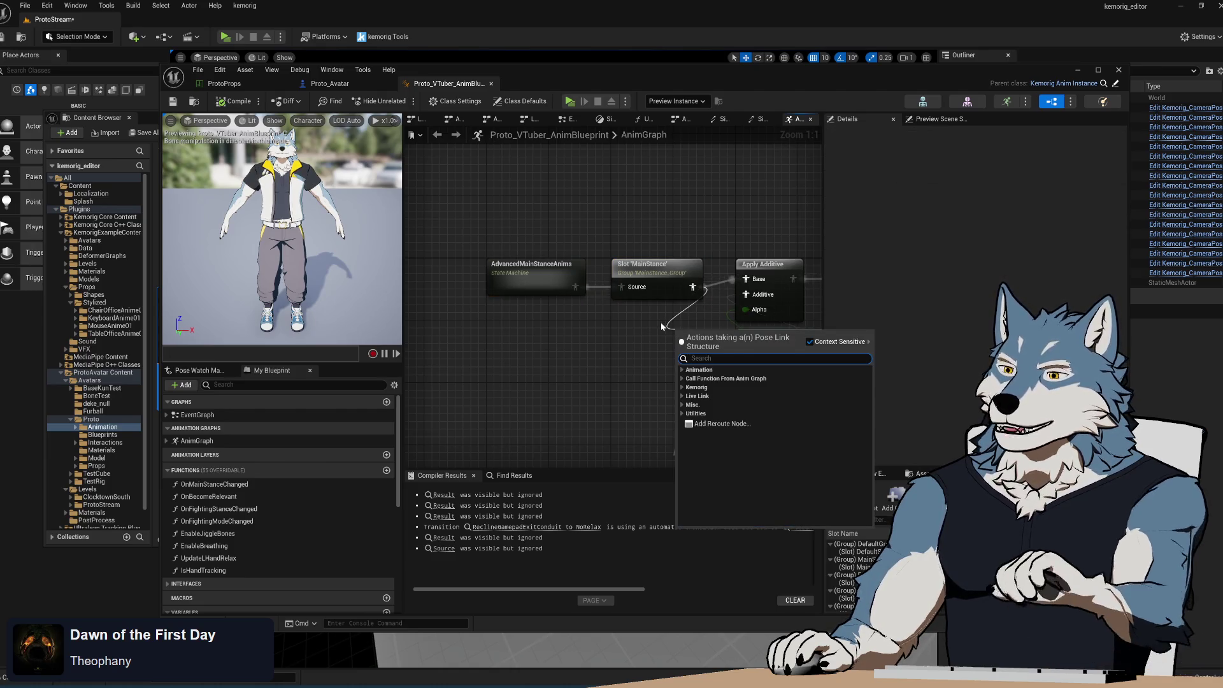
left_click(627, 337)
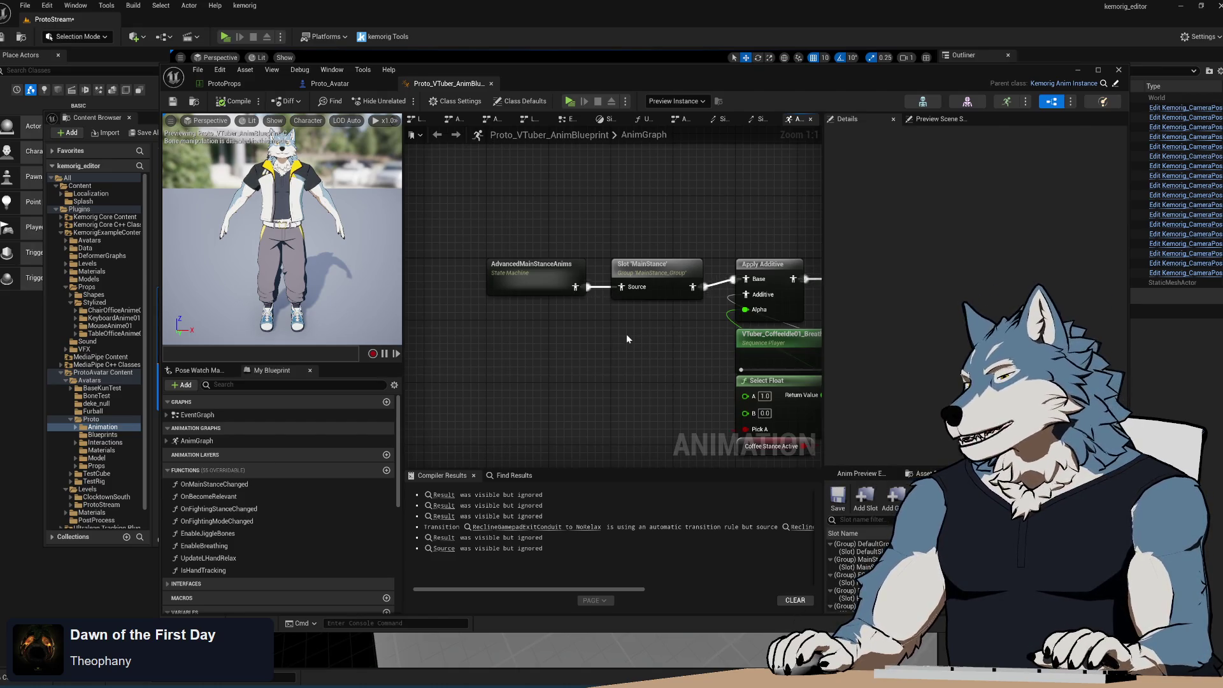
left_click(647, 266)
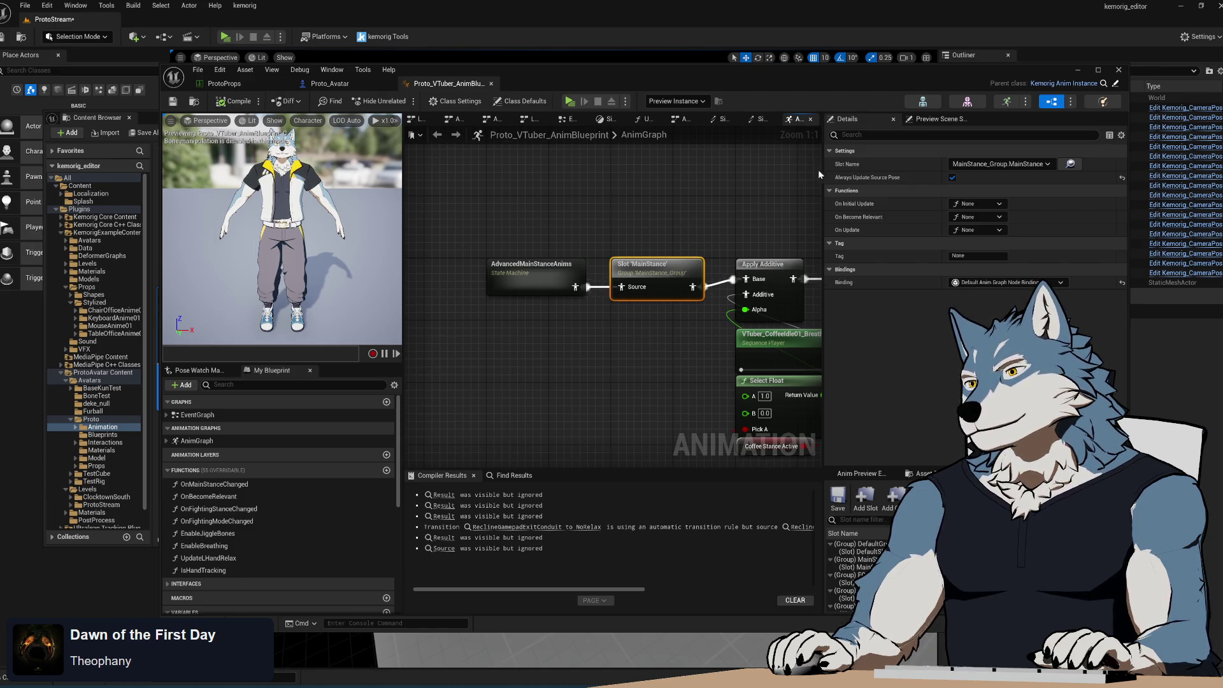
mouse_move(853, 180)
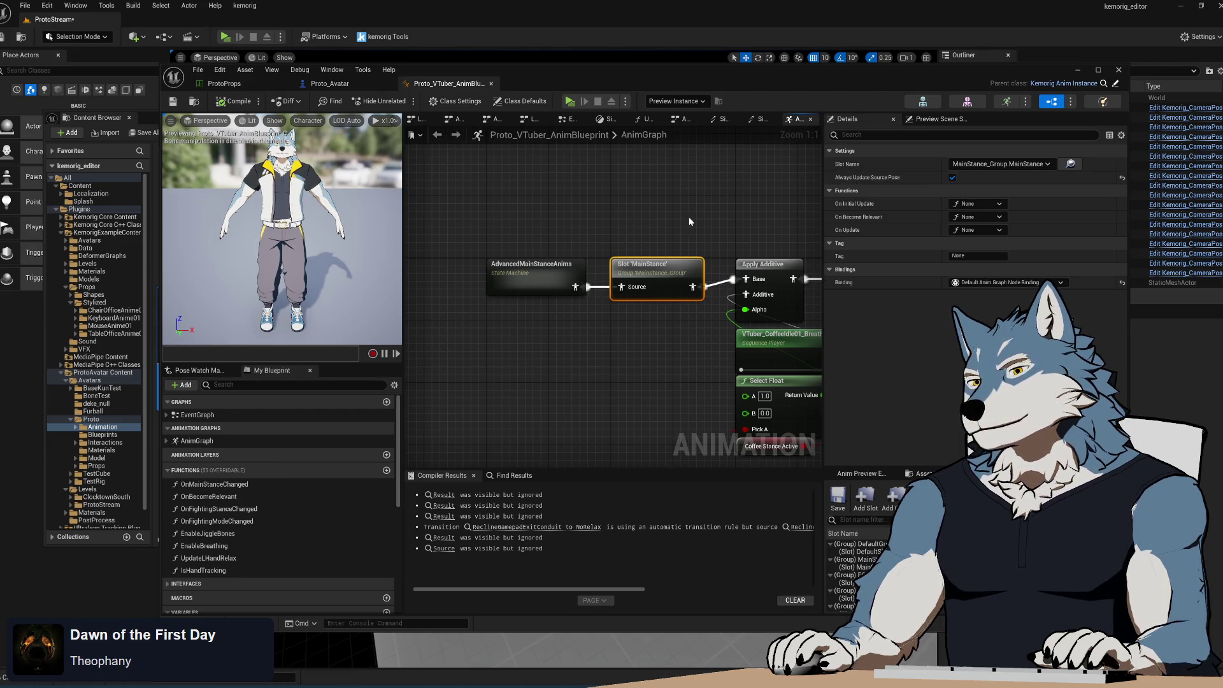
mouse_move(532, 276)
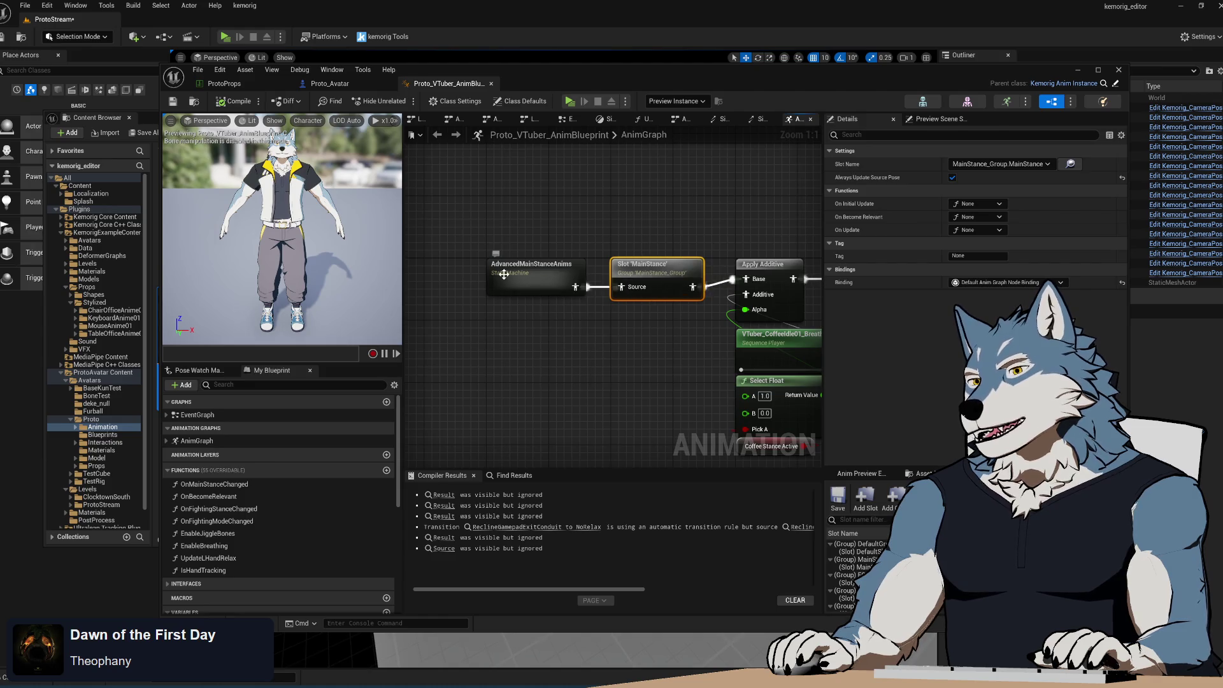
- Open AdvancedMainStanceAnims, inspect the Golf state's graph, then bring up the Content Browser
double_click(532, 276)
left_click_drag(655, 286, 657, 282)
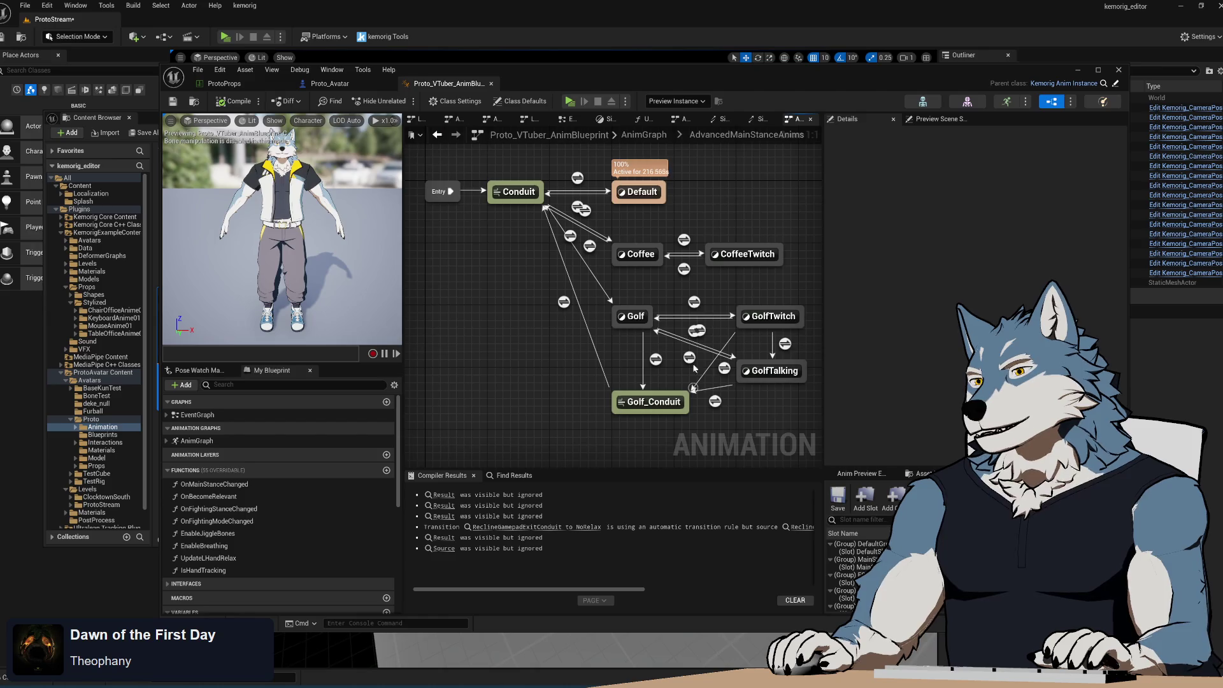
left_click(637, 317)
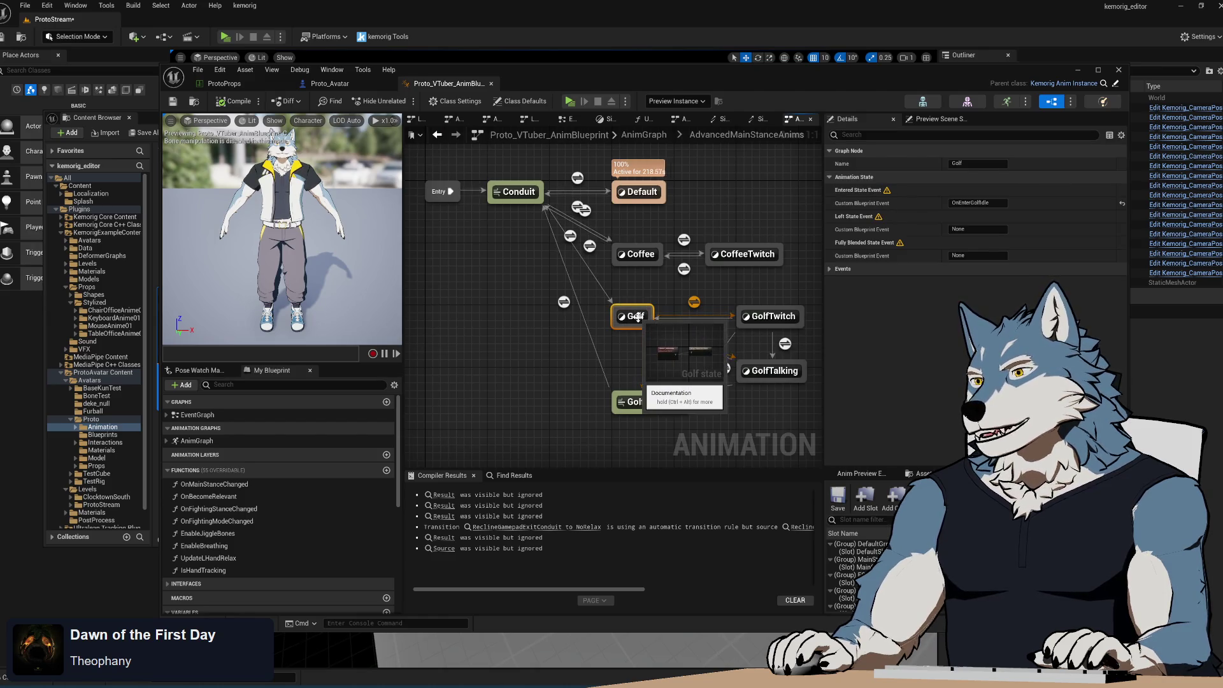
scroll(625, 338, "down", 1)
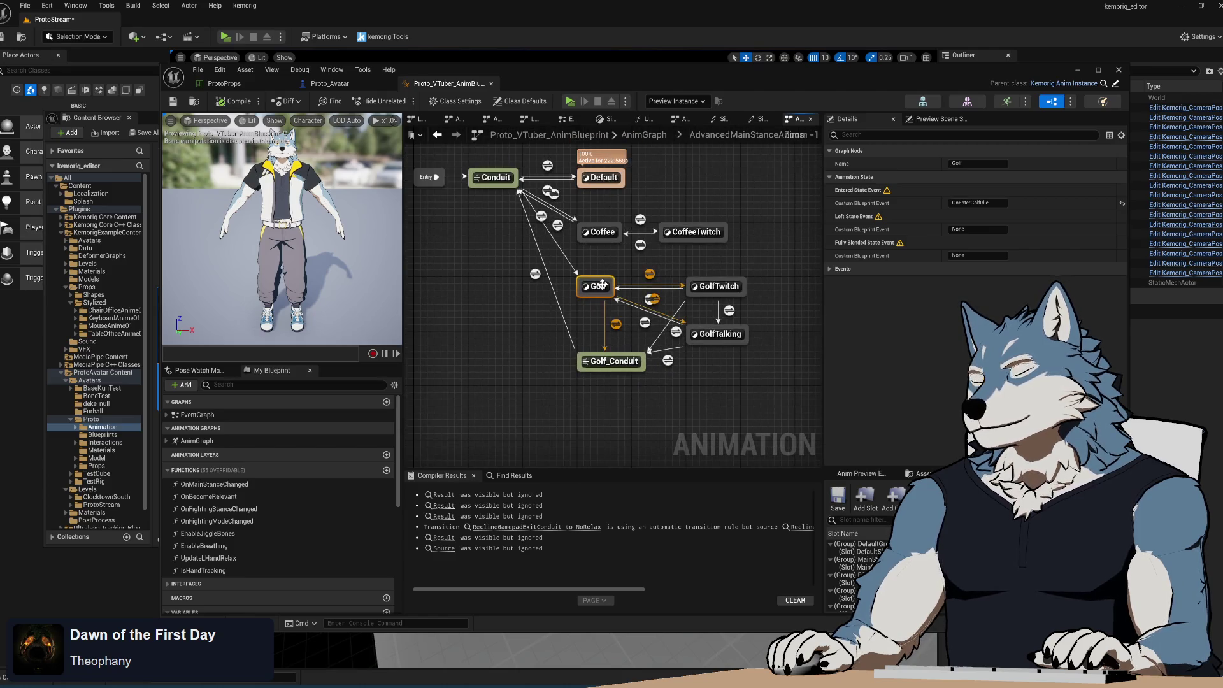
double_click(598, 286)
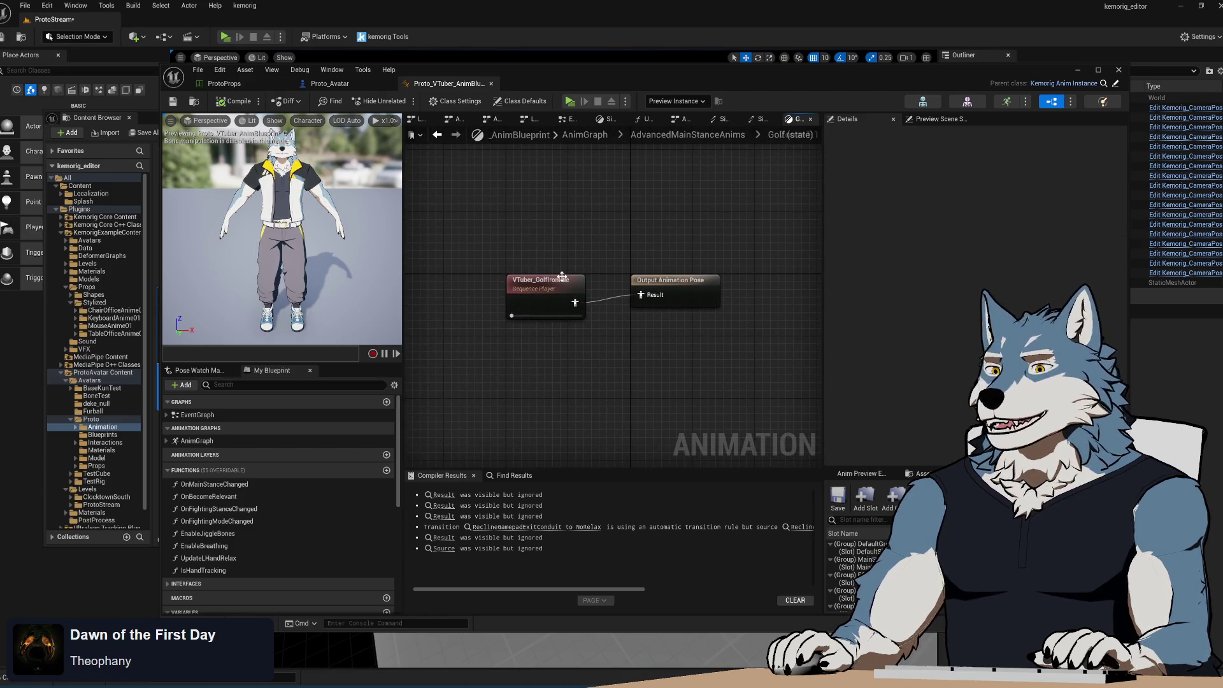
left_click(441, 138)
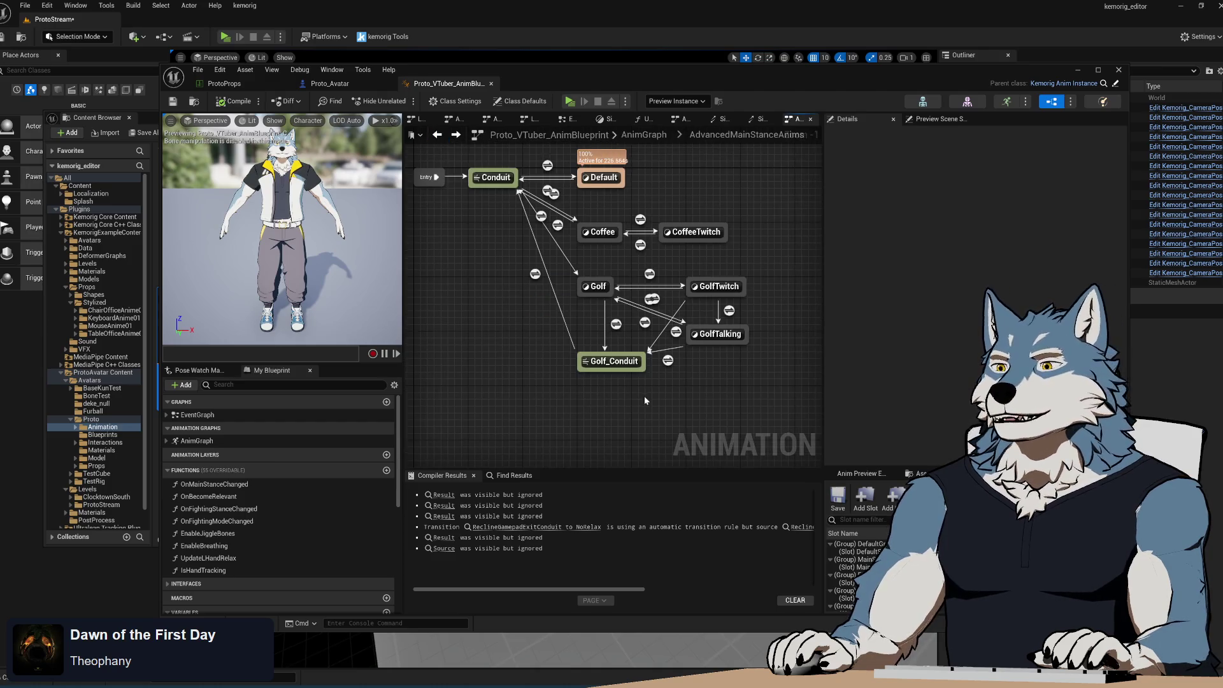
scroll(644, 396, "up", 1)
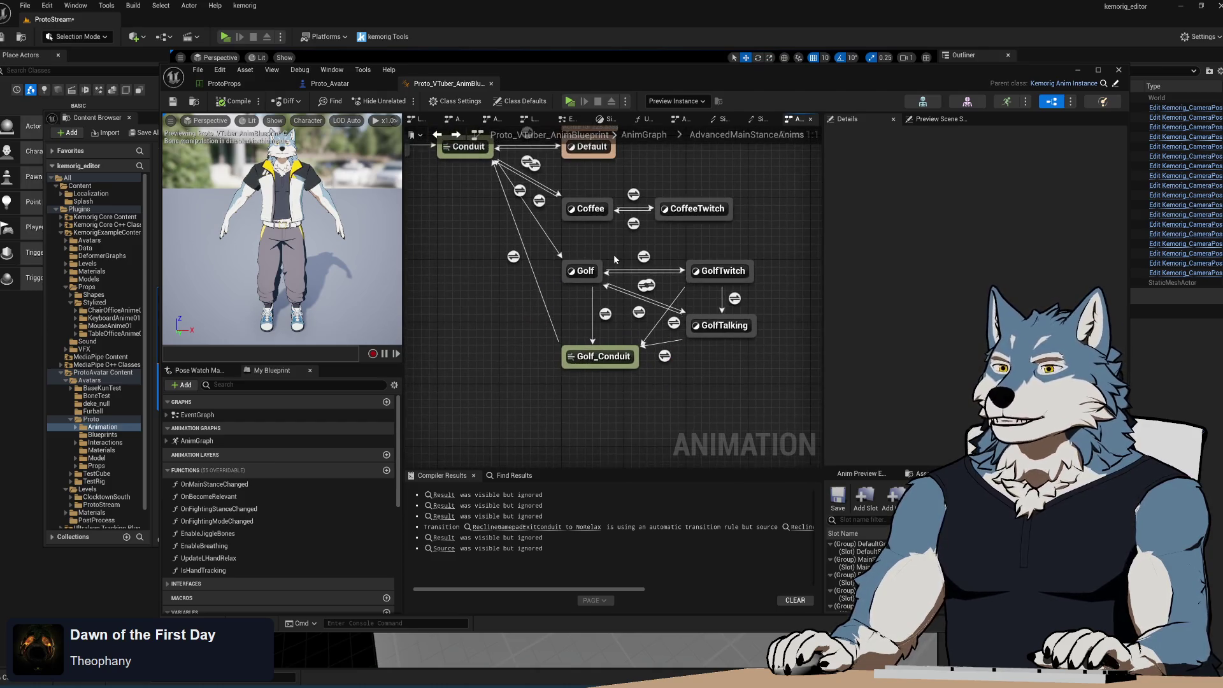
left_click(151, 121)
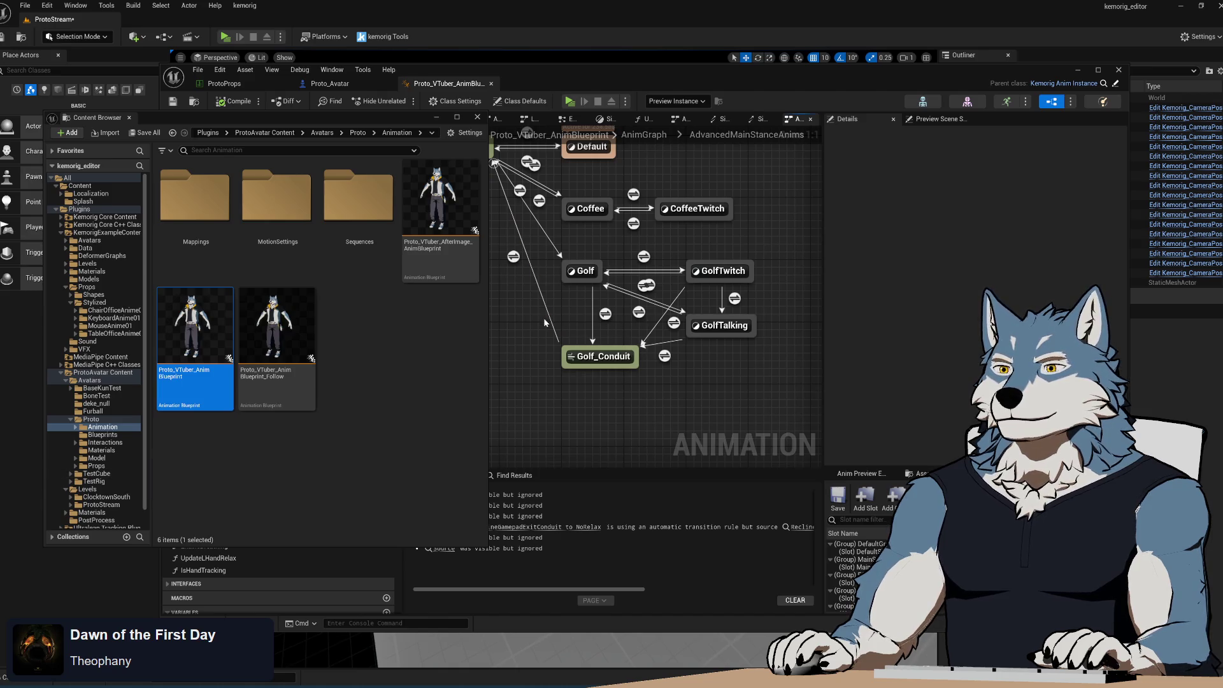
- Show the Interactions folder's assets and open the Proto_StanceGroups data table
left_click(105, 442)
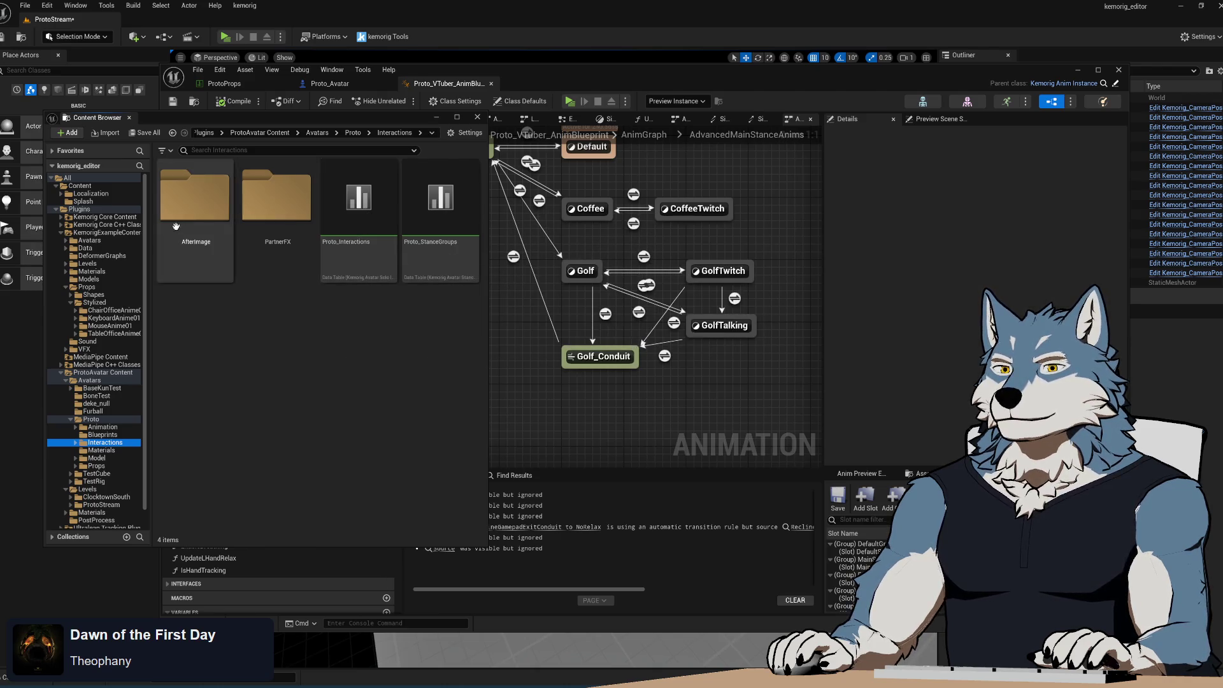
double_click(450, 220)
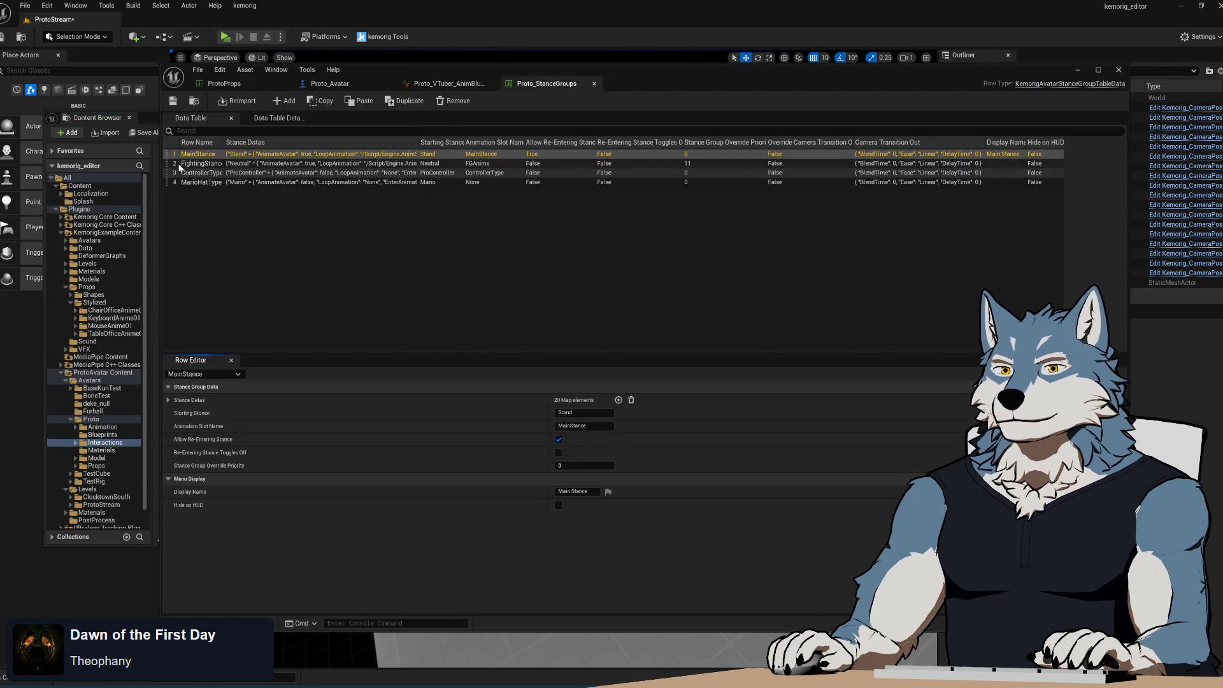
- Expand the MainStance row's Stance Datas and Golf entry, then return via ProtoProps to the anim blueprint
left_click(168, 399)
scroll(200, 486, "down", 3)
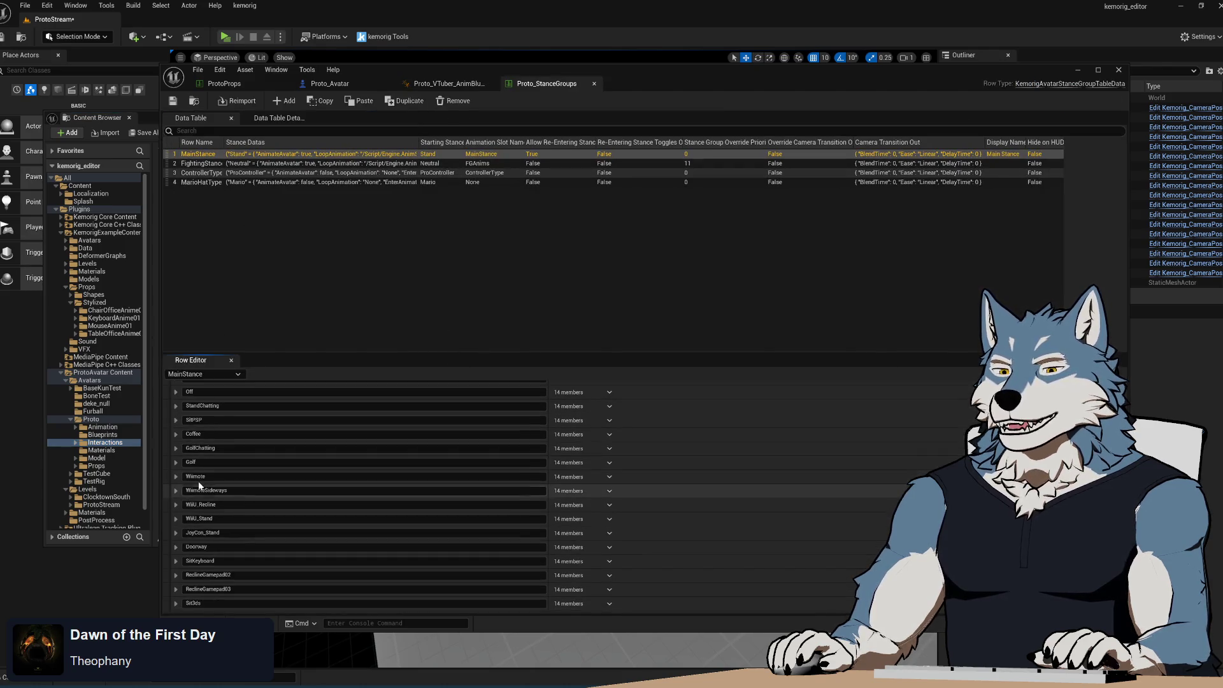
left_click(175, 462)
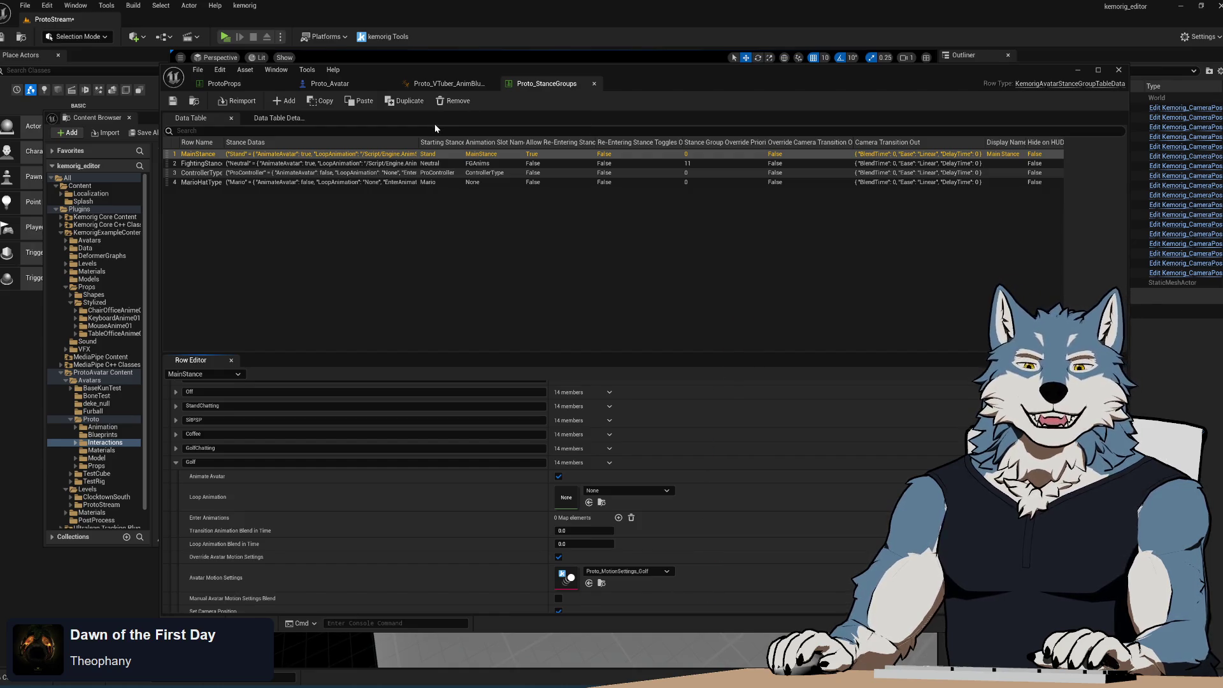
left_click(244, 85)
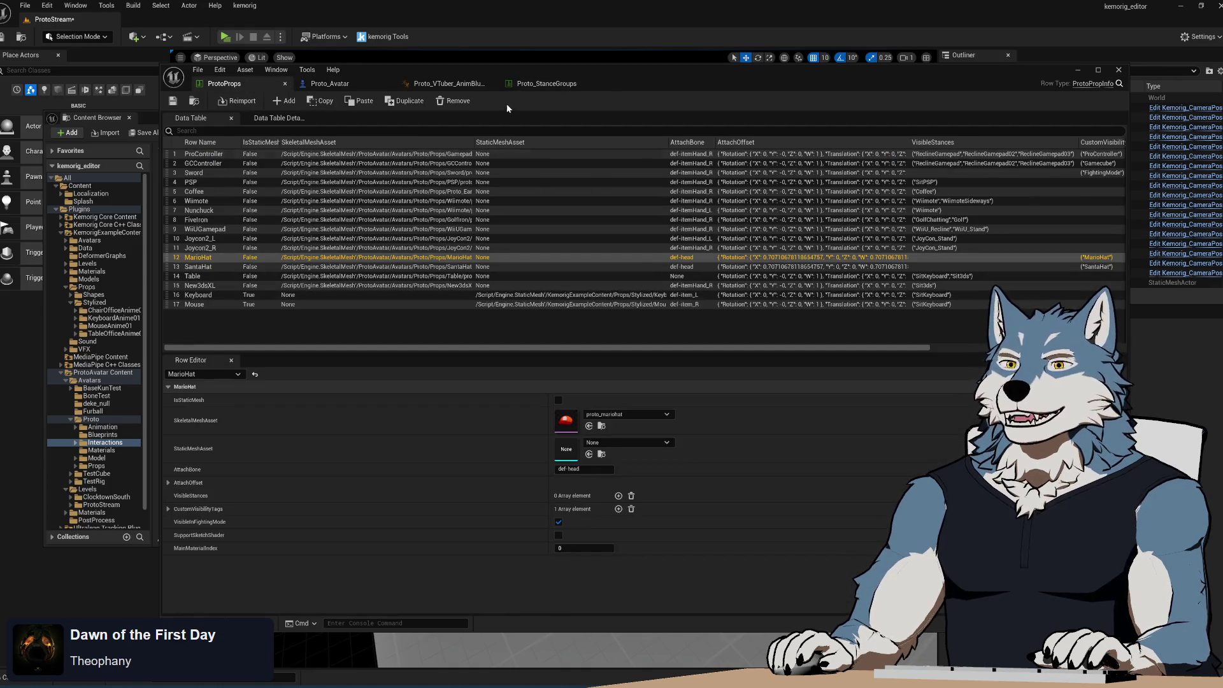
left_click(446, 84)
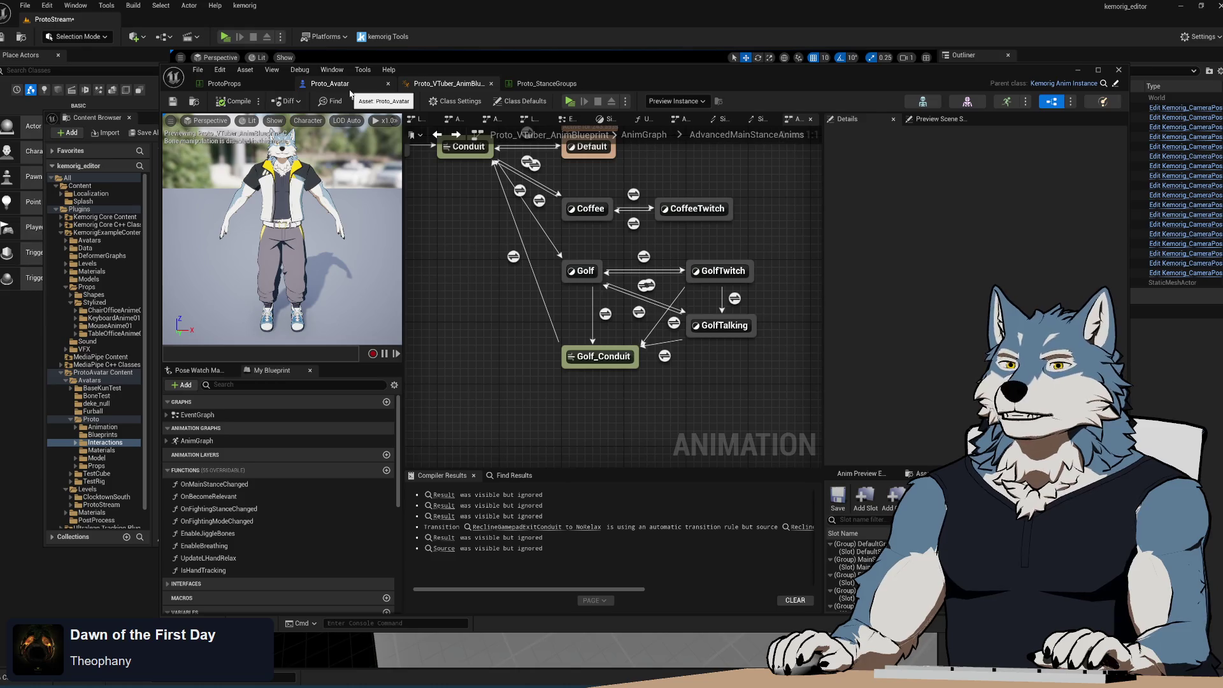
left_click(350, 89)
left_click(446, 83)
mouse_move(655, 402)
left_mouse_down()
mouse_move(655, 448)
mouse_move(696, 451)
left_mouse_up()
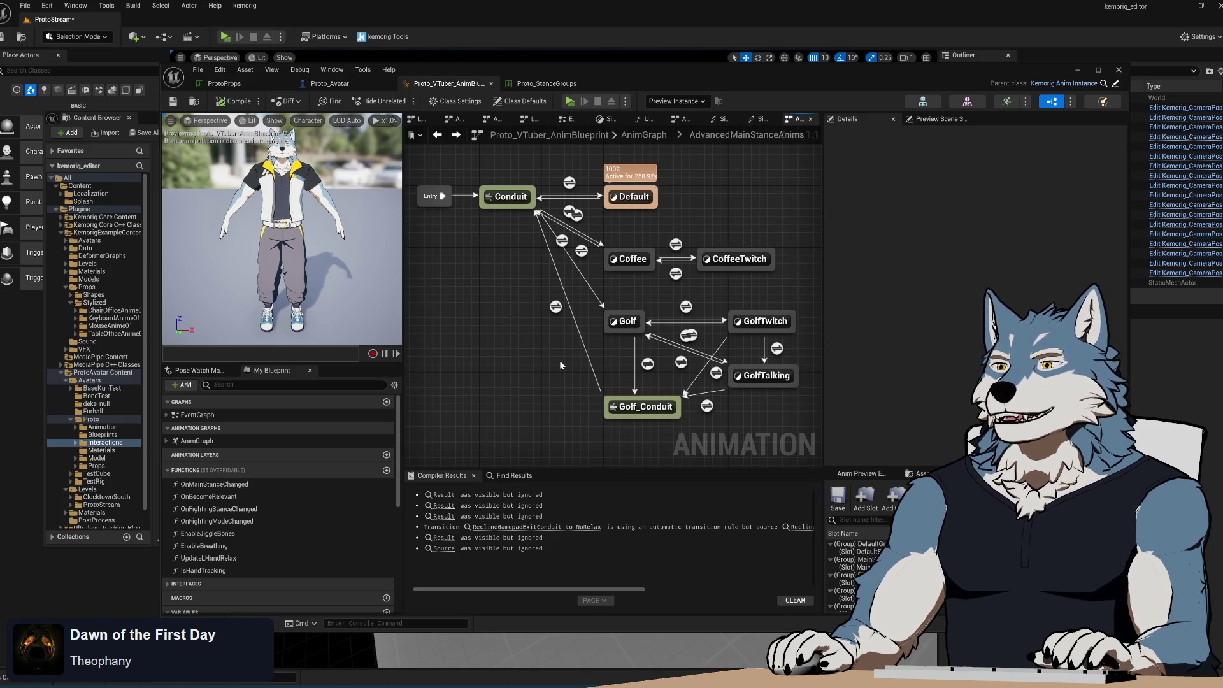
mouse_move(559, 361)
left_mouse_down()
mouse_move(546, 367)
mouse_move(572, 358)
left_mouse_up()
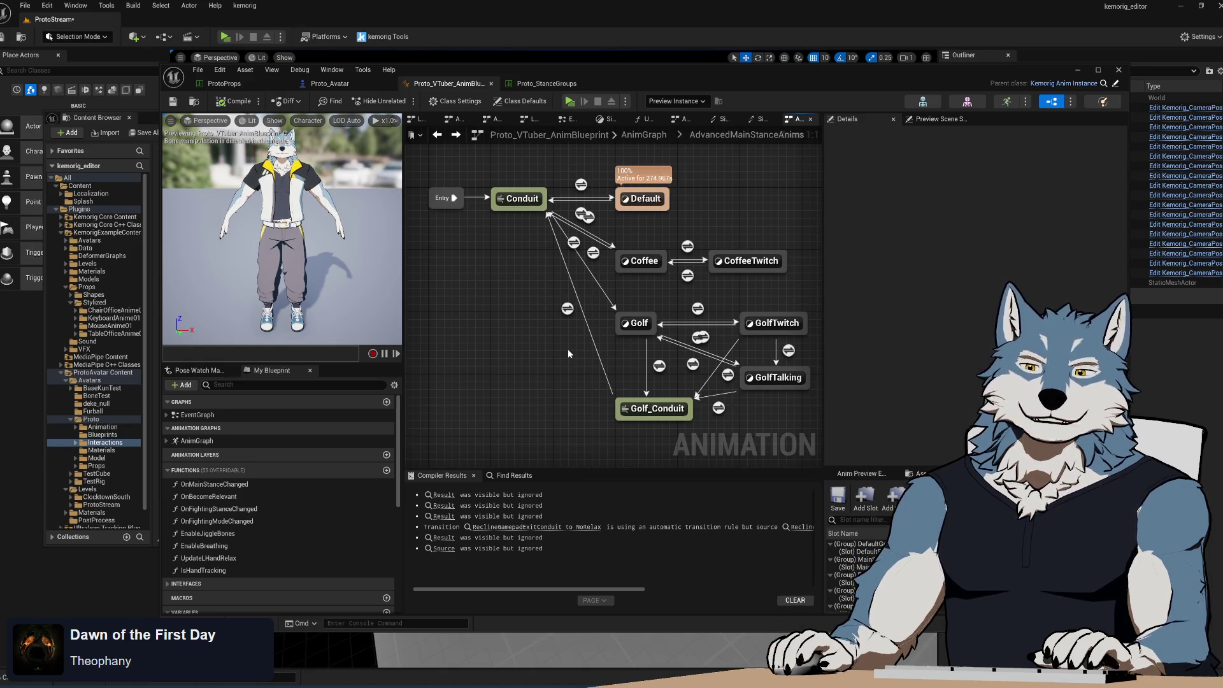
left_click_drag(554, 363, 561, 354)
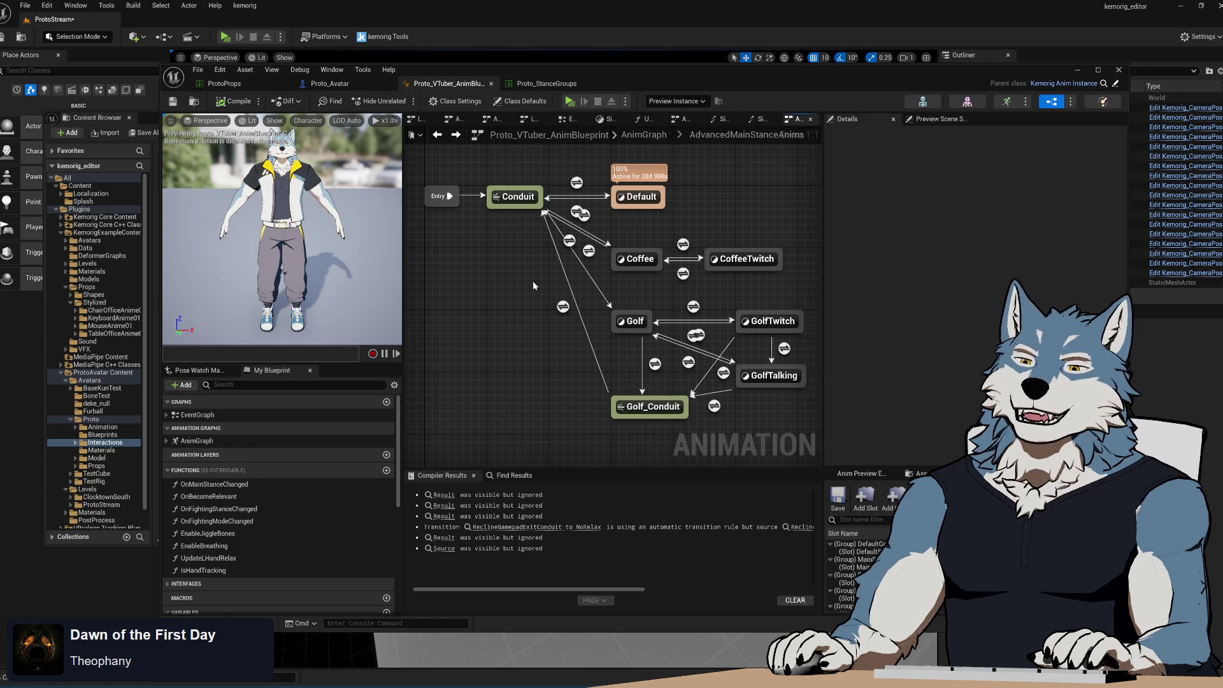
left_click_drag(535, 279, 521, 271)
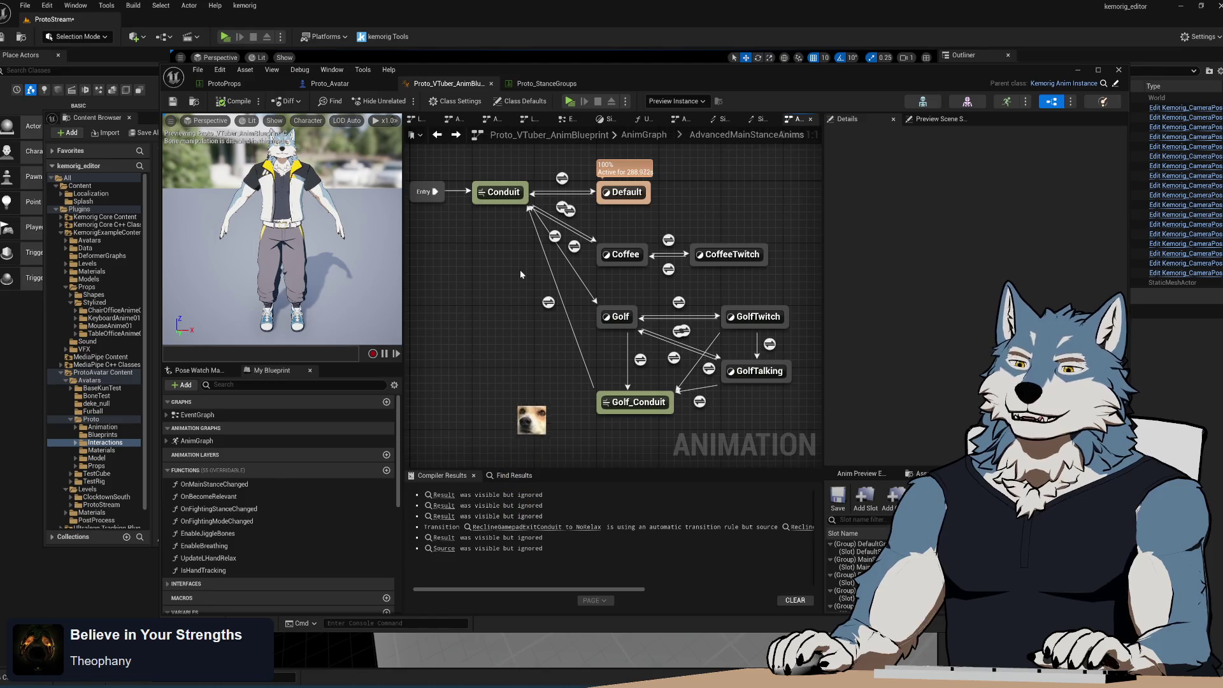
left_click_drag(595, 363, 614, 363)
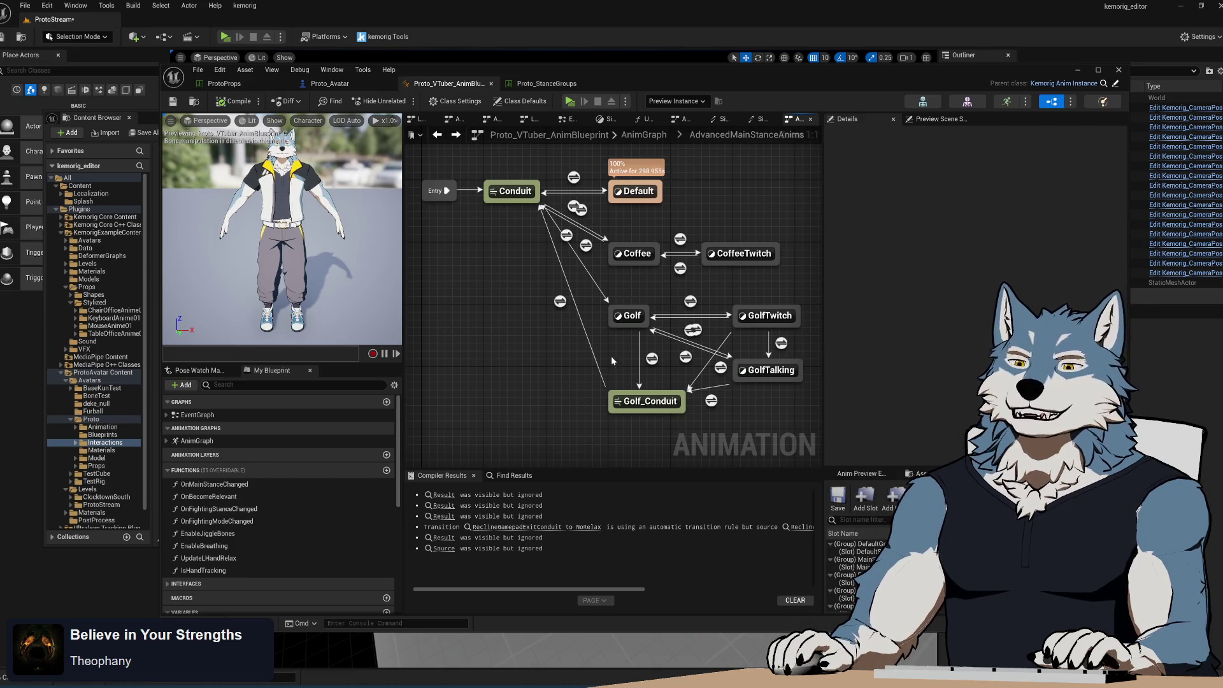
left_click_drag(608, 341, 606, 346)
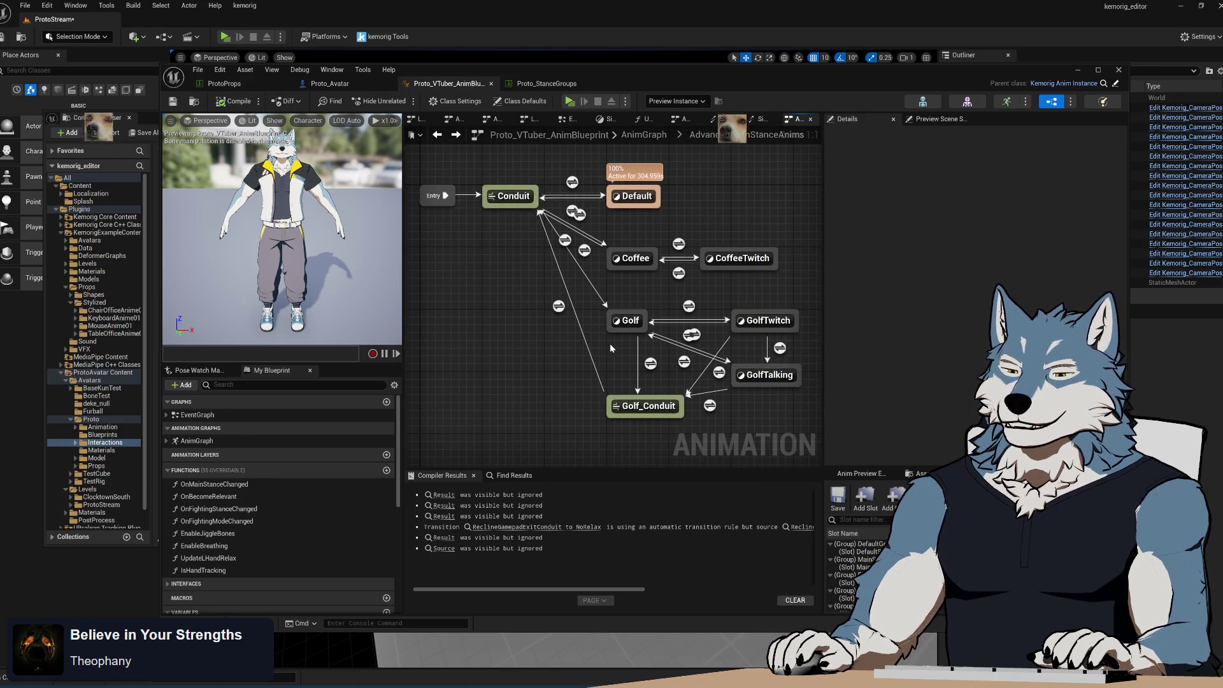
mouse_move(610, 343)
left_mouse_down()
mouse_move(591, 285)
mouse_move(599, 327)
left_mouse_up()
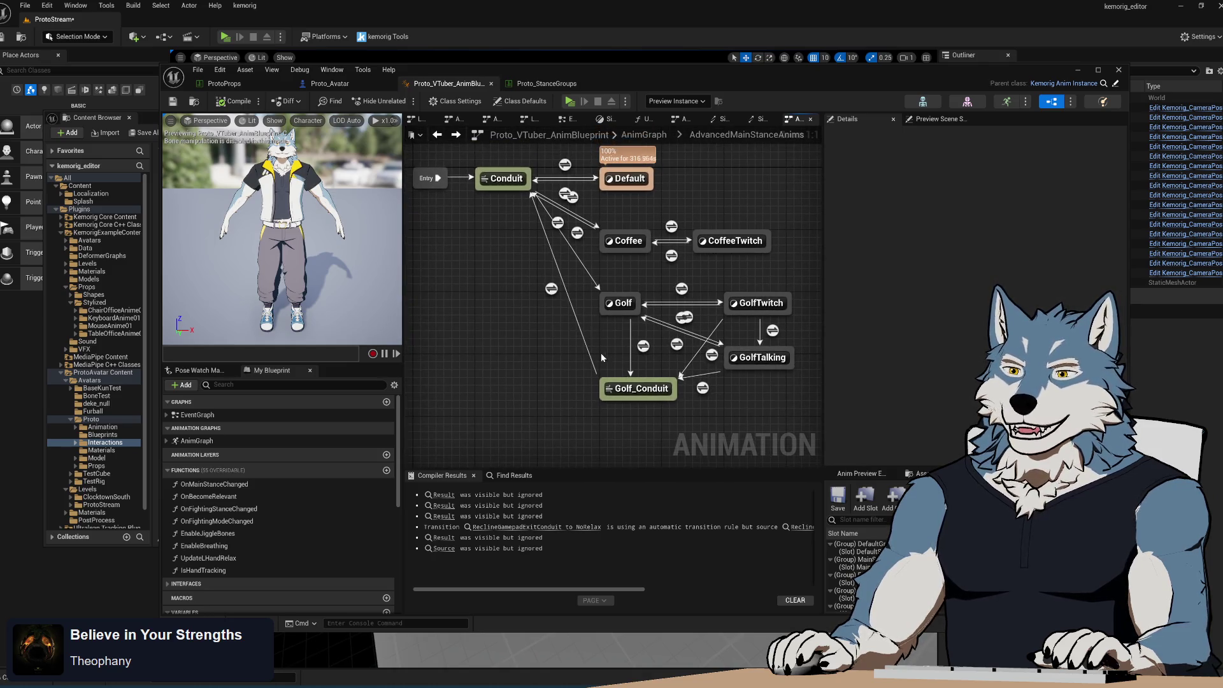
mouse_move(559, 322)
left_mouse_down()
mouse_move(548, 299)
mouse_move(531, 334)
mouse_move(516, 301)
left_mouse_up()
- Bring up the state machine's add-state menu on empty canvas, then dismiss it without adding anything
left_click(594, 206)
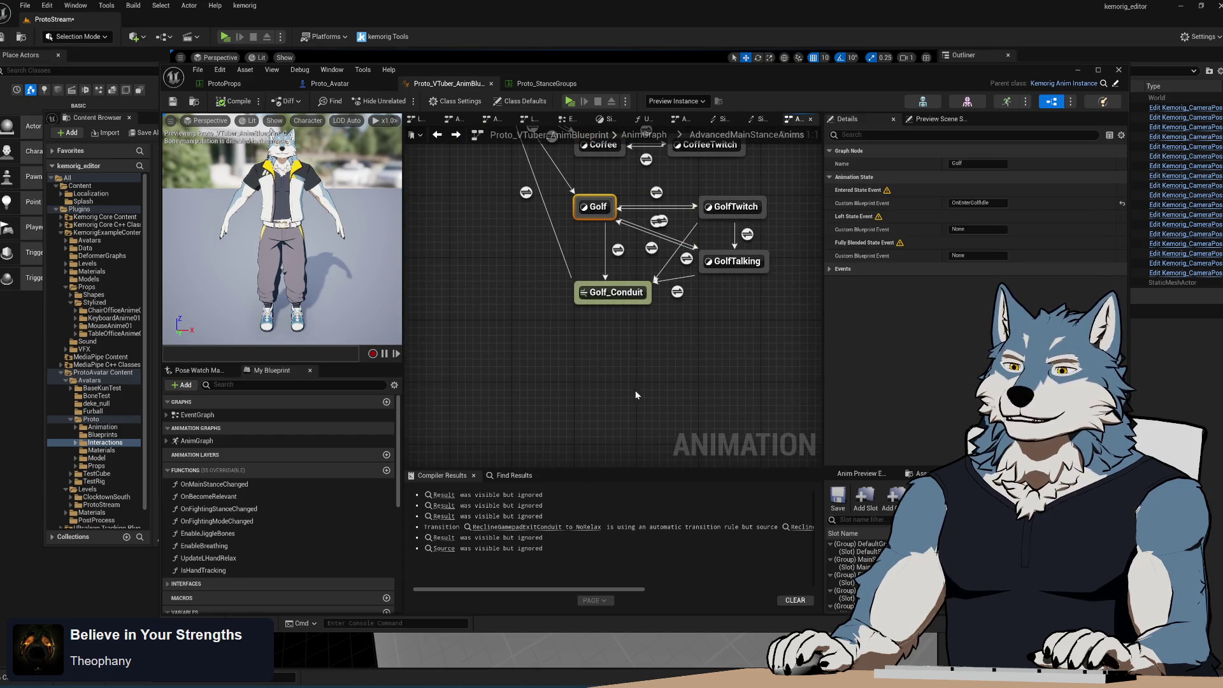
left_click(602, 370)
mouse_move(597, 363)
left_mouse_down()
mouse_move(650, 450)
mouse_move(571, 354)
left_mouse_up()
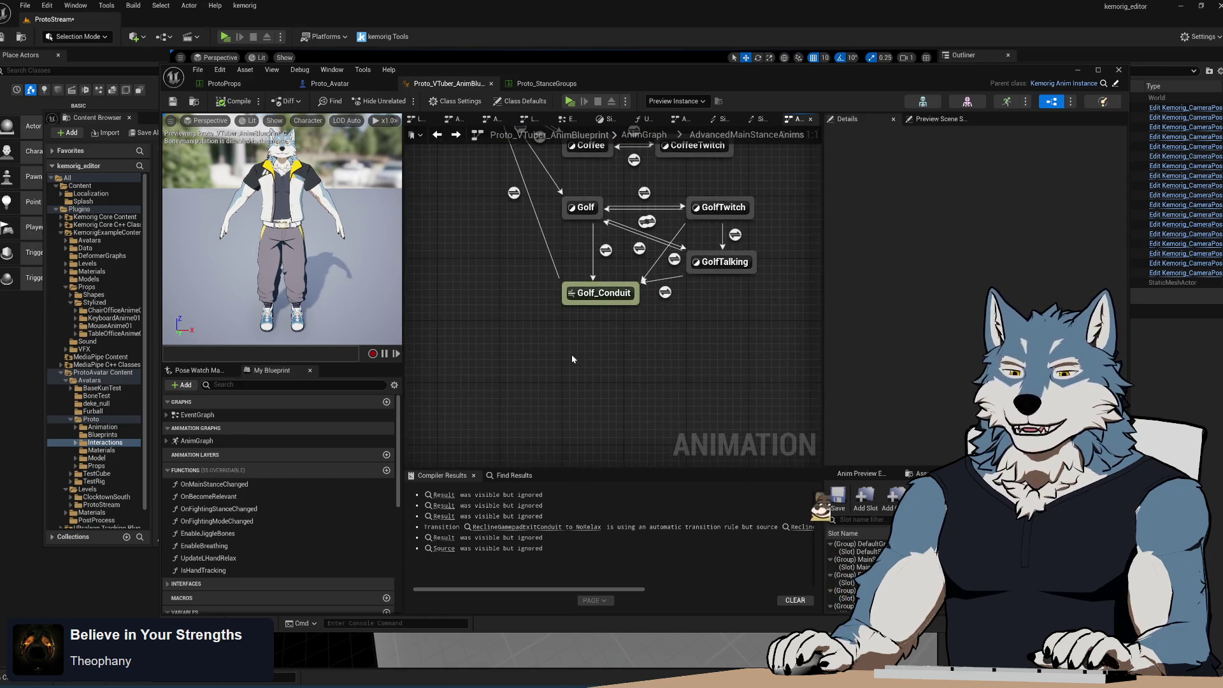
right_click(572, 354)
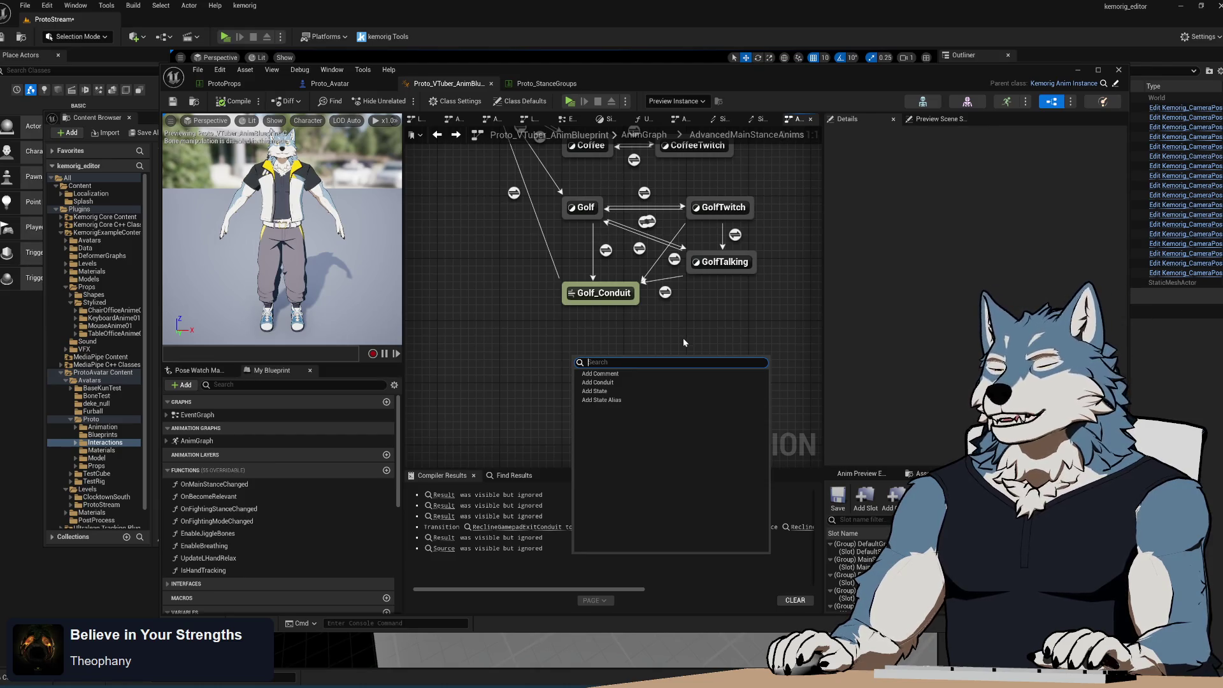
left_click(683, 339)
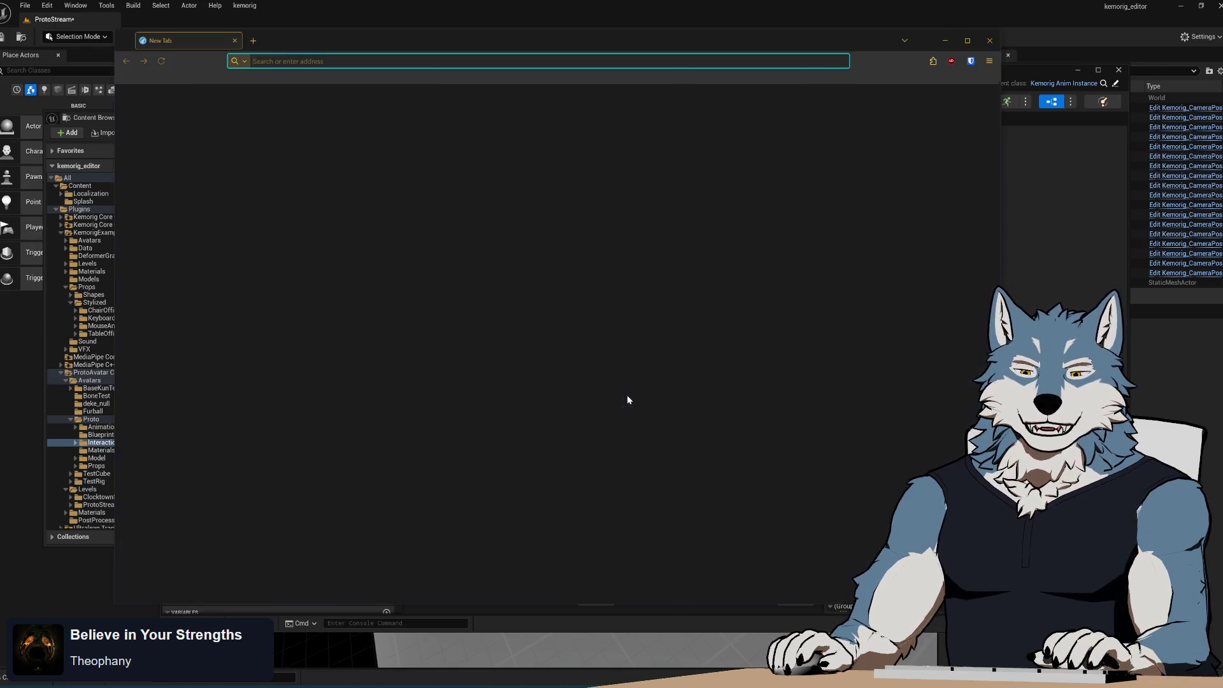
- Search YouTube for 'pinocchio trailer' and play the Pinocchio: A True Story official trailer
left_click(530, 387)
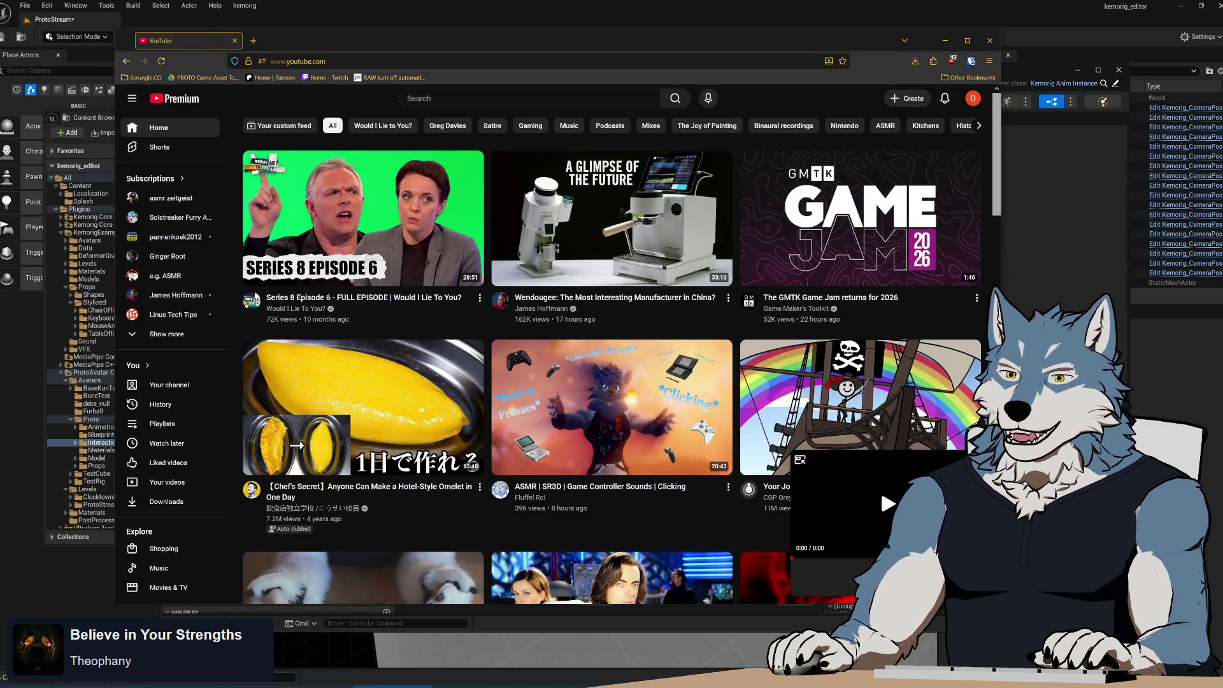
key("slash")
type("pinocchi")
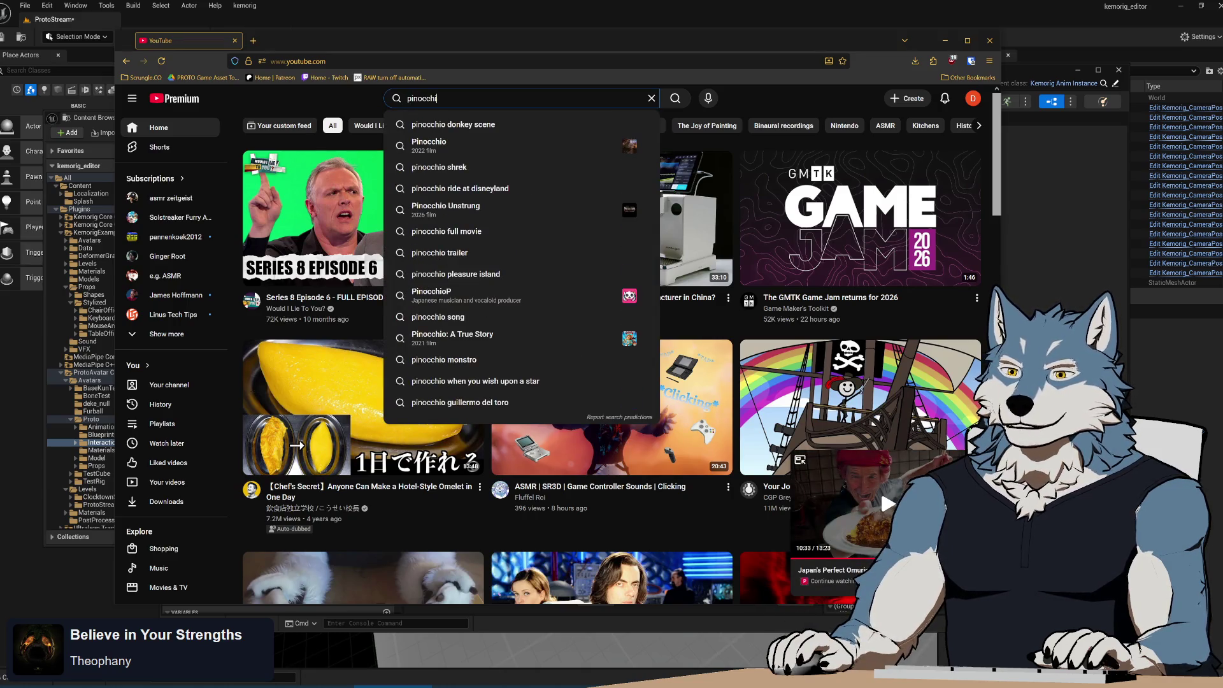
type("o trailer")
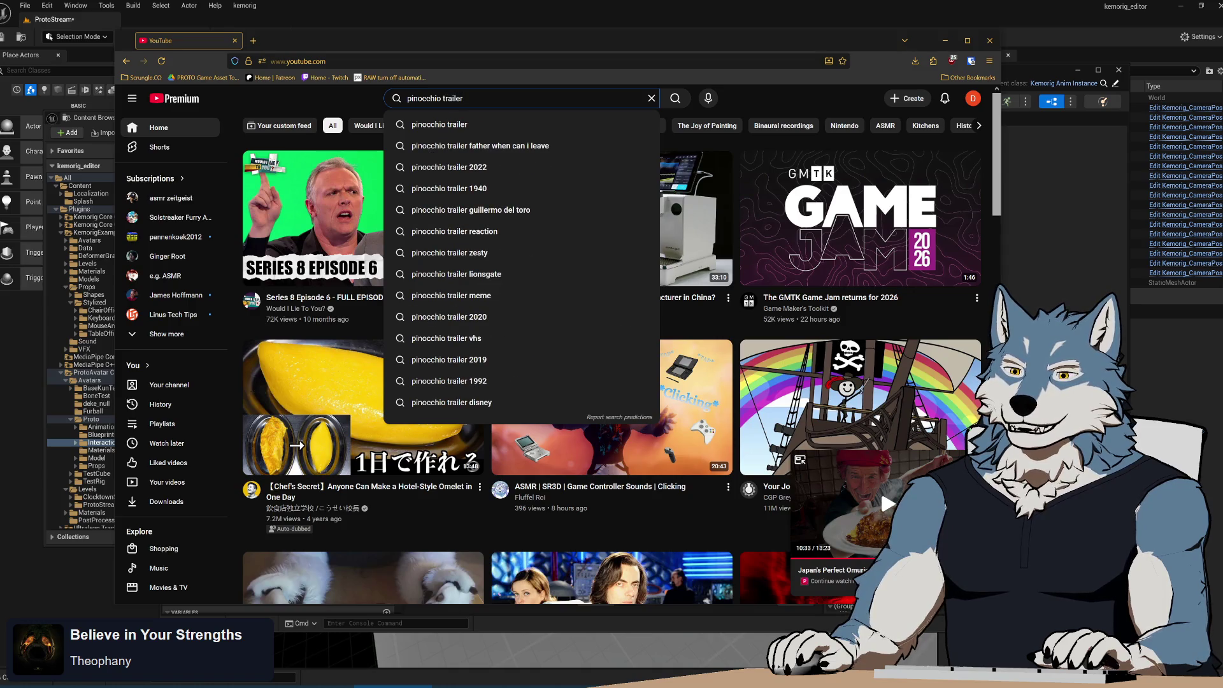
key("Return")
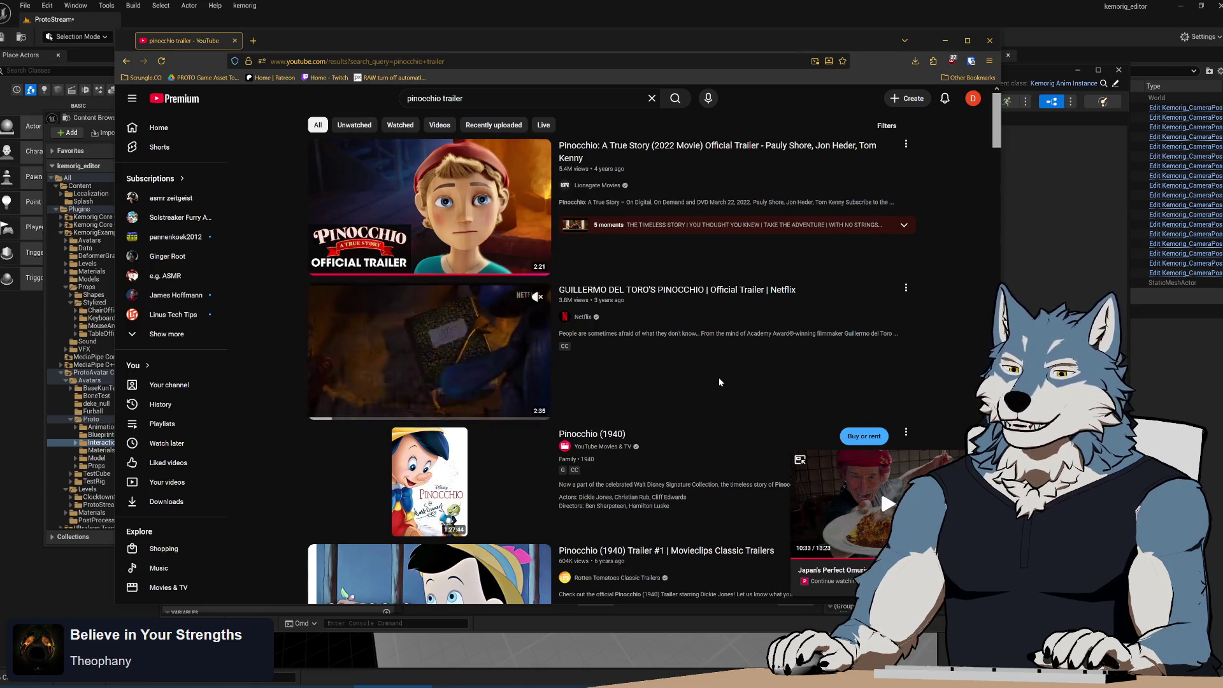
left_click(733, 156)
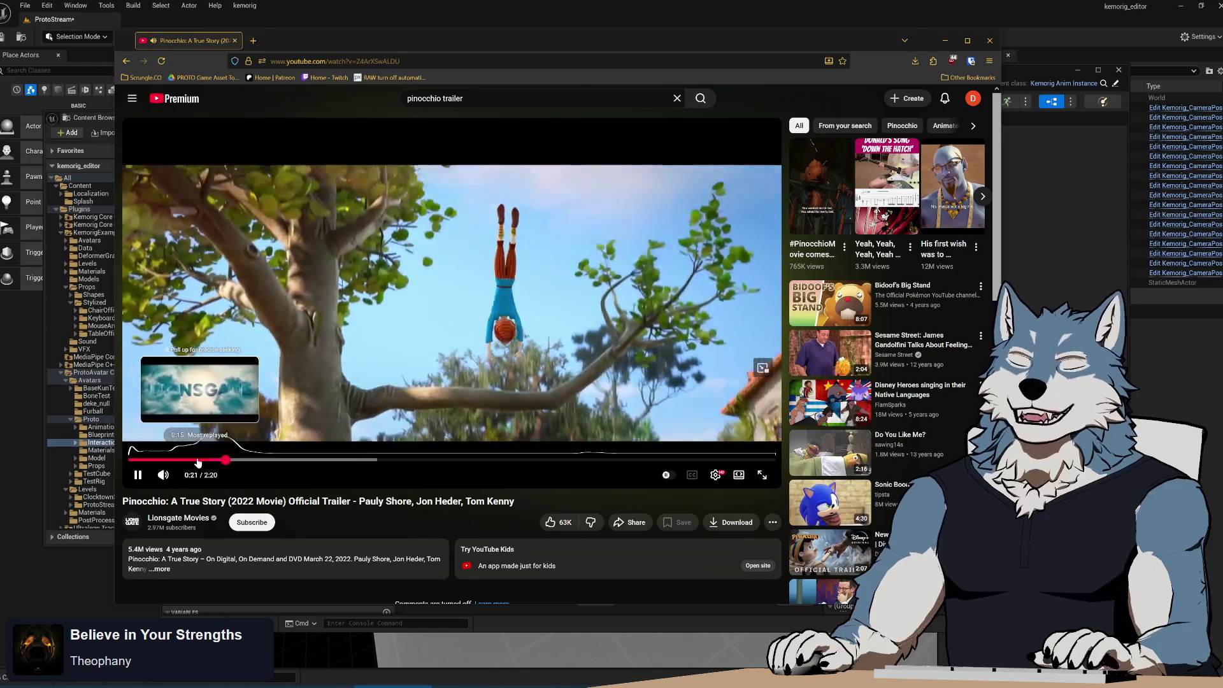
- Rewind the Pinocchio trailer to 0:17, replay it briefly, then return to the Unreal editor
left_click(199, 460)
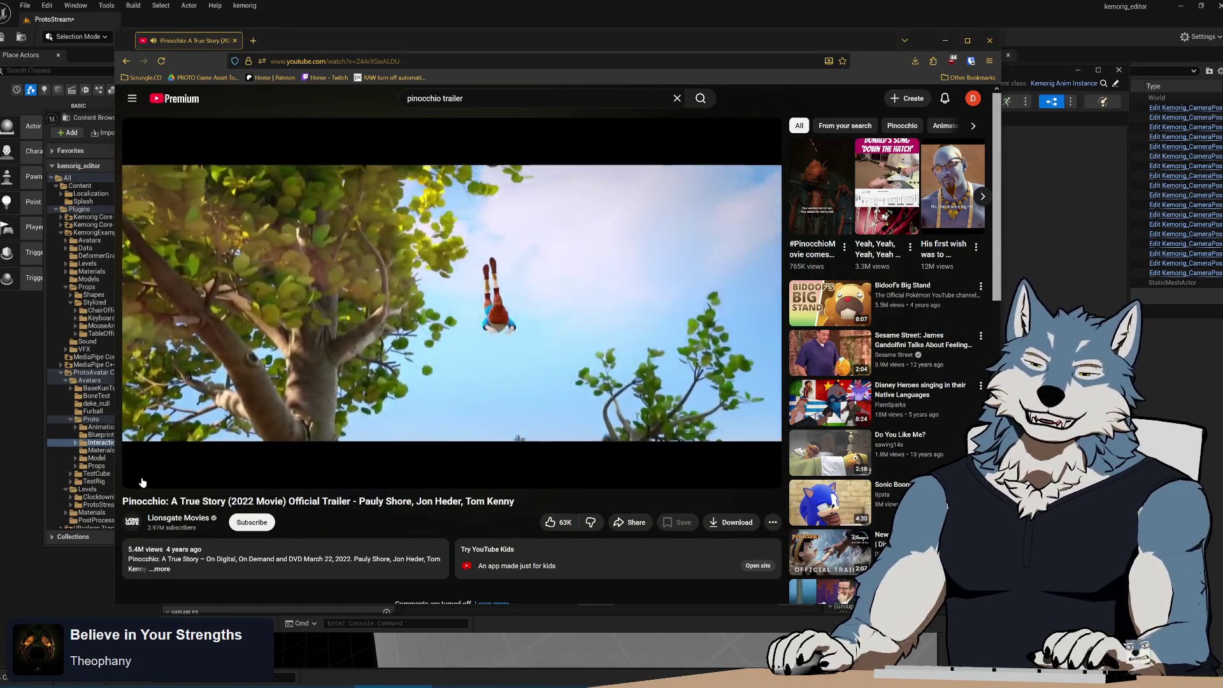
left_click(138, 483)
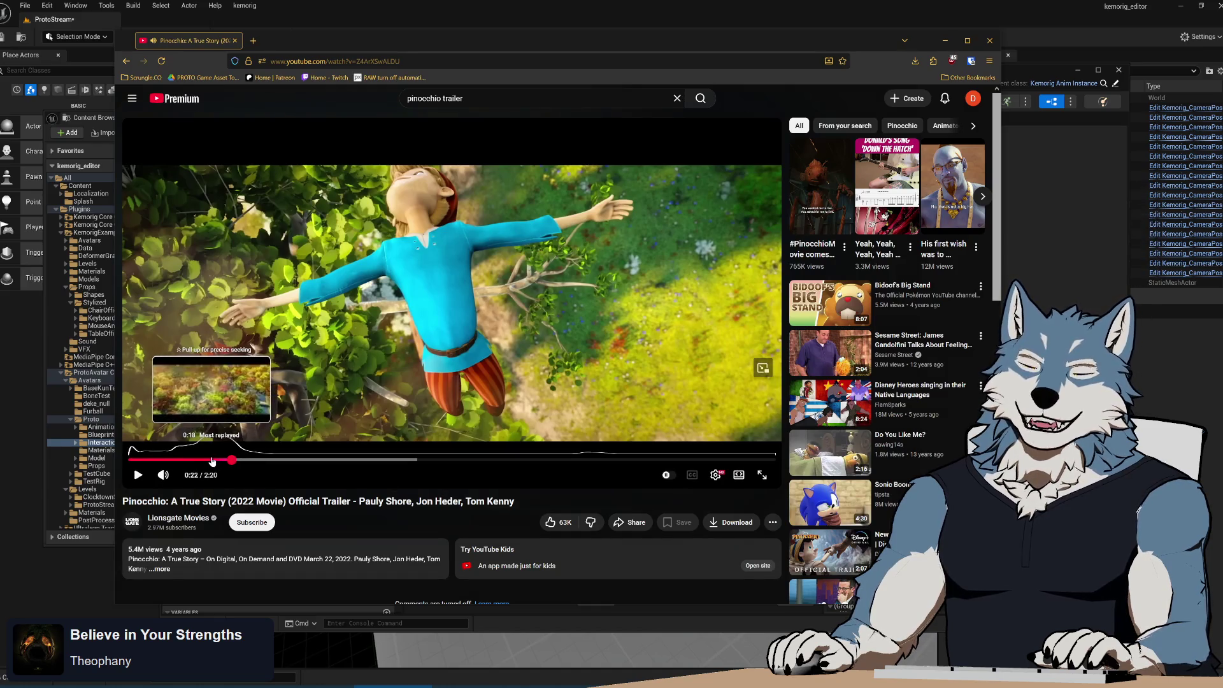
left_click_drag(211, 461, 210, 464)
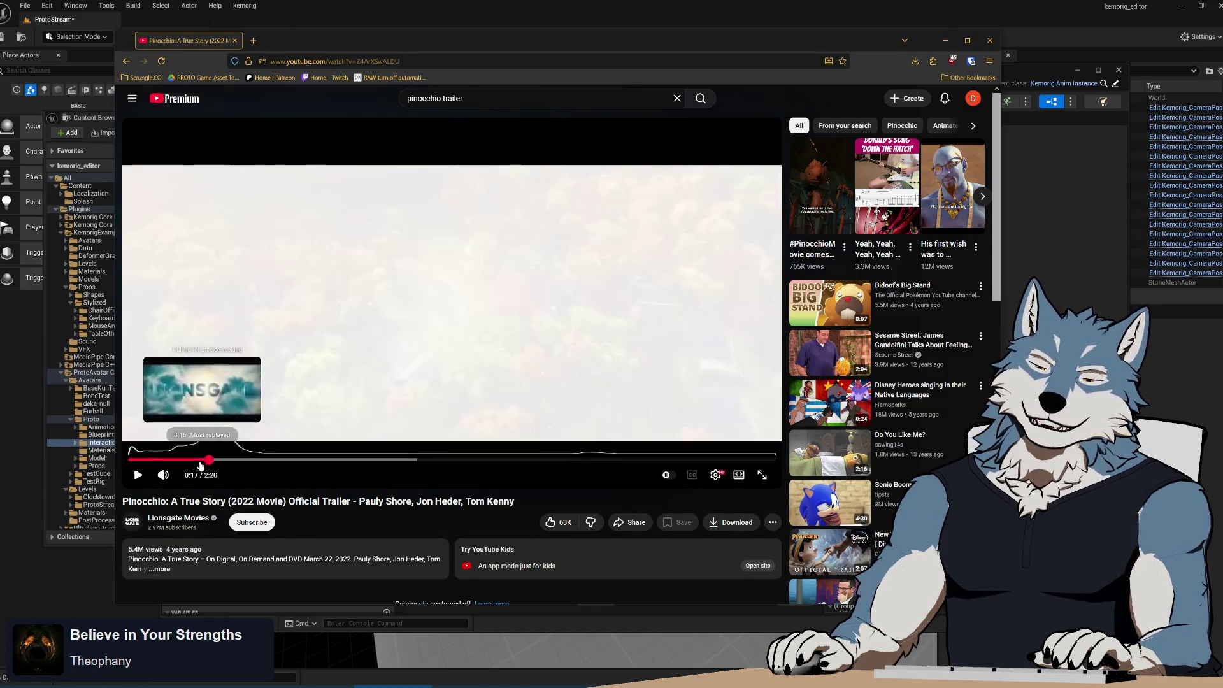
left_click(137, 474)
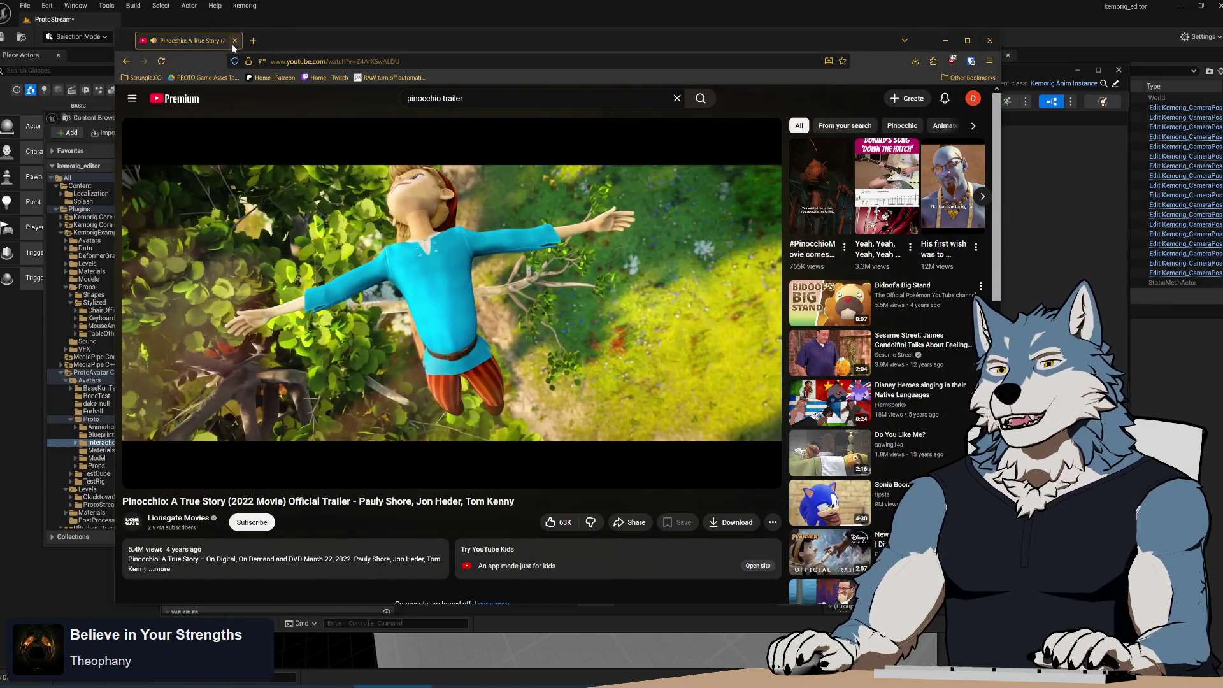
key("alt+Tab")
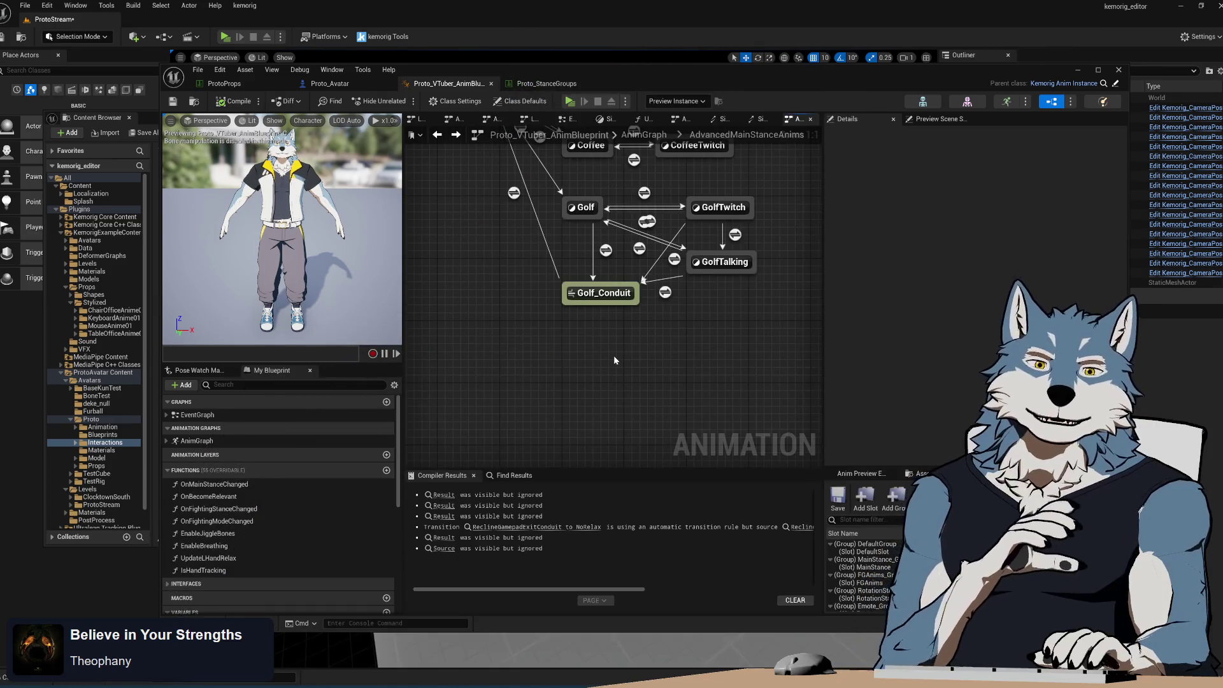
mouse_move(610, 355)
left_mouse_down()
mouse_move(656, 475)
mouse_move(542, 303)
mouse_move(556, 394)
mouse_move(553, 365)
left_mouse_up()
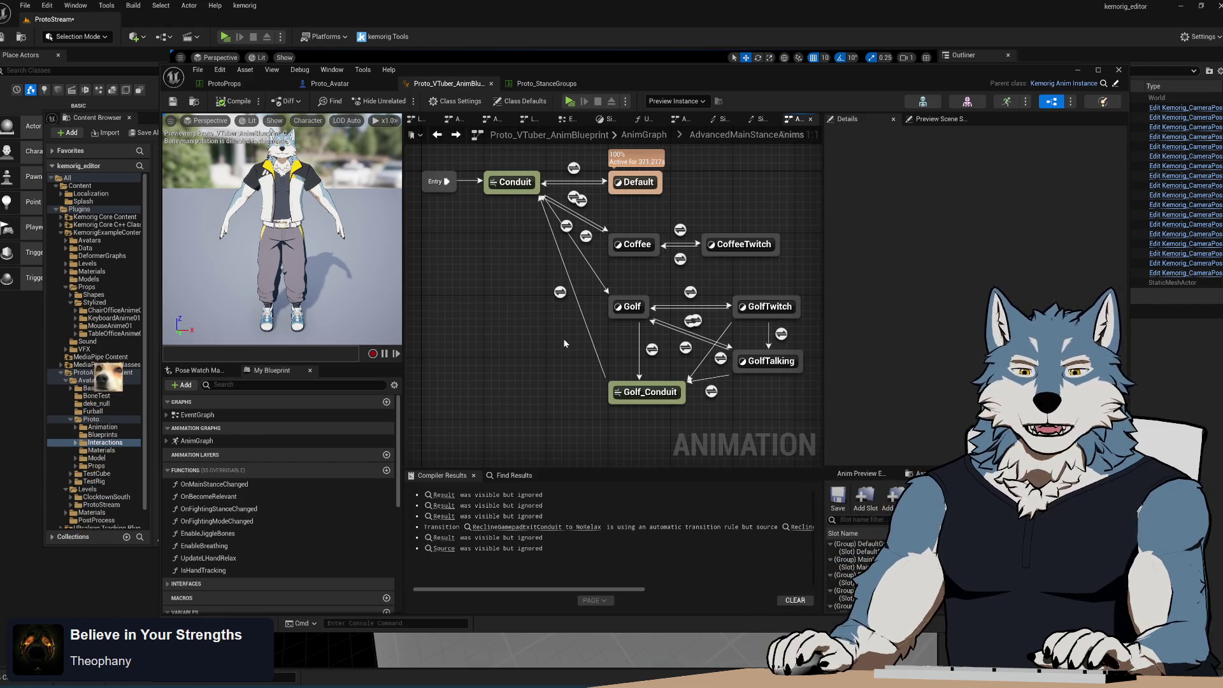
left_click_drag(562, 390, 562, 384)
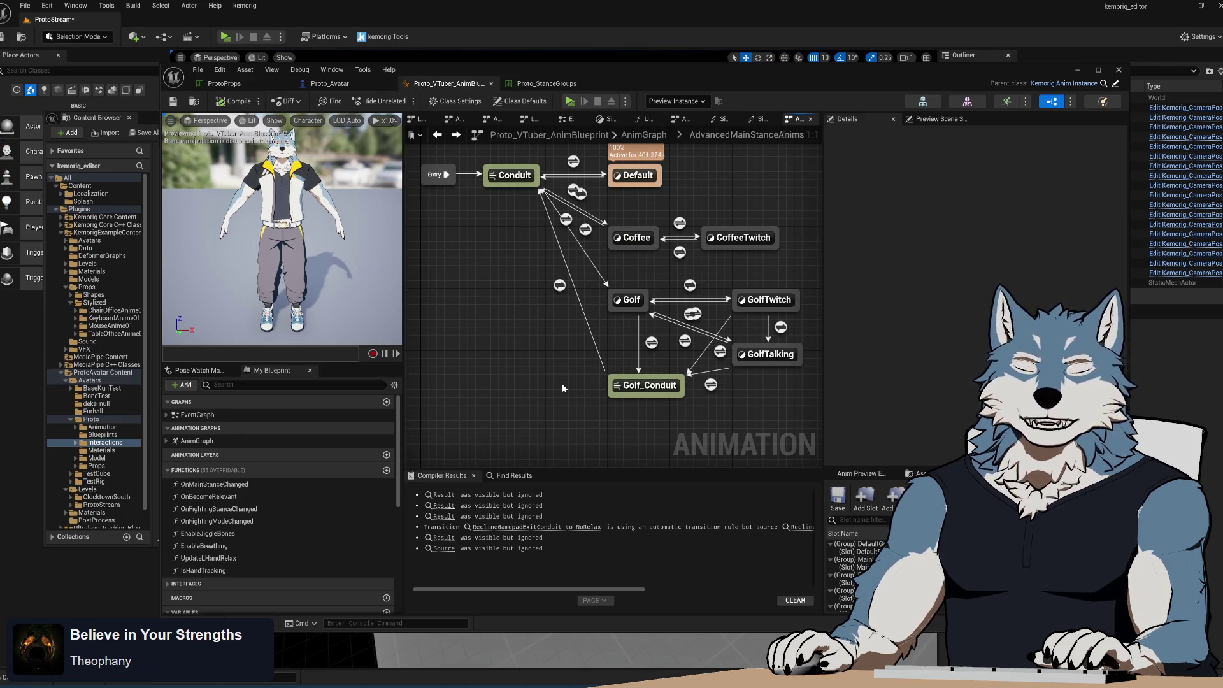
mouse_move(562, 384)
left_mouse_down()
mouse_move(569, 357)
mouse_move(550, 427)
mouse_move(539, 355)
left_mouse_up()
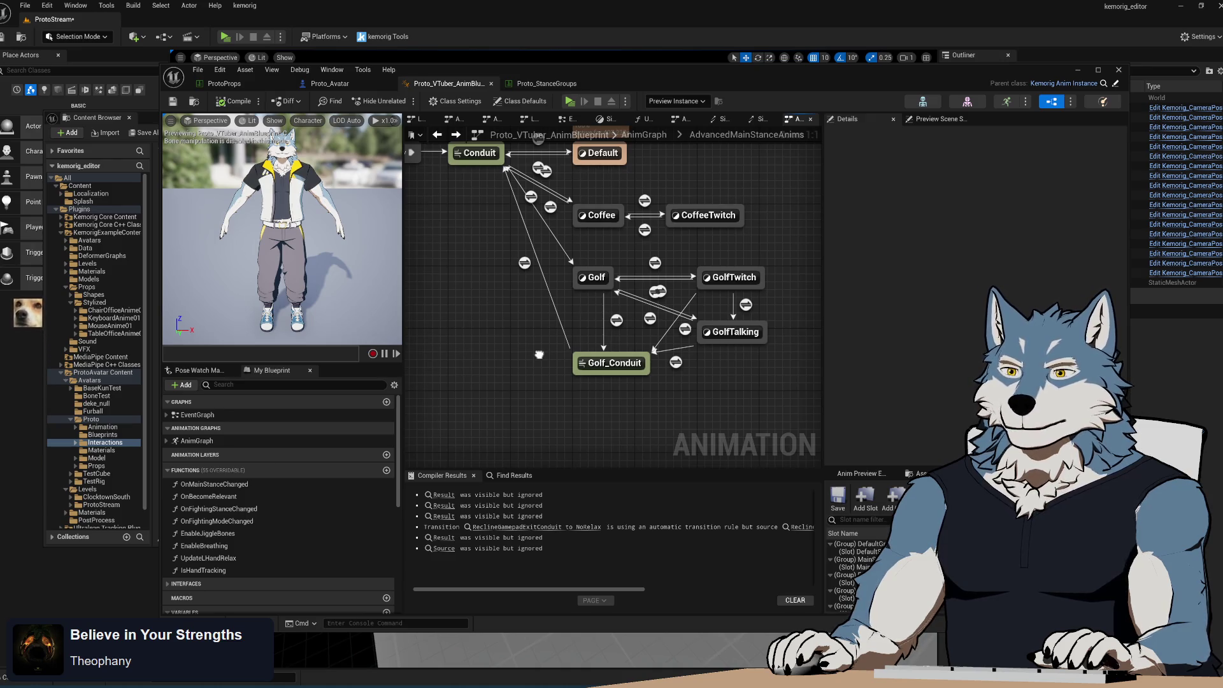
left_click_drag(539, 354, 540, 358)
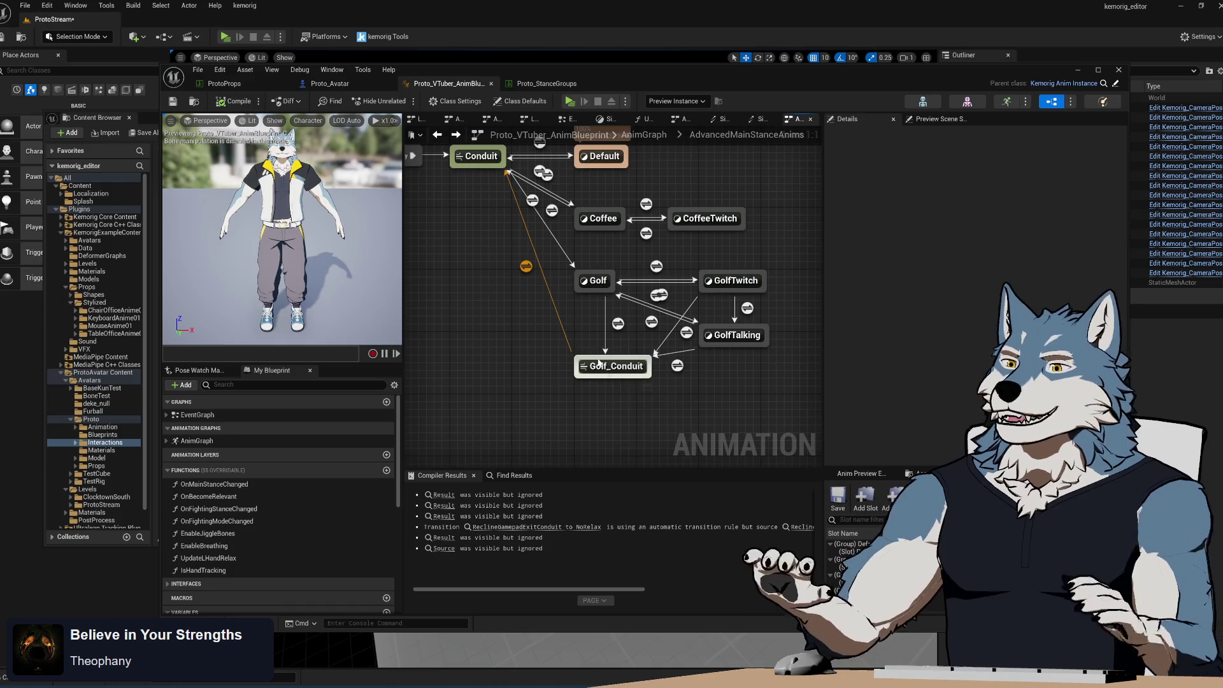
left_click_drag(584, 419, 562, 377)
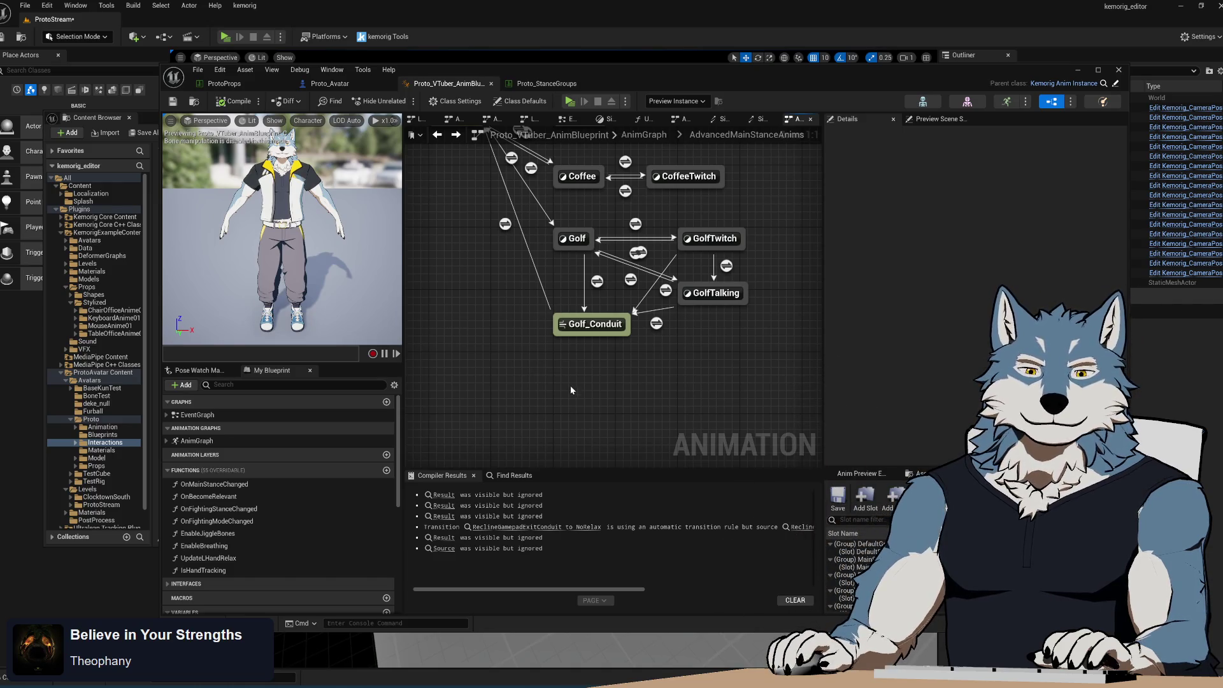
left_click_drag(577, 390, 593, 403)
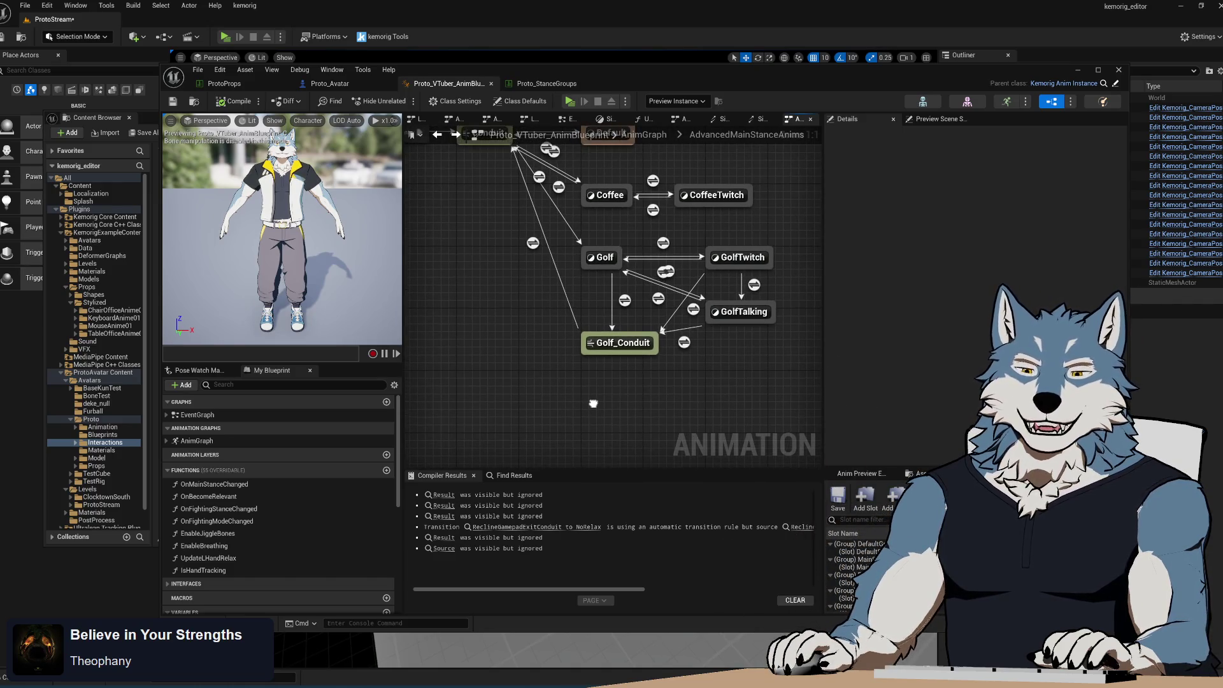
mouse_move(593, 403)
left_mouse_down()
mouse_move(620, 453)
mouse_move(583, 384)
left_mouse_up()
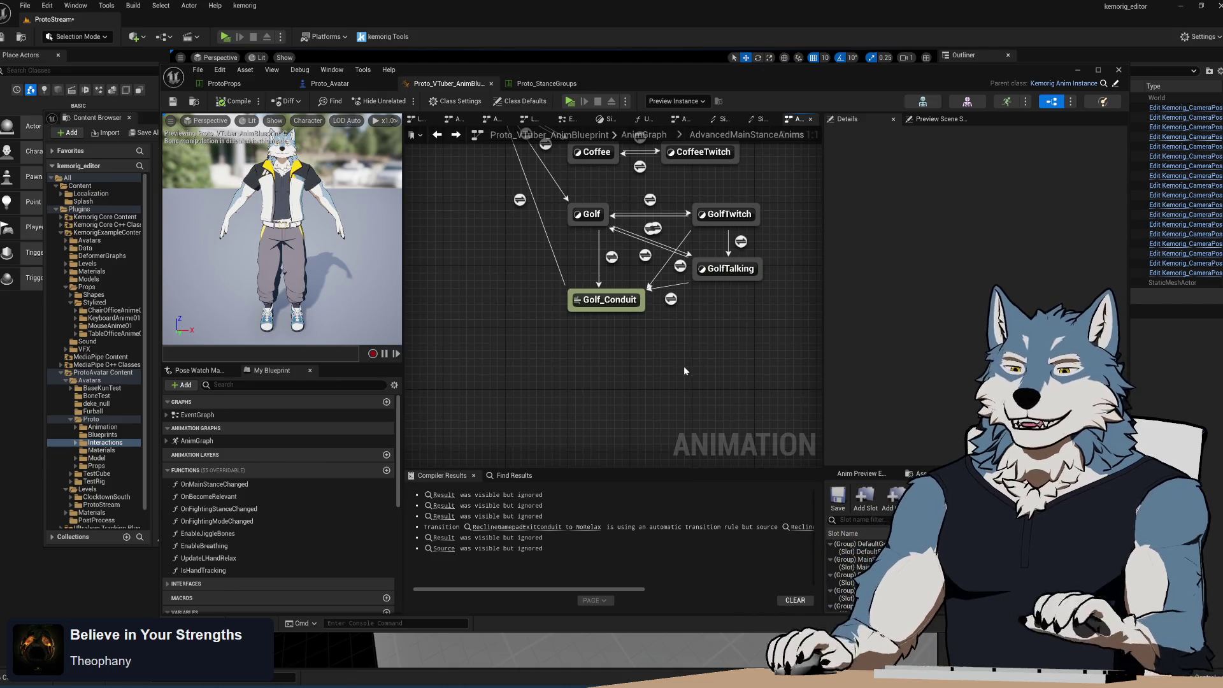
- Add a new state named SitKeyboard and place it below the other states
right_click(606, 358)
left_click(630, 395)
type("Sit")
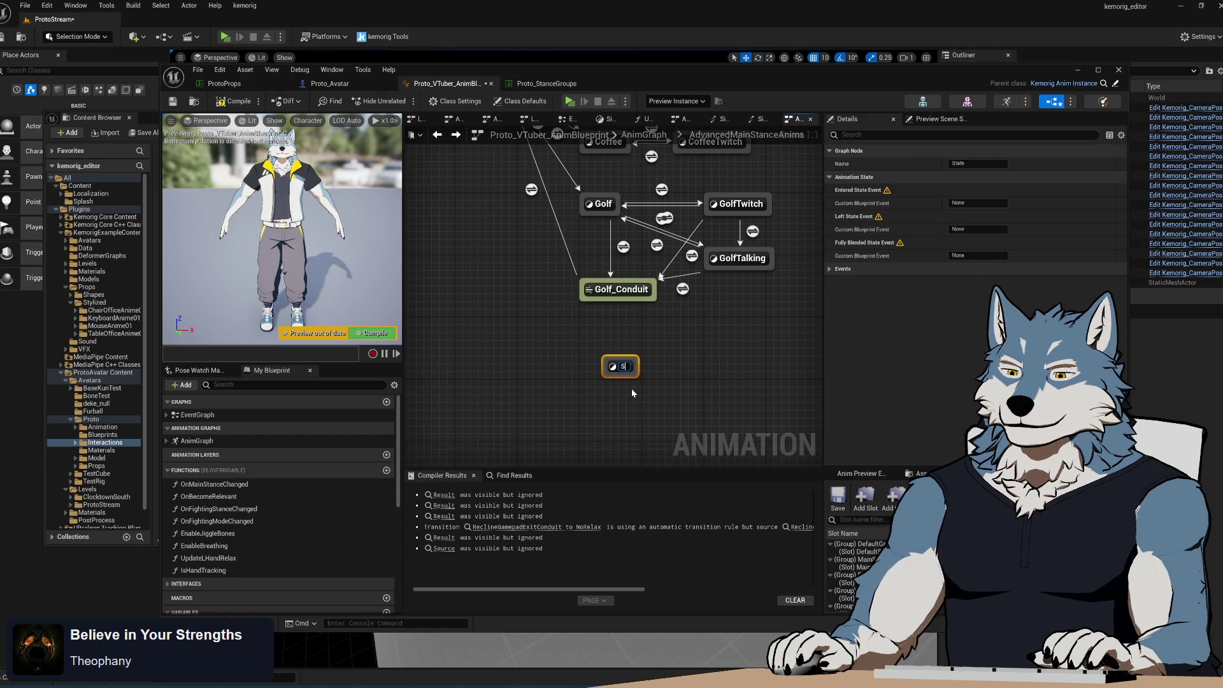
type("Keyboard")
key("Return")
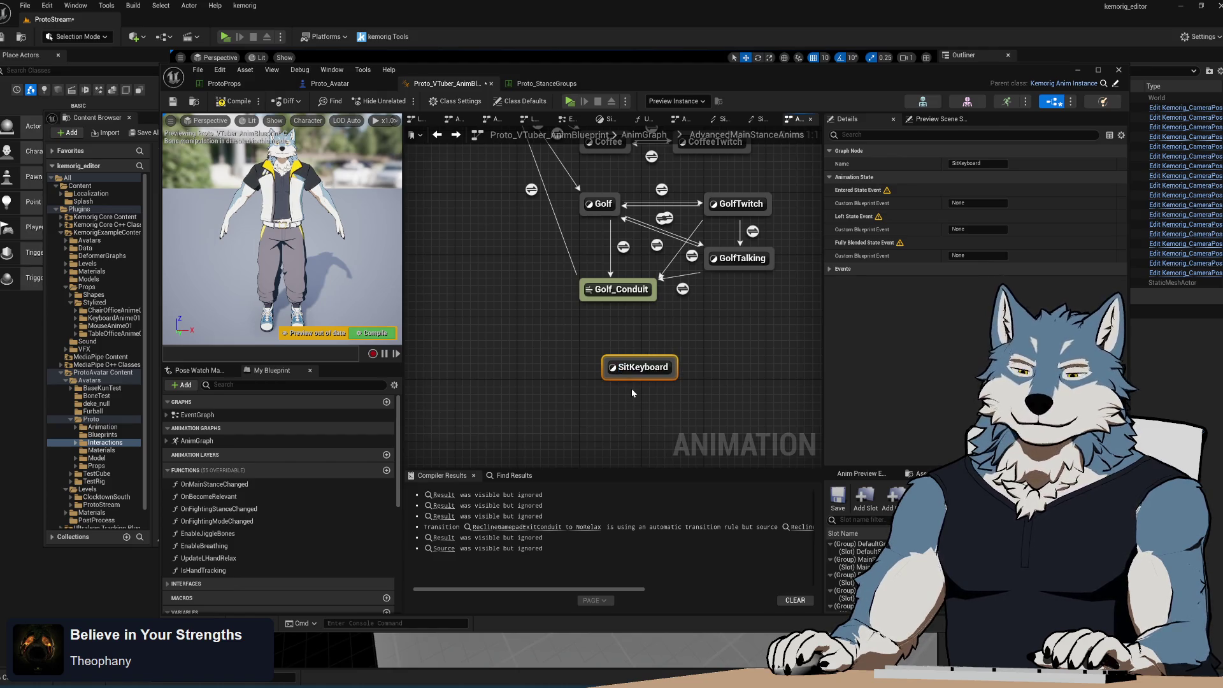
mouse_move(648, 394)
left_mouse_down()
mouse_move(644, 363)
mouse_move(610, 357)
left_mouse_up()
left_click_drag(488, 236, 567, 356)
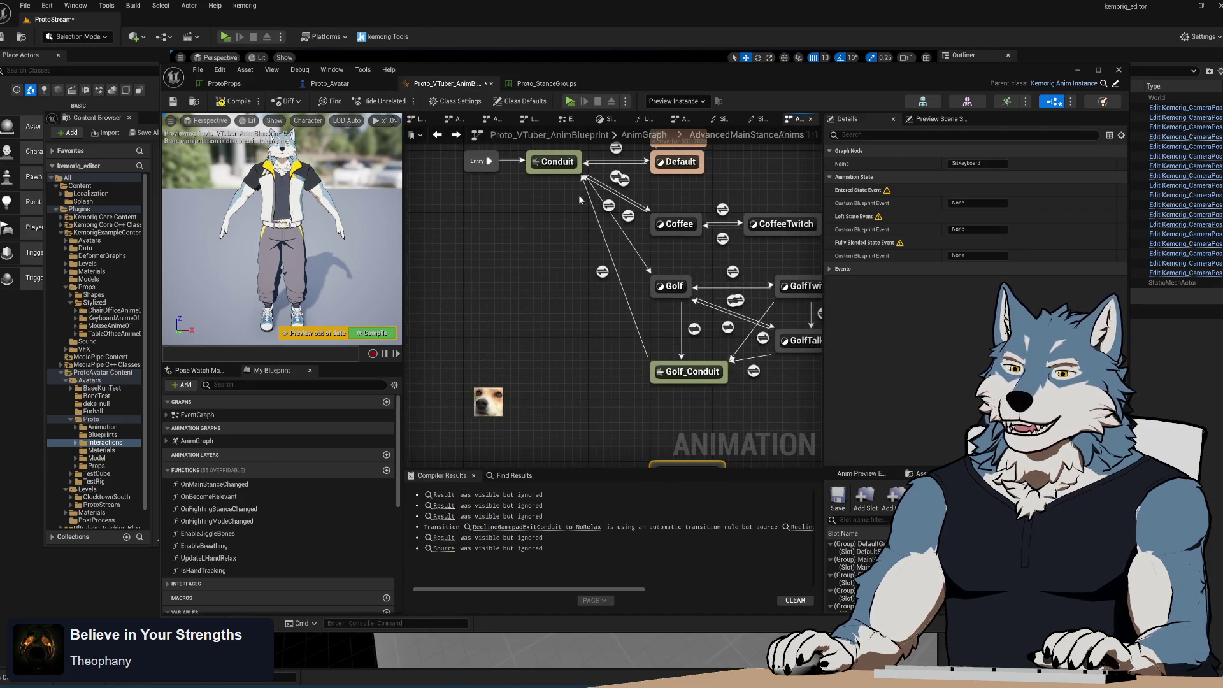
- Wire a transition from the Conduit to SitKeyboard, then open the Conduit-to-Golf rule
mouse_move(585, 180)
left_mouse_down()
mouse_move(577, 375)
mouse_move(662, 457)
left_mouse_up()
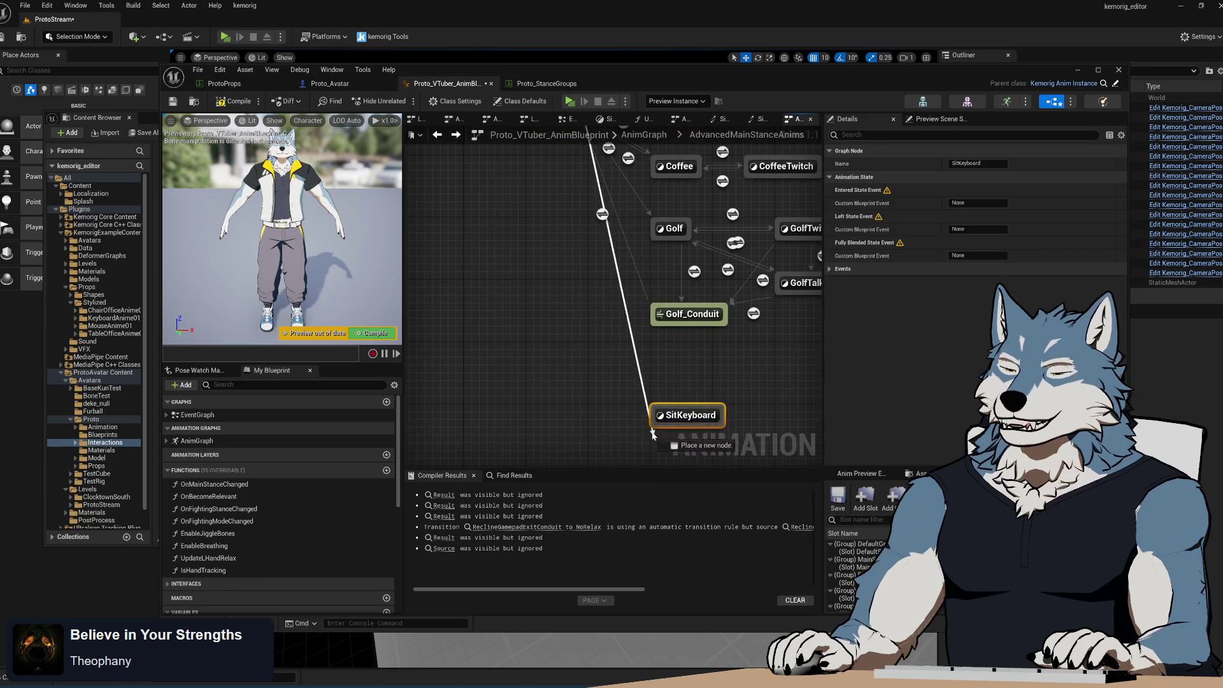
left_click_drag(590, 274, 590, 331)
left_click(629, 316)
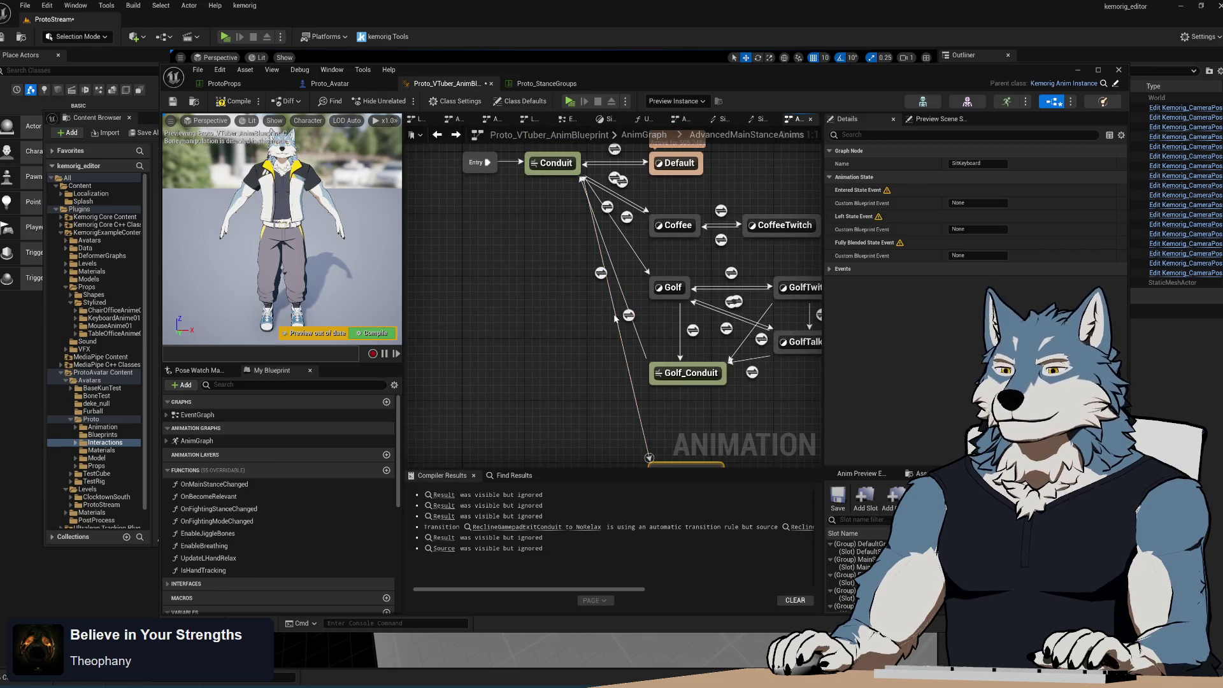
left_click(627, 217)
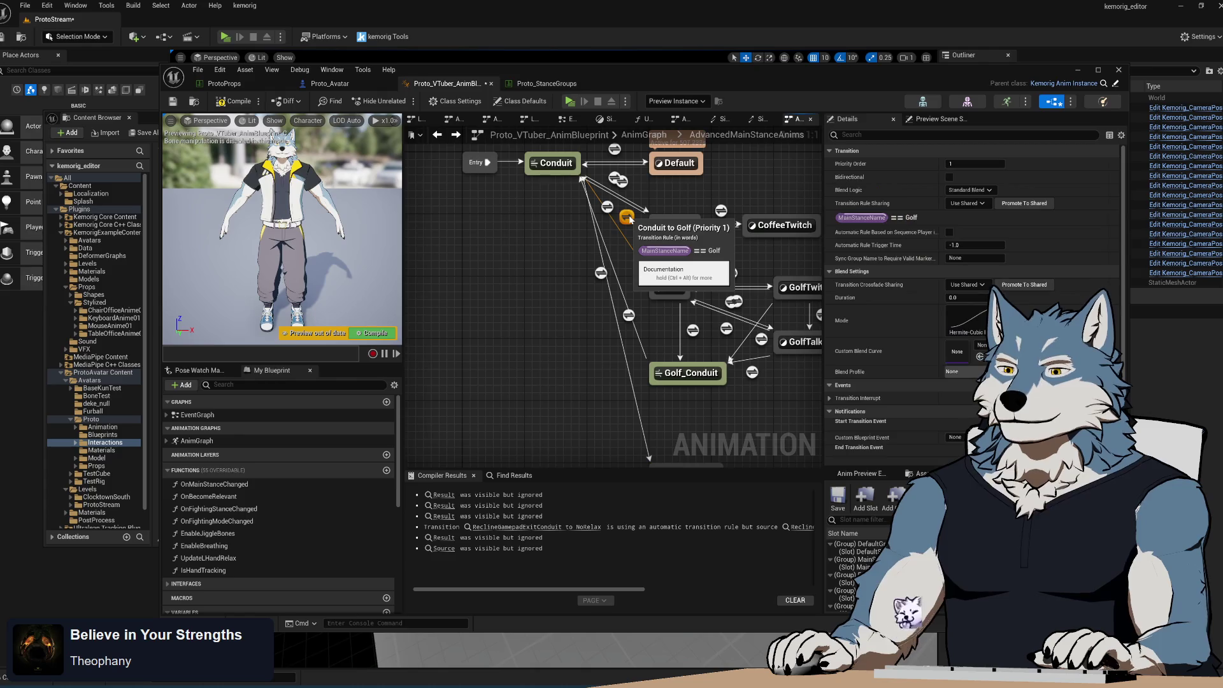
double_click(627, 217)
- Feed a Main Stance Name == SitKeyboard comparison into the Conduit-to-SitKeyboard rule's Can Enter Transition
left_click_drag(474, 228, 613, 364)
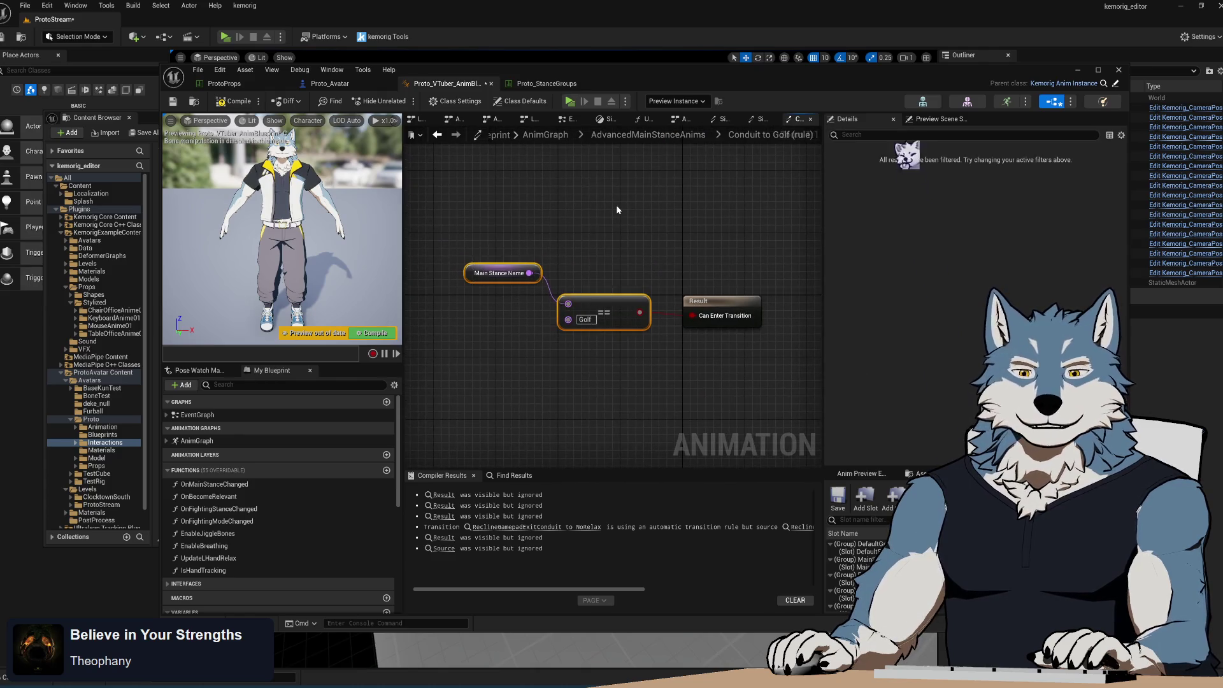
left_click(573, 192)
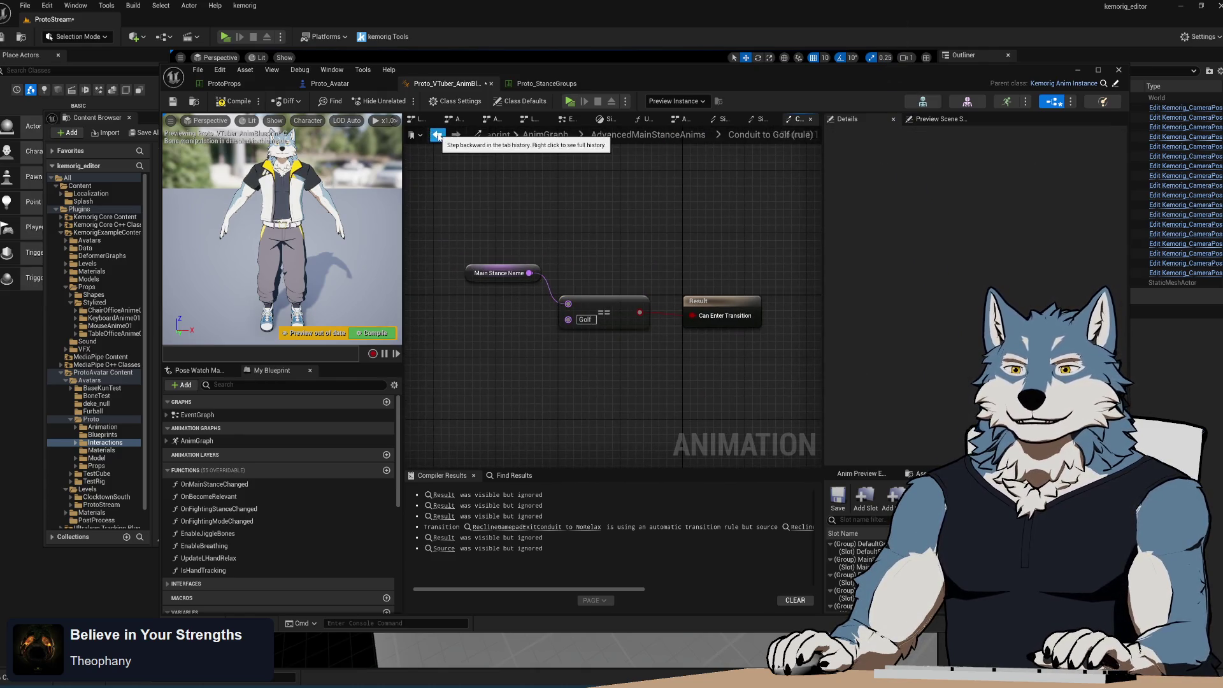
left_click(437, 134)
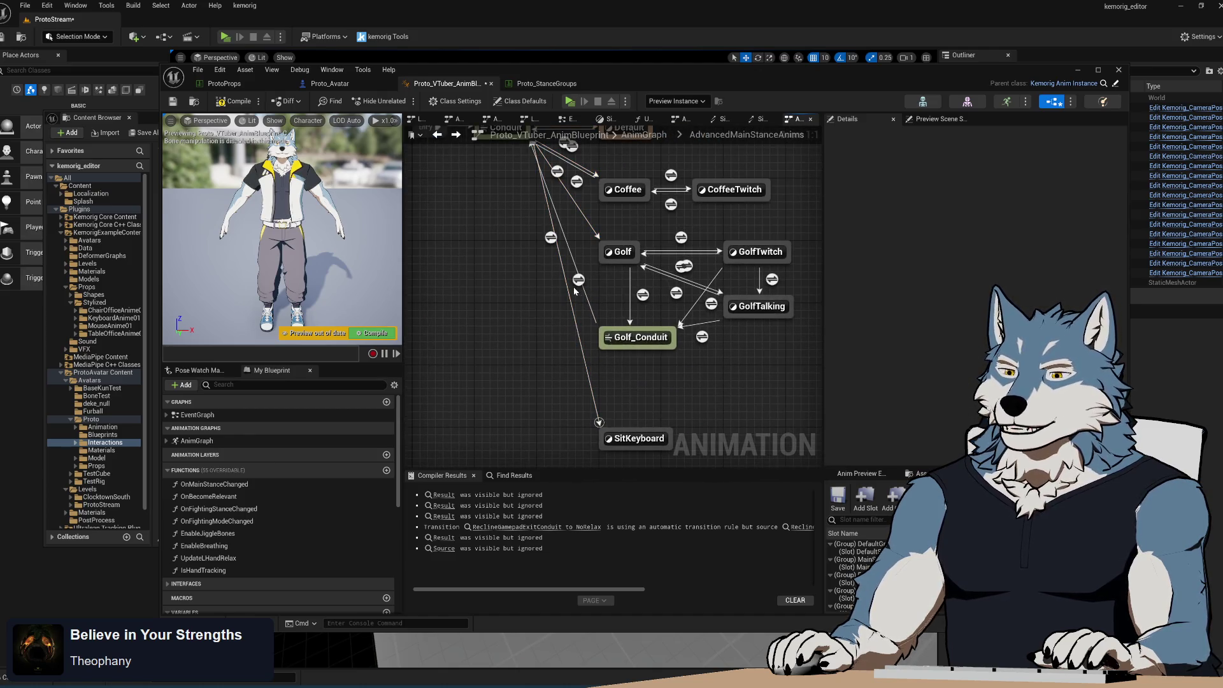
double_click(578, 281)
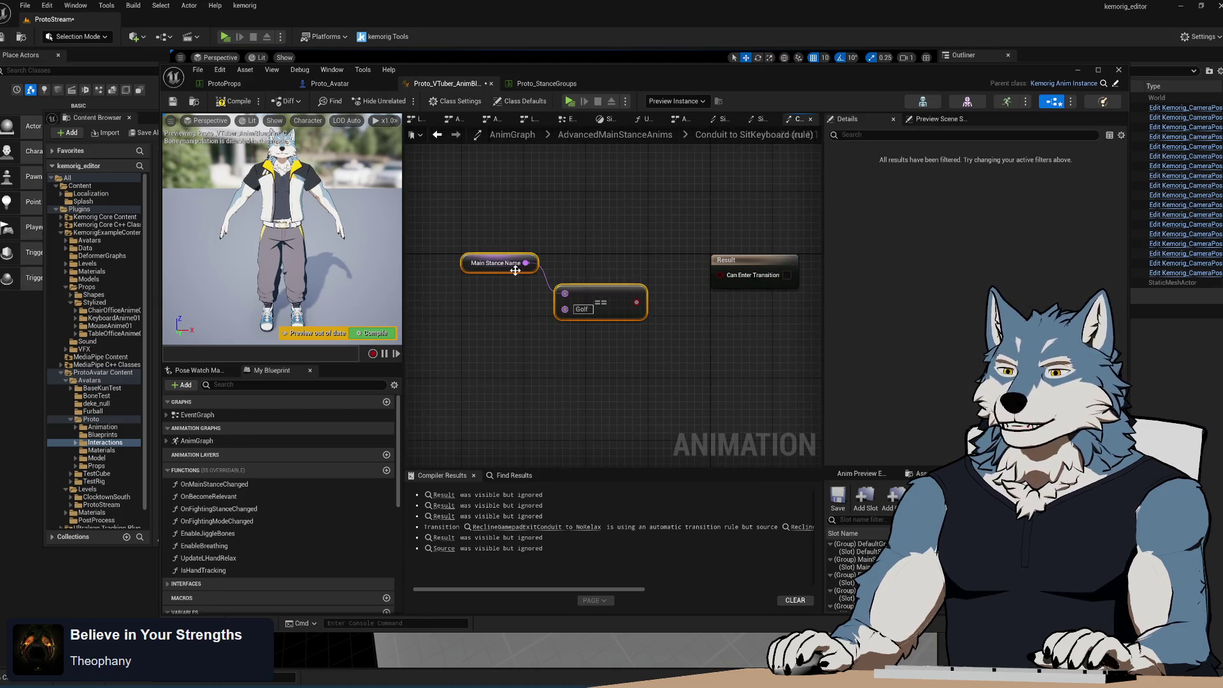
mouse_move(621, 300)
left_mouse_down()
mouse_move(652, 270)
mouse_move(752, 284)
left_mouse_up()
left_click(613, 279)
type("SitKeyboard")
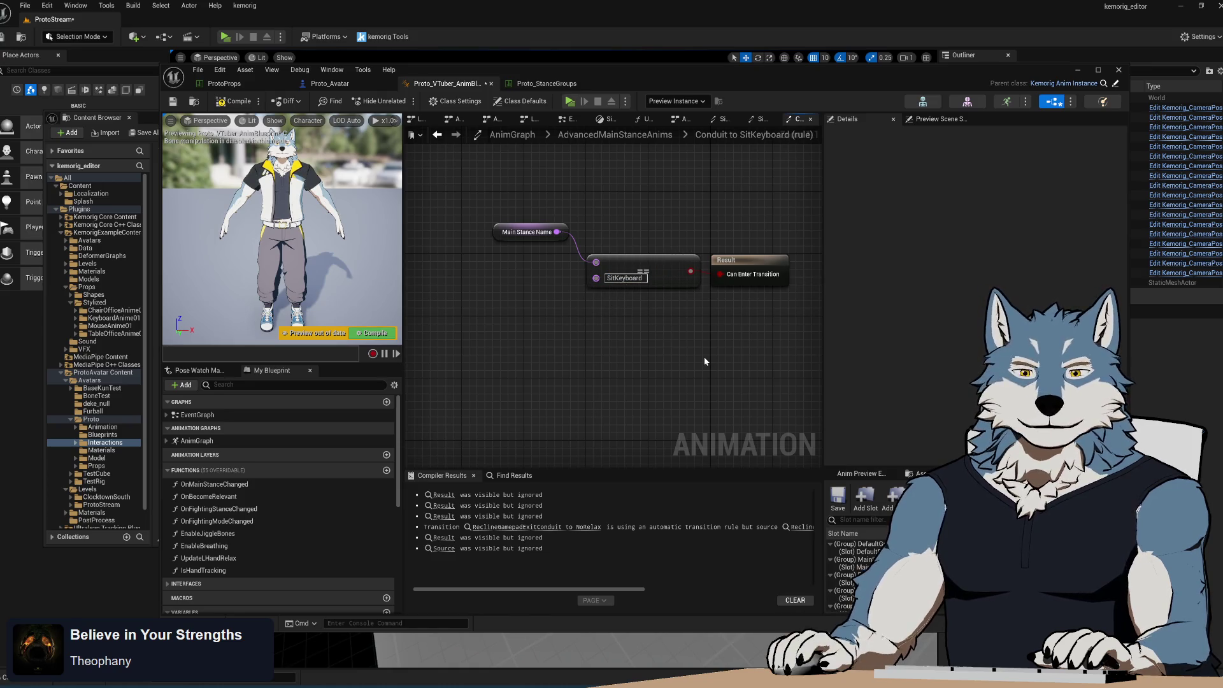
left_click_drag(663, 318, 628, 281)
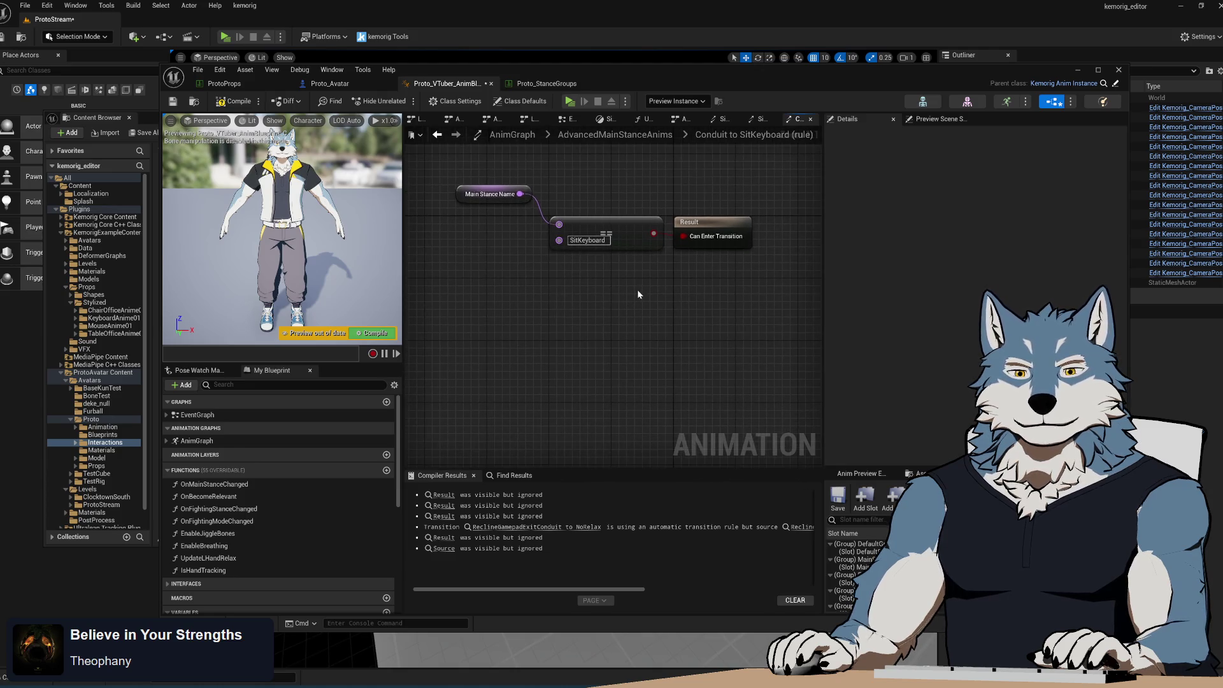
left_click(437, 134)
- Inspect the Default-to-Conduit transition's rule graph
mouse_move(676, 355)
left_mouse_down()
mouse_move(688, 365)
mouse_move(616, 332)
mouse_move(604, 451)
left_mouse_up()
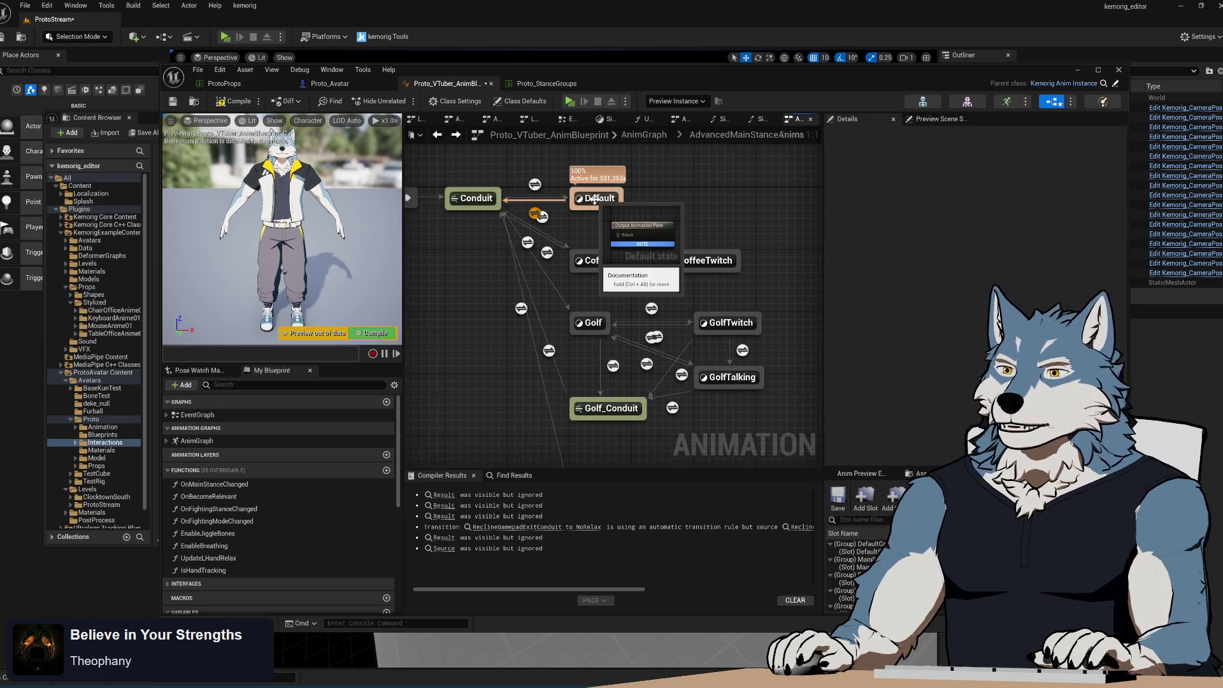
left_click(534, 212)
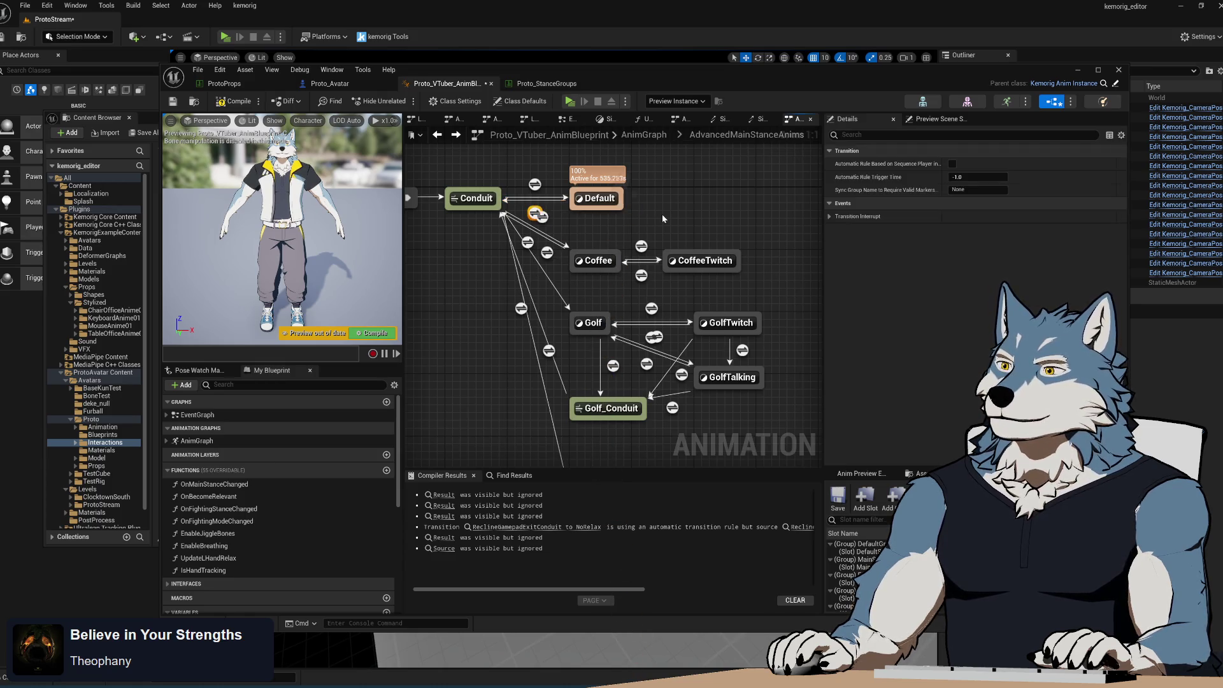
double_click(538, 214)
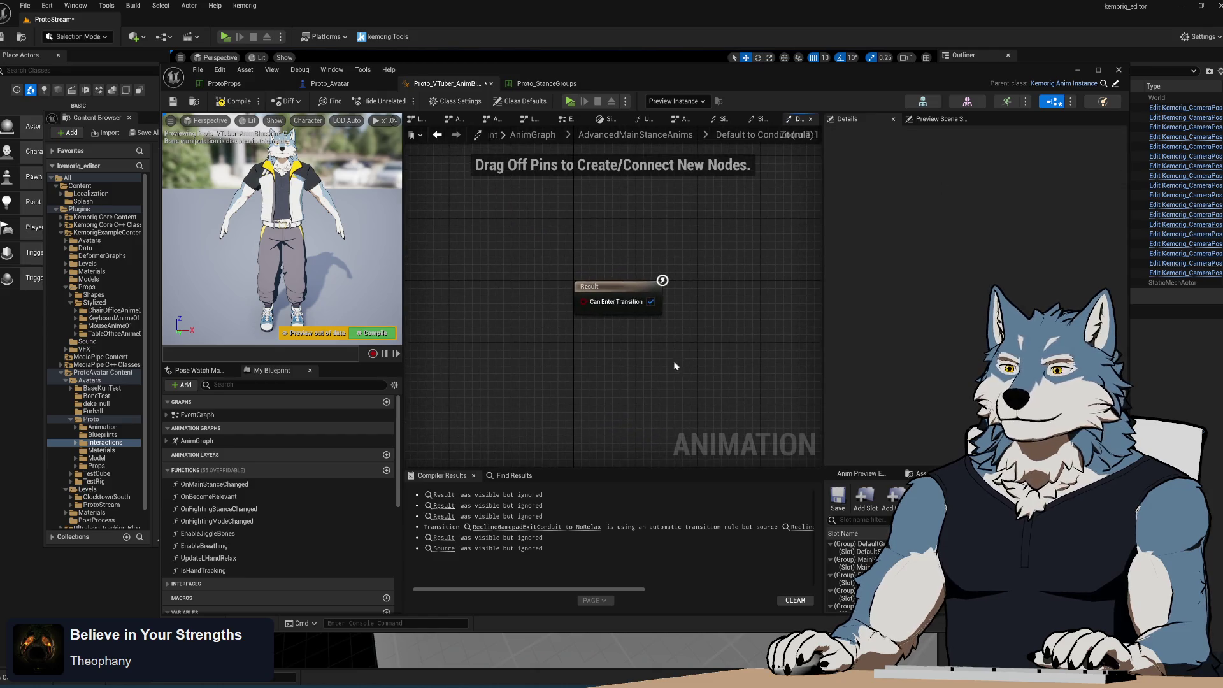
left_click(437, 135)
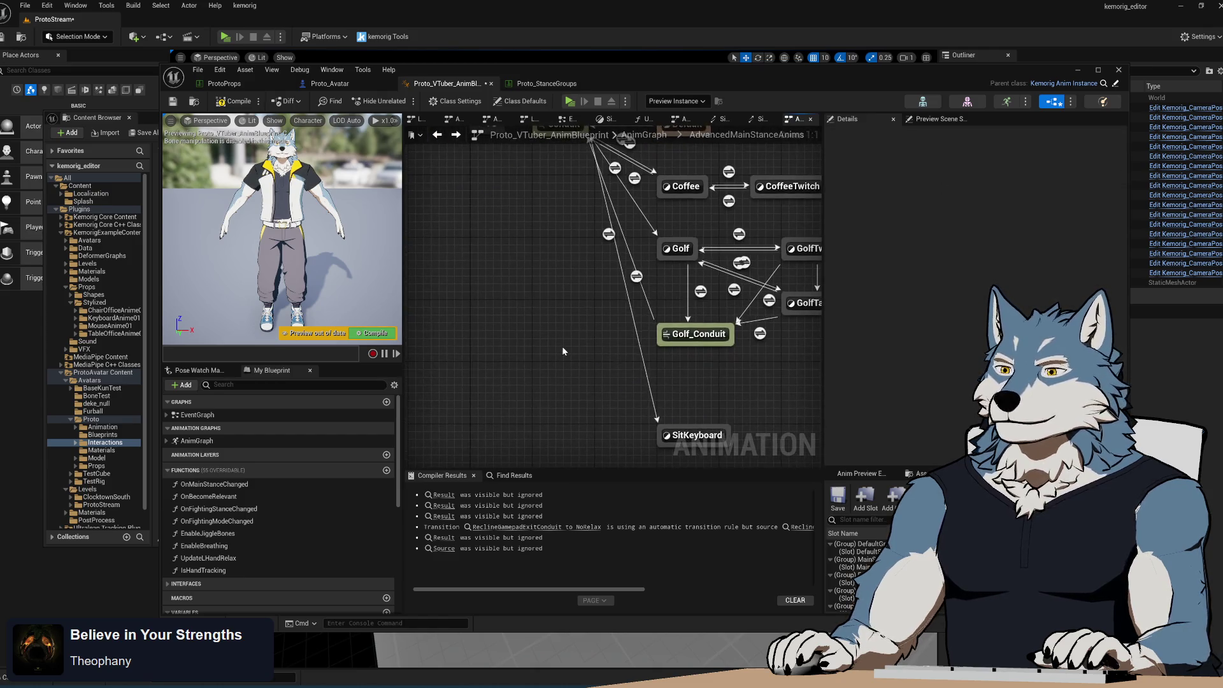
- Draw a transition from SitKeyboard back to the Conduit and check its rule graph
scroll(562, 346, "down", 2)
mouse_move(636, 431)
left_mouse_down()
mouse_move(559, 274)
mouse_move(569, 205)
left_mouse_up()
double_click(599, 310)
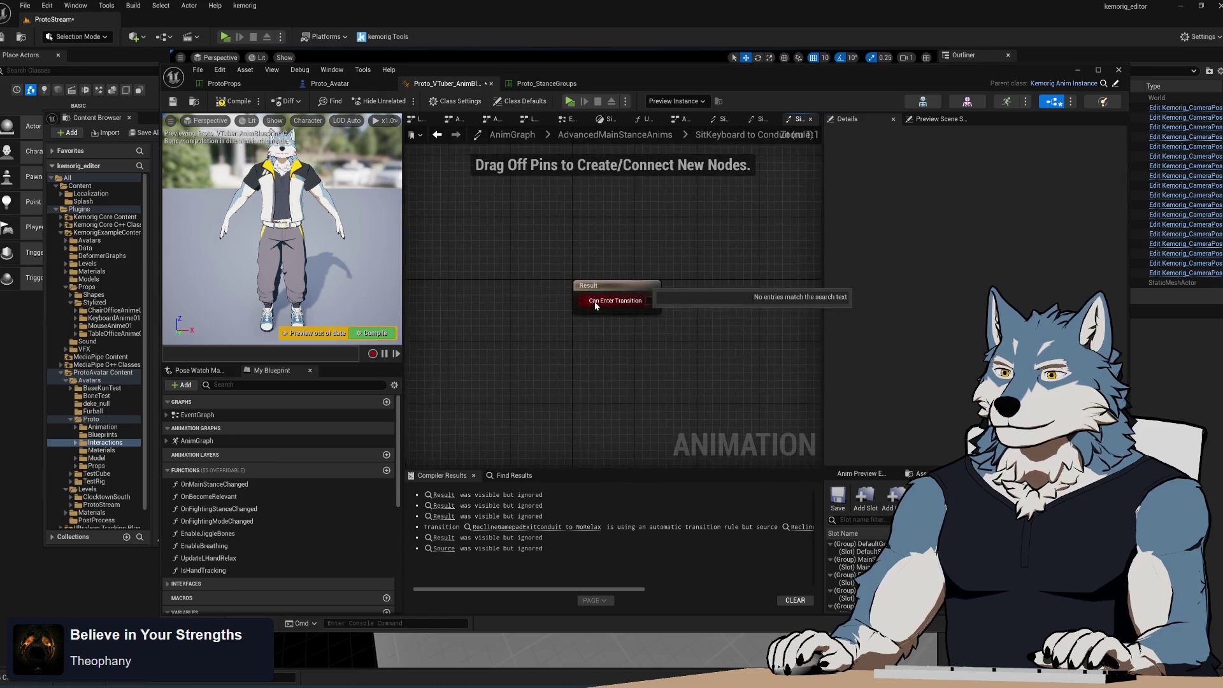
left_click(437, 134)
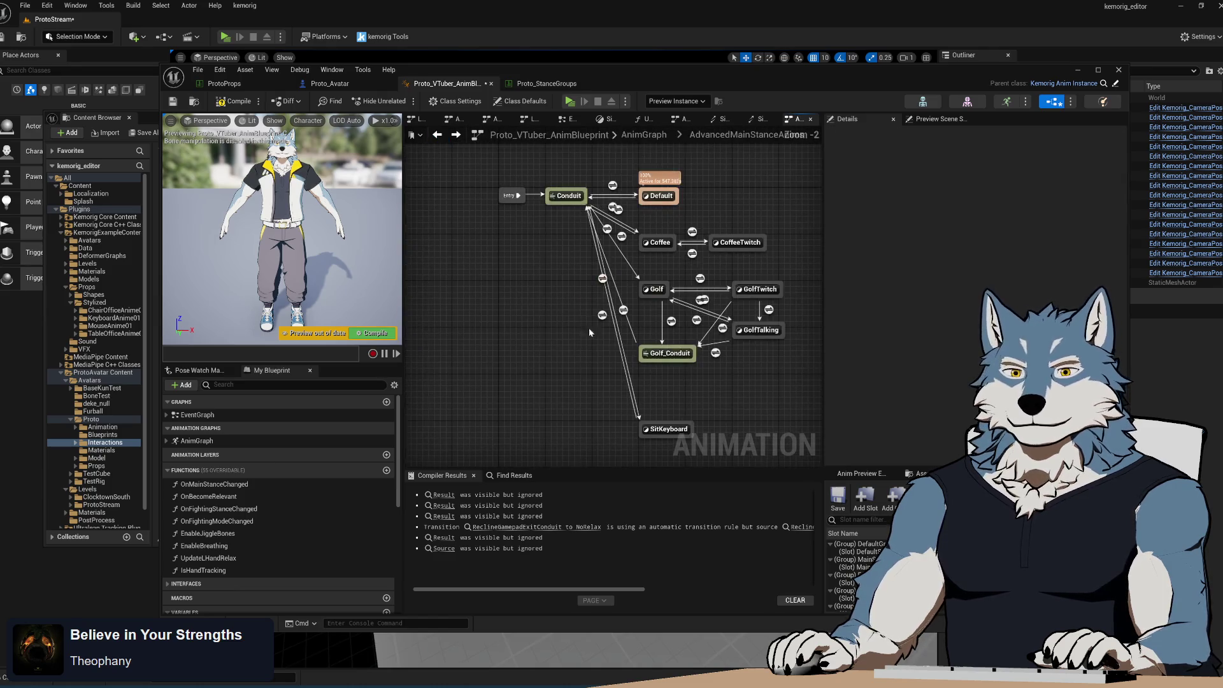
- Bring the Golf states back into view and compile the animation blueprint
scroll(671, 290, "up", 1)
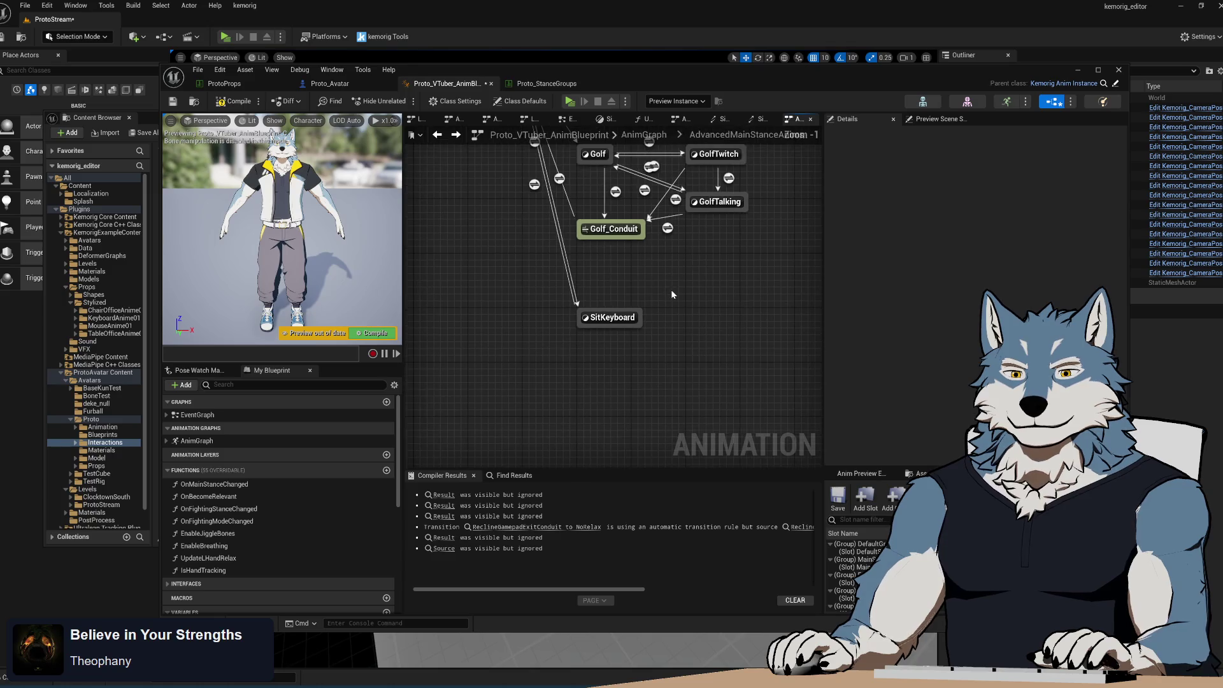
scroll(671, 289, "up", 1)
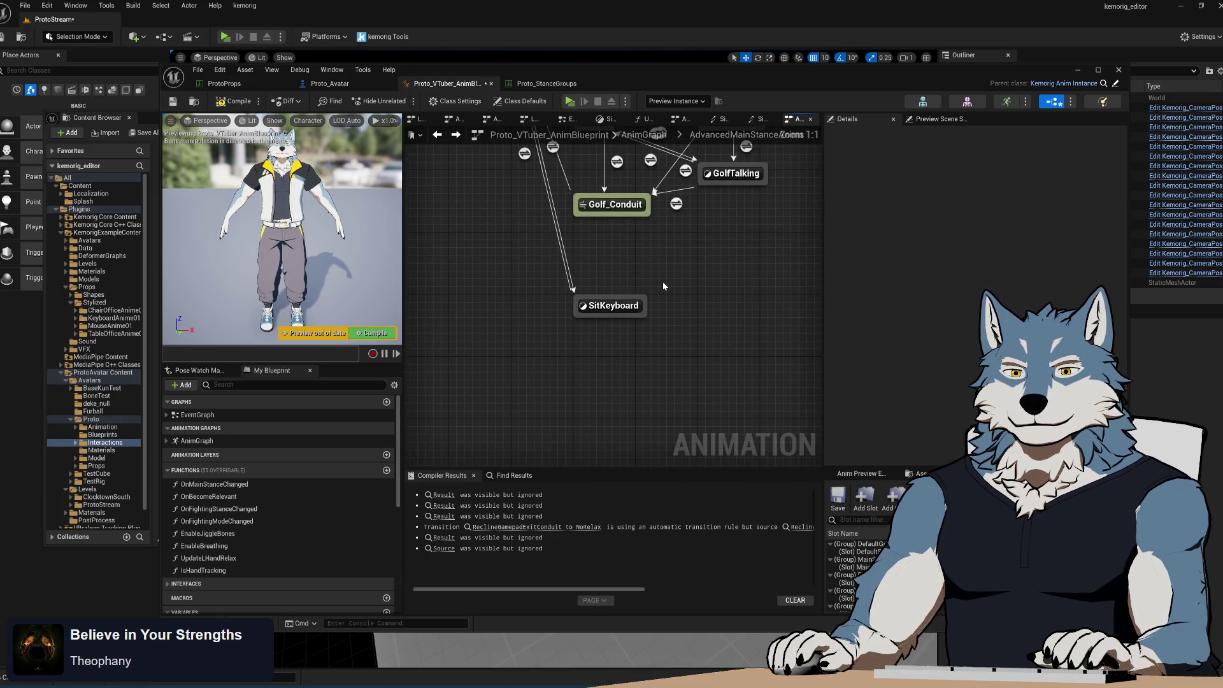
mouse_move(663, 286)
left_mouse_down()
mouse_move(658, 320)
mouse_move(636, 291)
left_mouse_up()
key("F7")
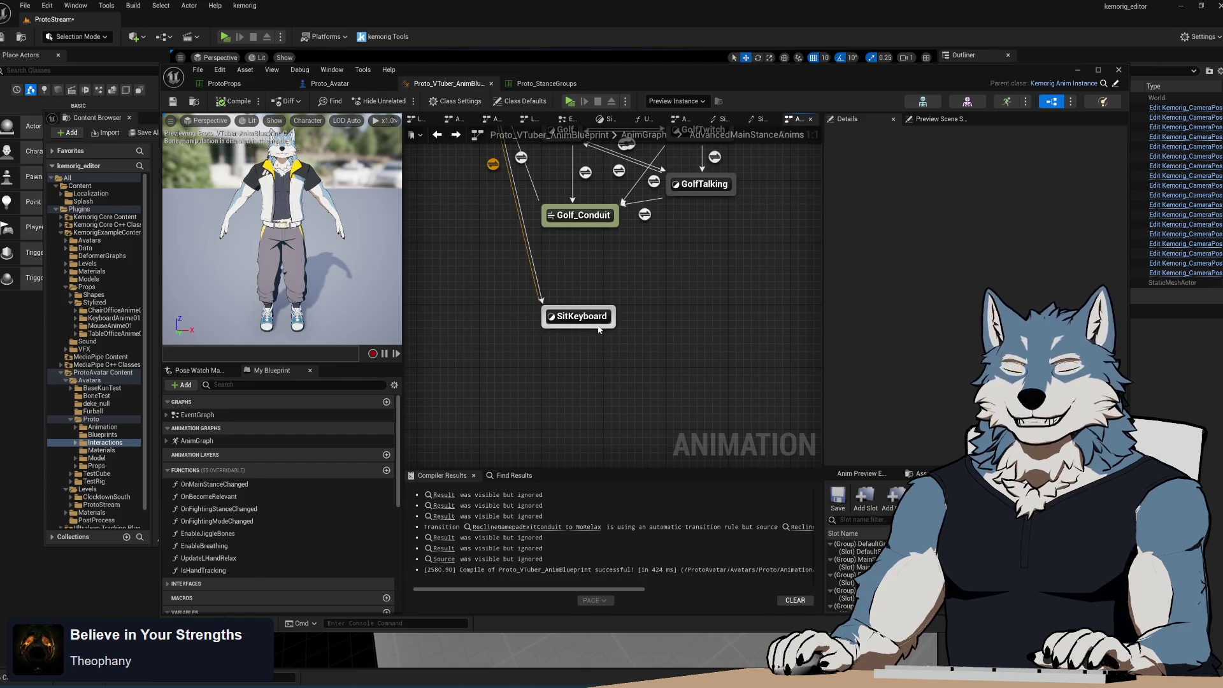
- Open the SitKeyboard state graph, centre on Output Animation Pose, and bring up the asset browser
double_click(576, 316)
mouse_move(575, 320)
left_mouse_down()
mouse_move(531, 357)
mouse_move(678, 353)
left_mouse_up()
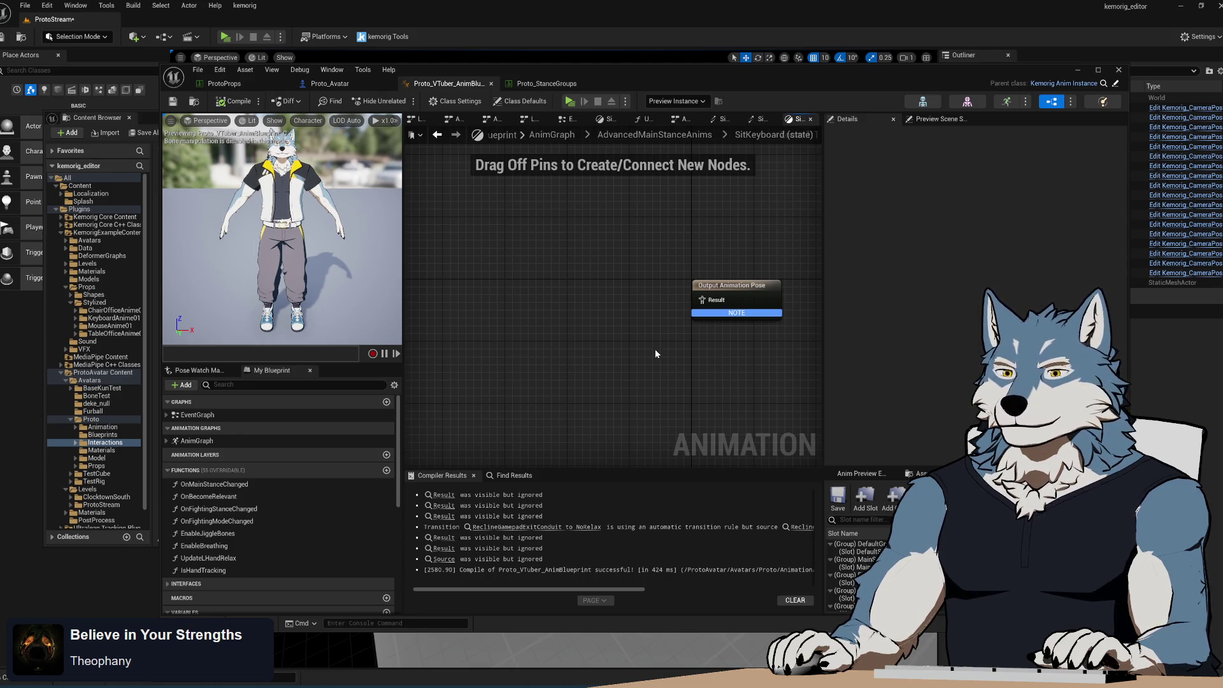
left_click_drag(603, 355, 625, 333)
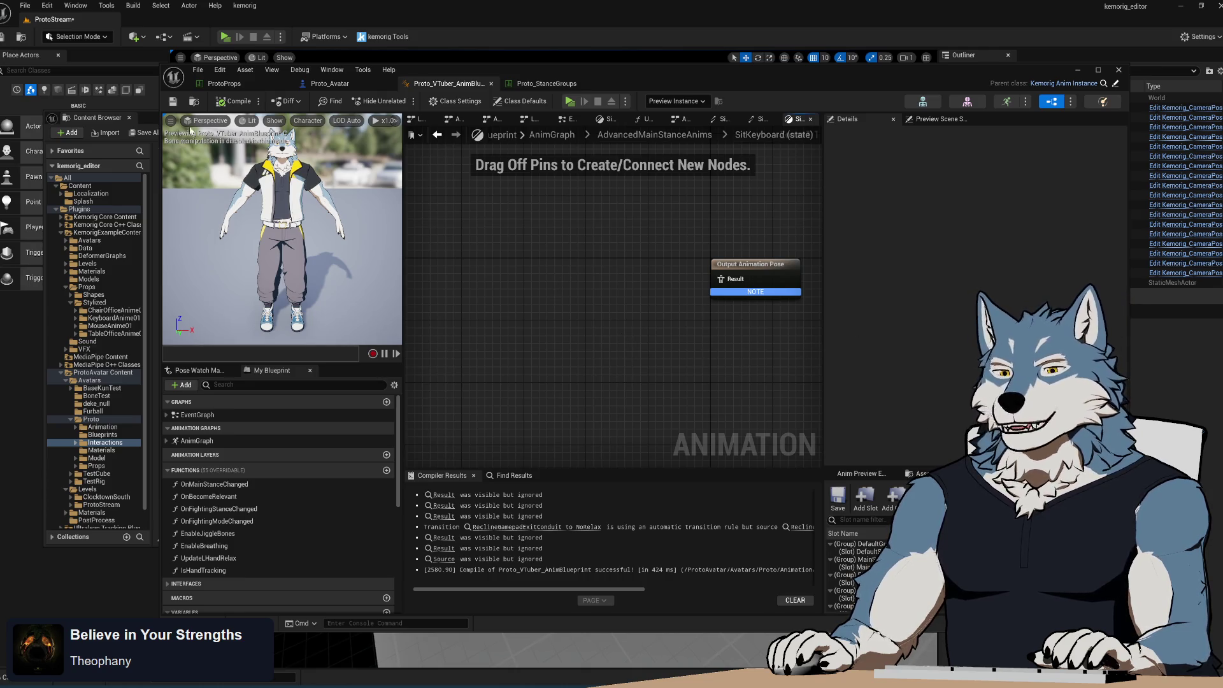
left_click(143, 125)
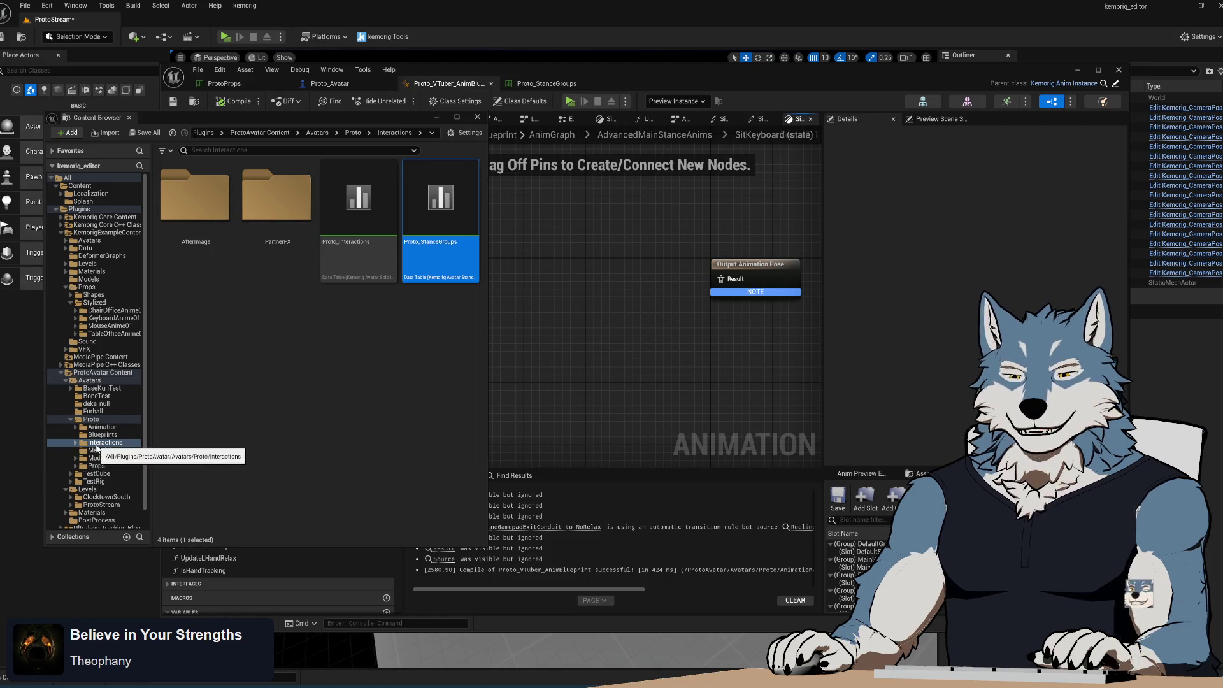
- Browse the Content Browser to the Animation > Sequences folder
left_click(102, 450)
left_click(104, 442)
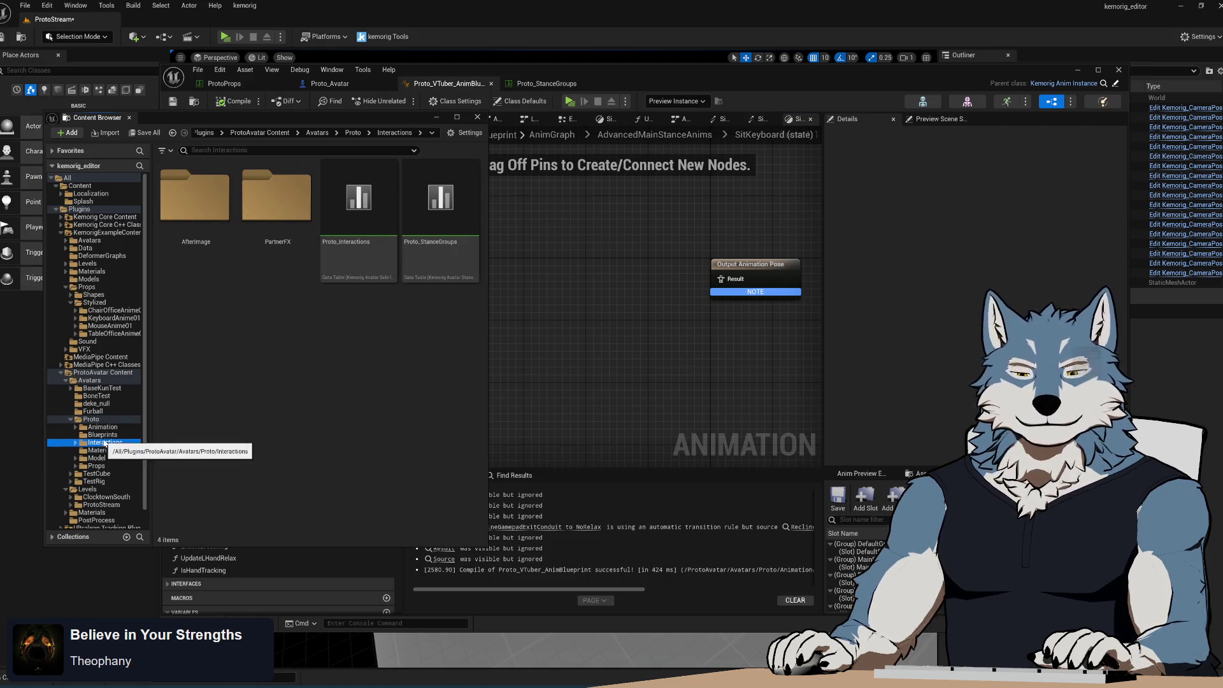
left_click(106, 437)
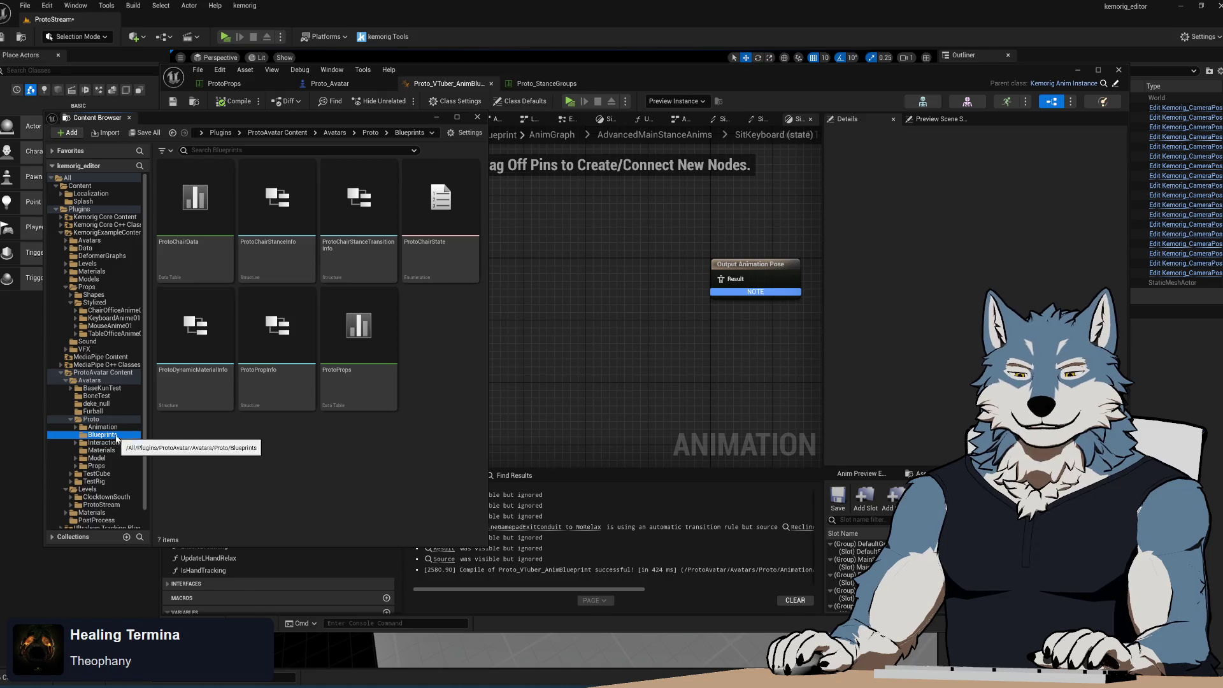
left_click(102, 427)
left_click(349, 227)
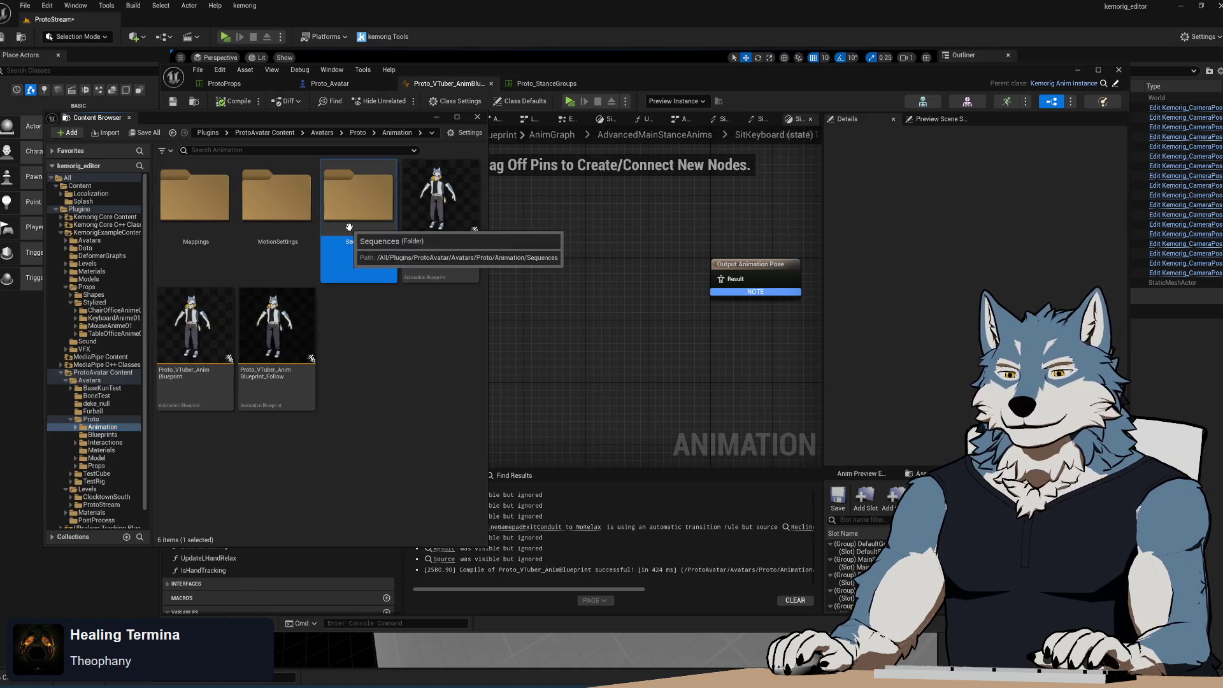
double_click(349, 227)
scroll(376, 426, "down", 2)
scroll(376, 423, "down", 5)
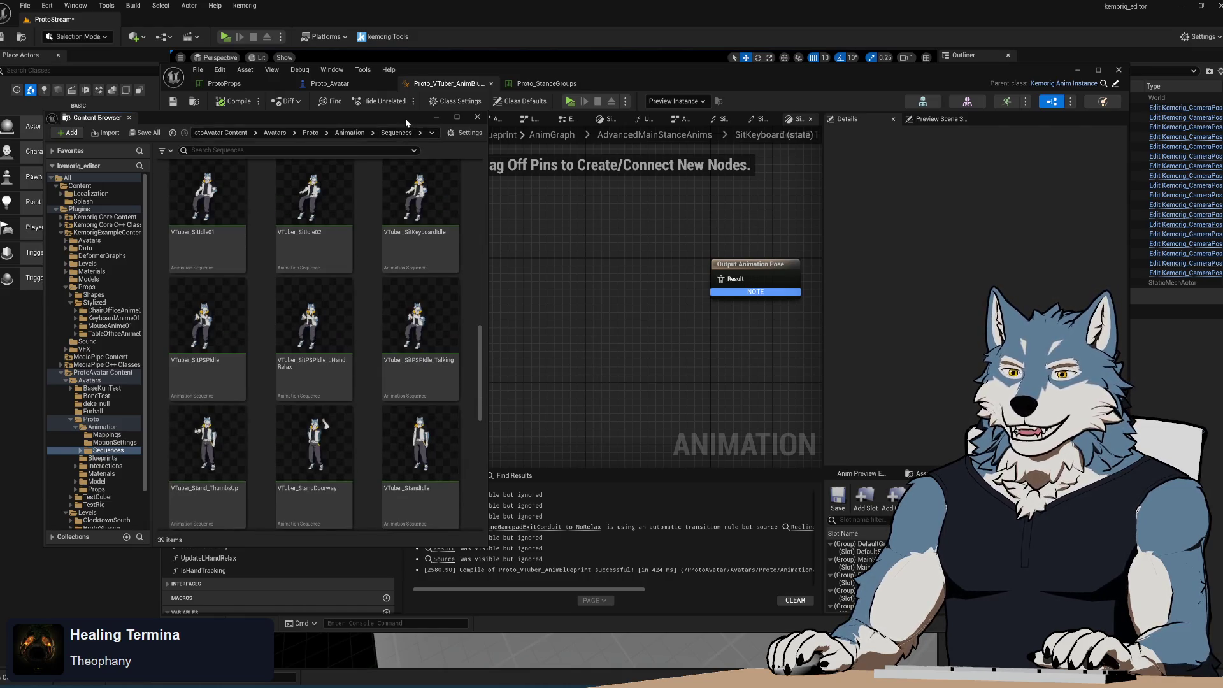
left_click_drag(405, 119, 377, 131)
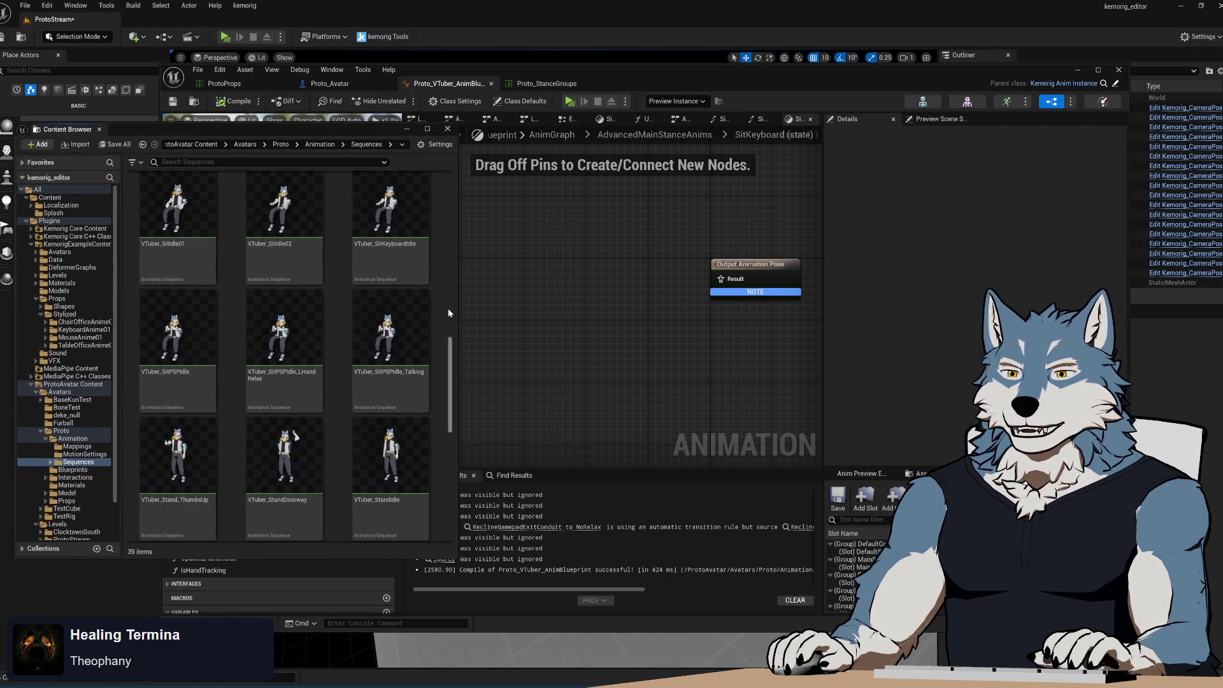
- Place VTuber_SitKeyboardIdle into the SitKeyboard state graph and compile
left_click(390, 258)
mouse_move(564, 304)
left_mouse_down()
mouse_move(564, 273)
mouse_move(752, 290)
mouse_move(721, 279)
left_mouse_up()
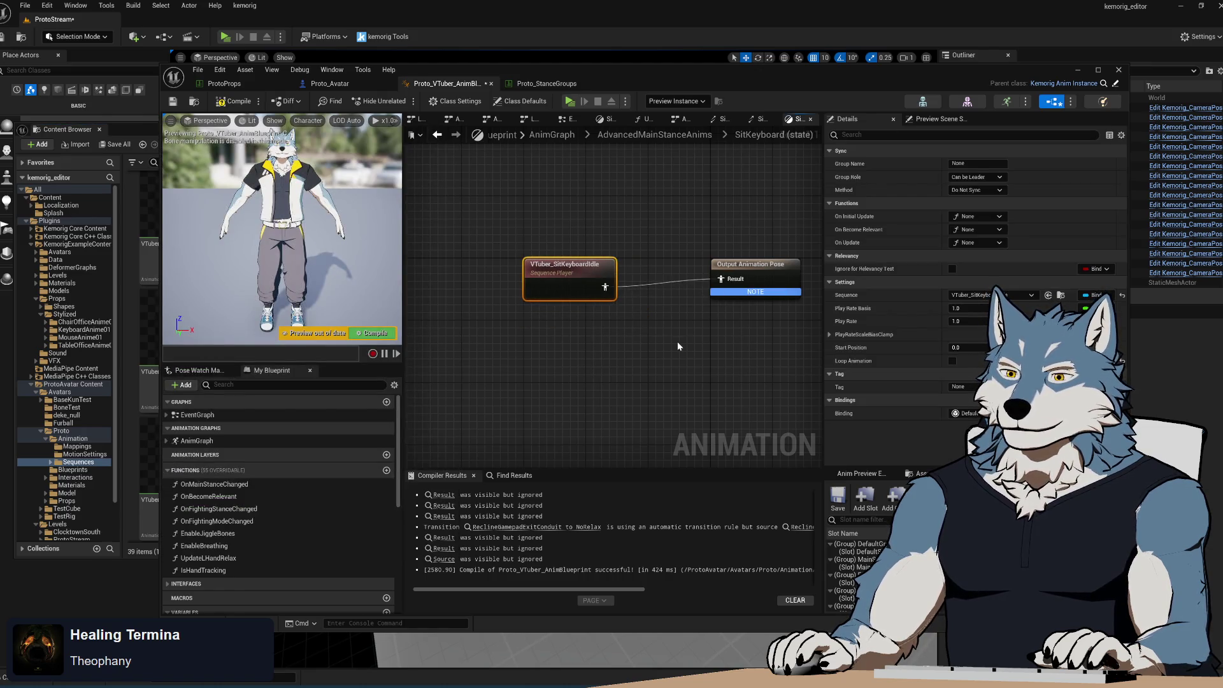
left_click(237, 100)
left_click_drag(675, 361, 651, 356)
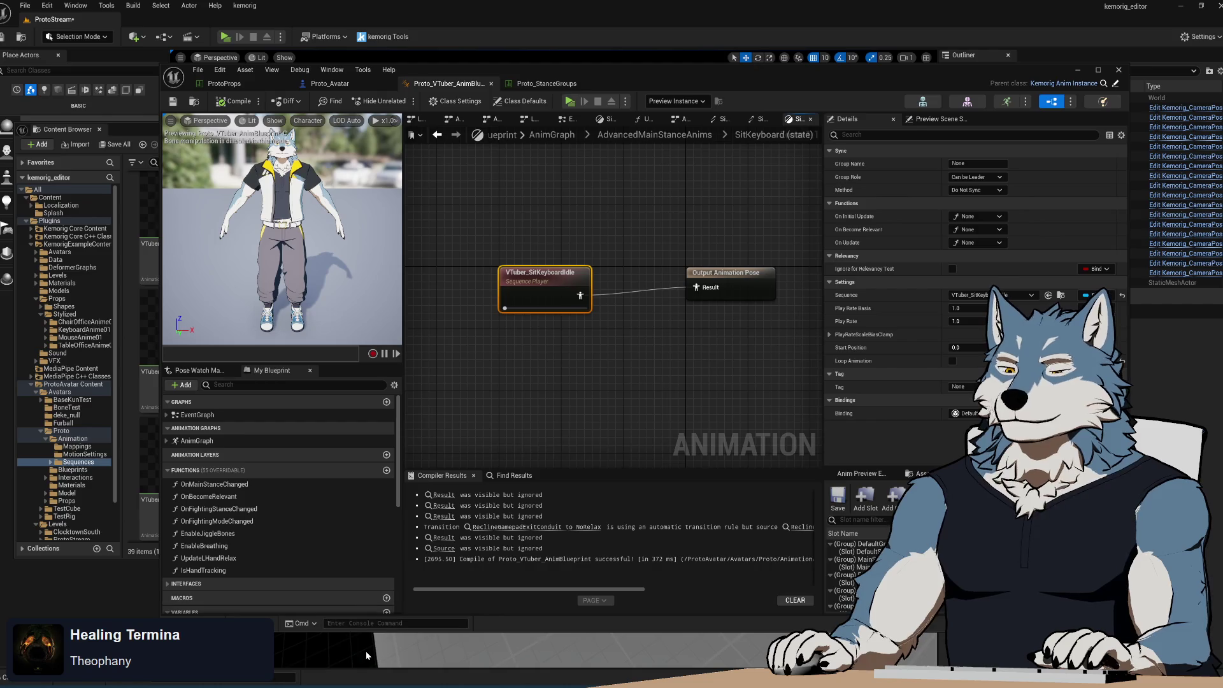
- Switch to Proto_Avatar and back to Proto_VTuber_AnimBlueprint, then maximize the editor
left_click(329, 83)
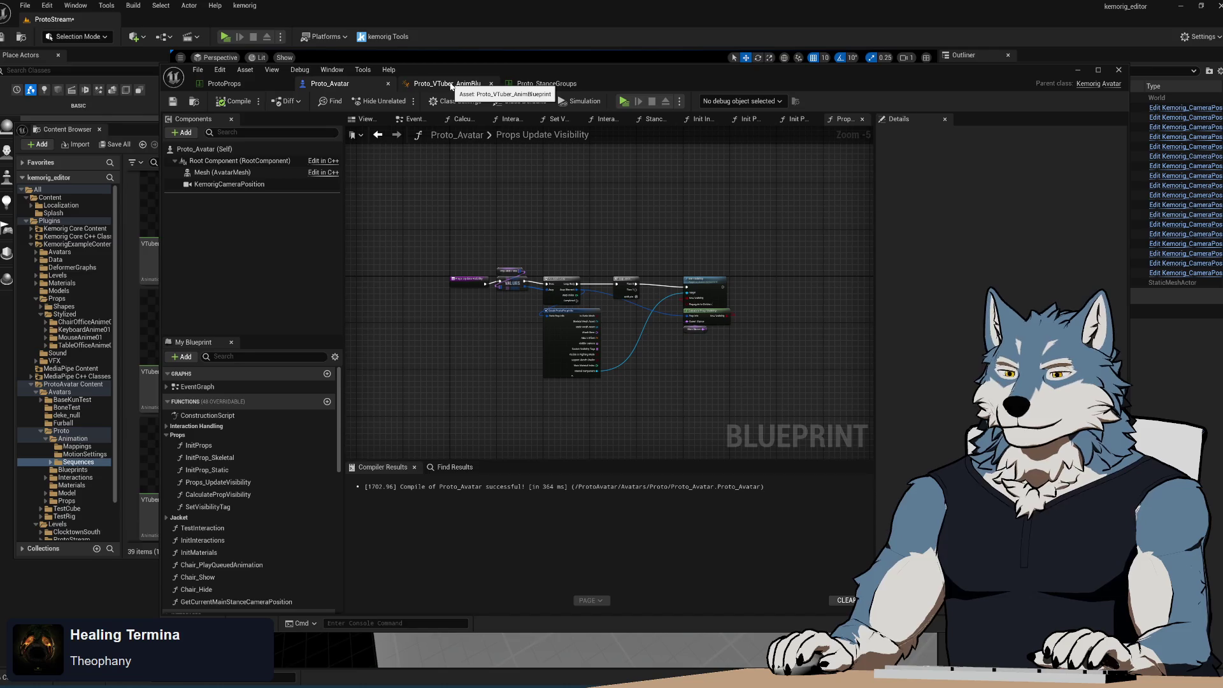
left_click(453, 86)
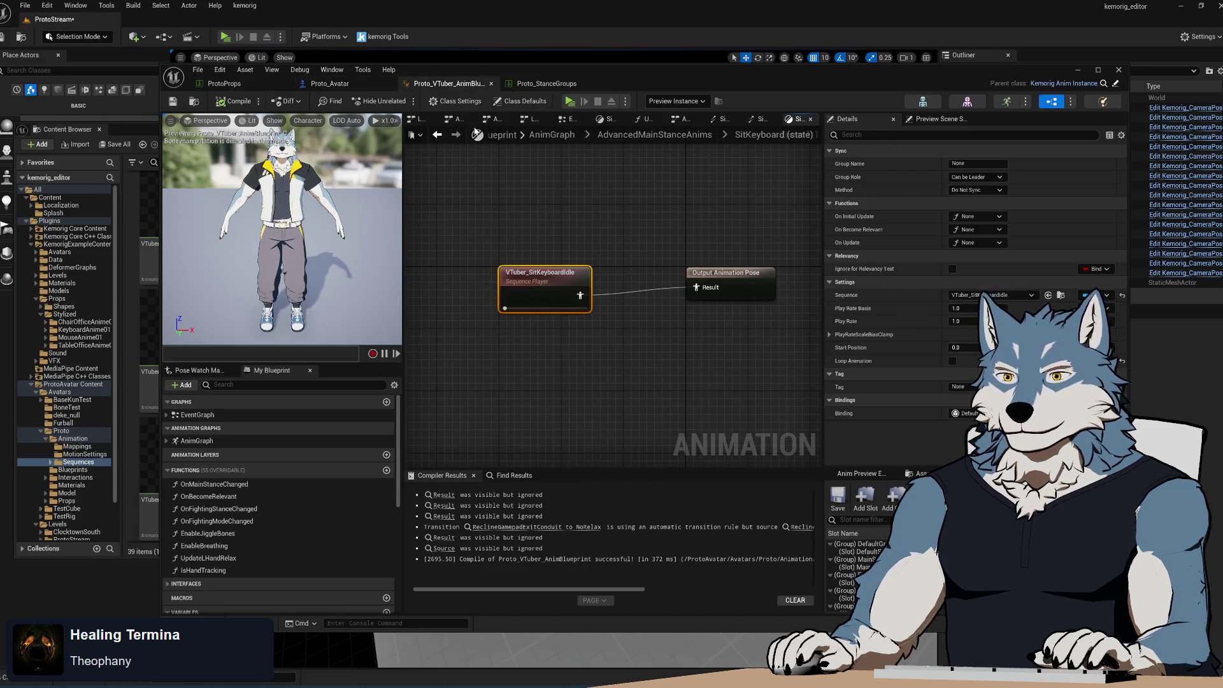
left_click(1098, 70)
- Add an Event Stance Changed node in the Event Graph
left_click_drag(840, 86, 956, 87)
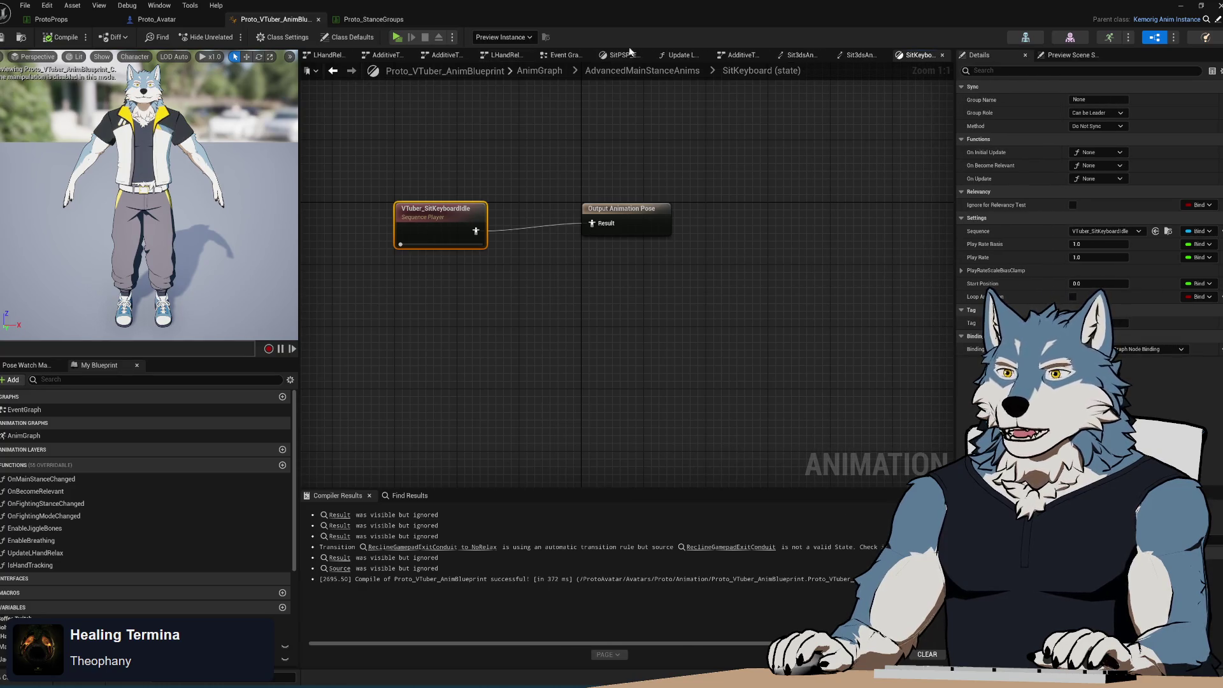
left_click(560, 55)
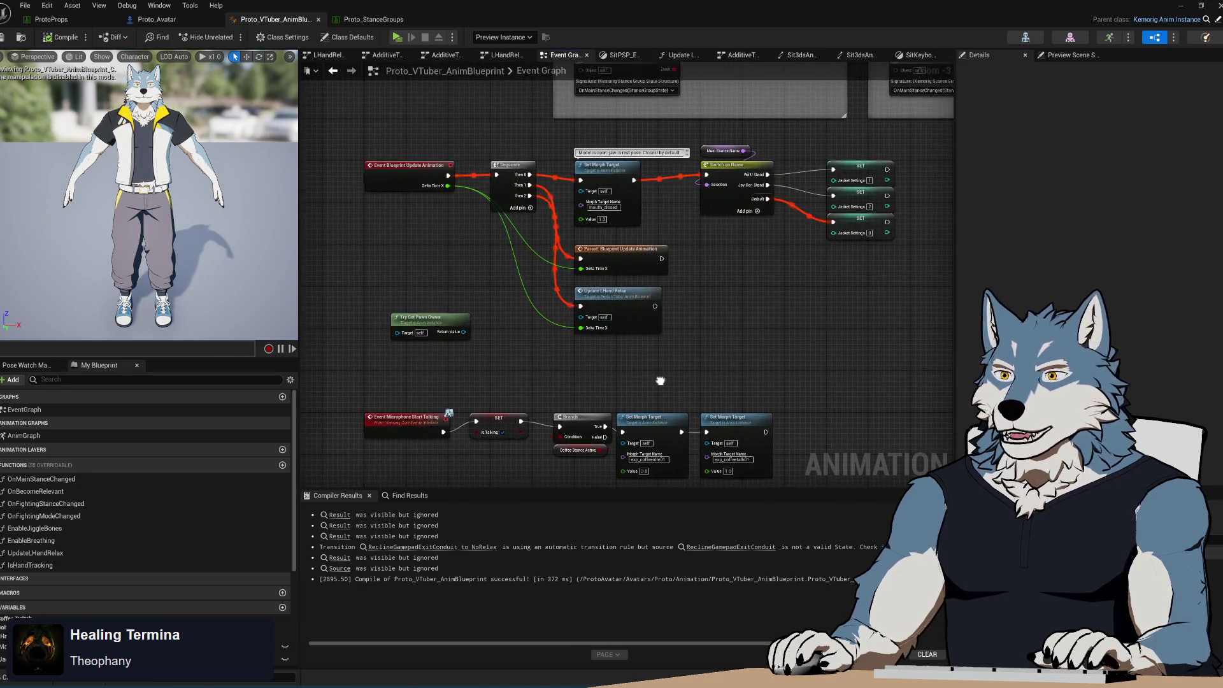
mouse_move(661, 381)
left_mouse_down()
mouse_move(627, 409)
mouse_move(664, 191)
mouse_move(568, 382)
mouse_move(586, 150)
mouse_move(505, 355)
mouse_move(822, 249)
mouse_move(650, 228)
left_mouse_up()
right_click(650, 228)
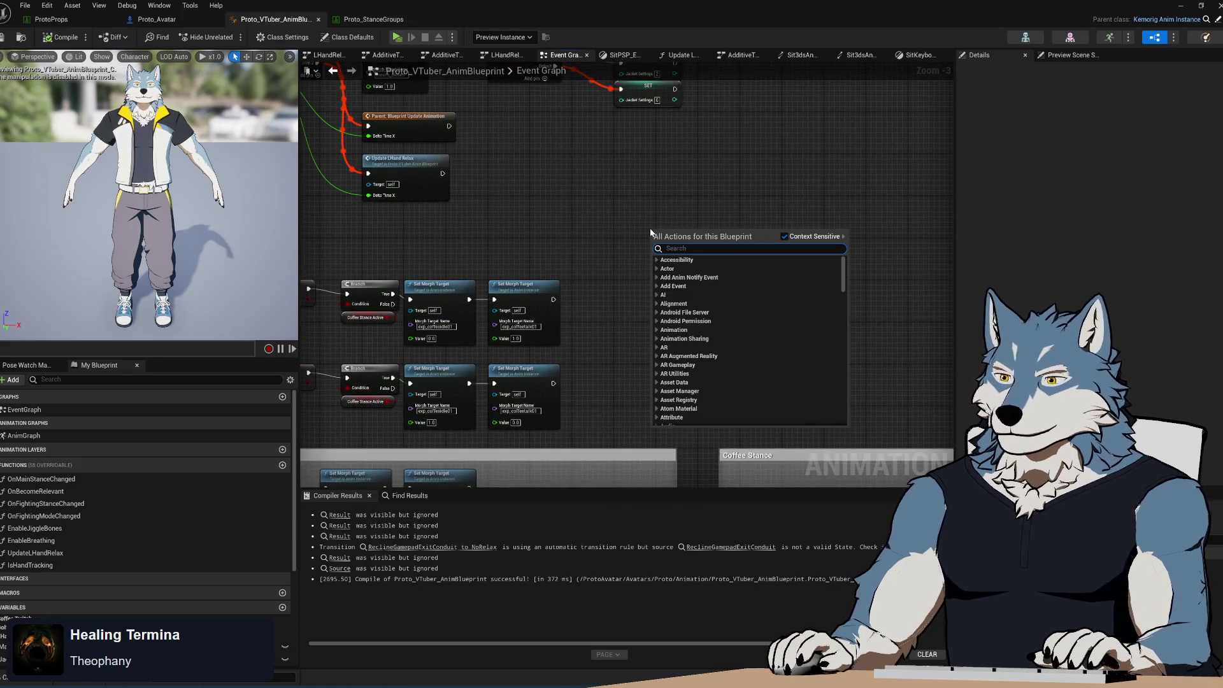
type("stance")
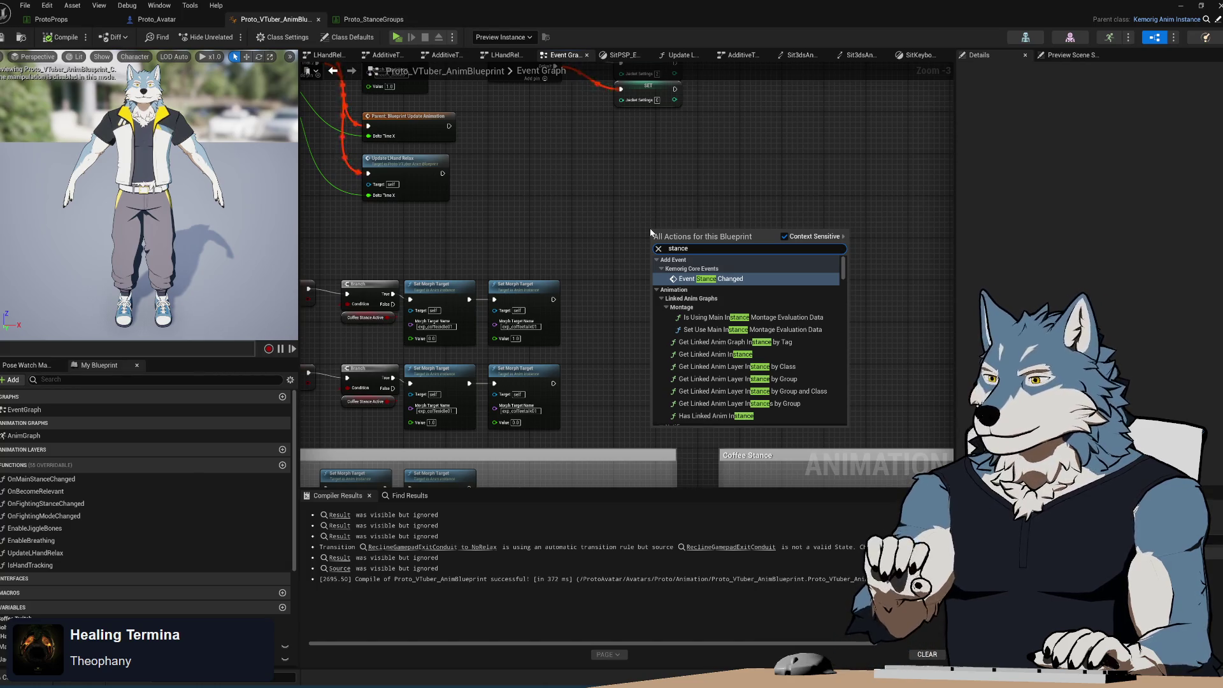
key("Return")
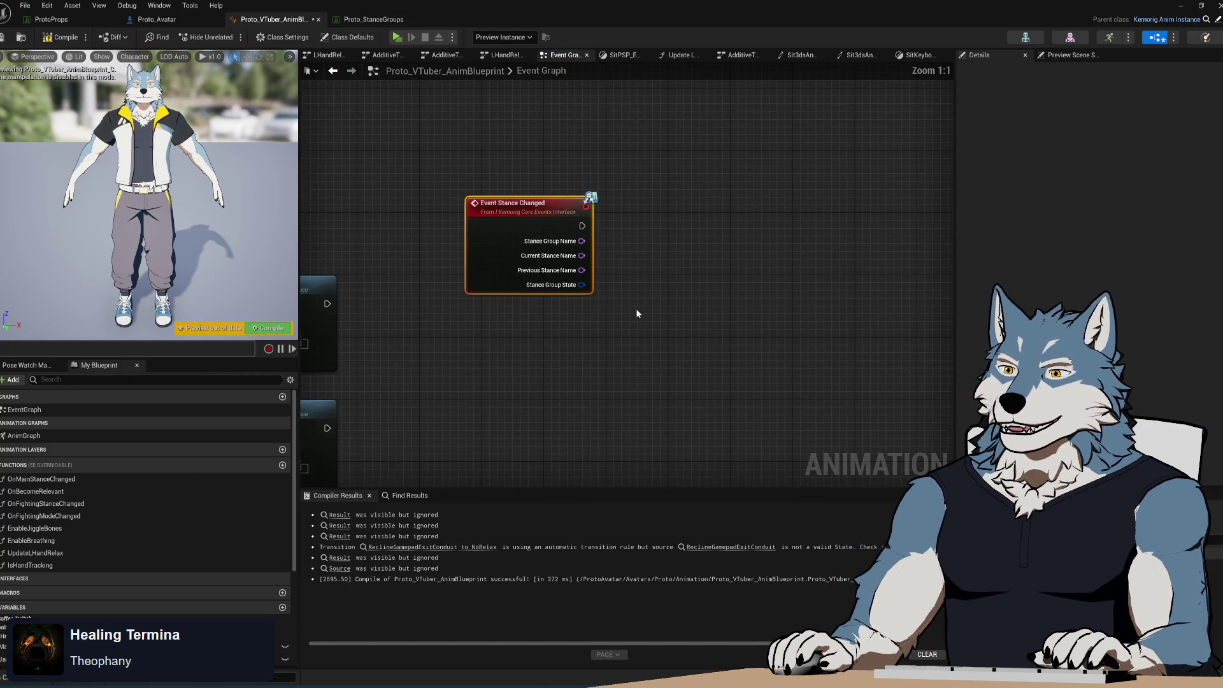
- Break Stance Group State and Stance Group Data into fields, arrange them, then open Windows search
left_click_drag(581, 285, 546, 333)
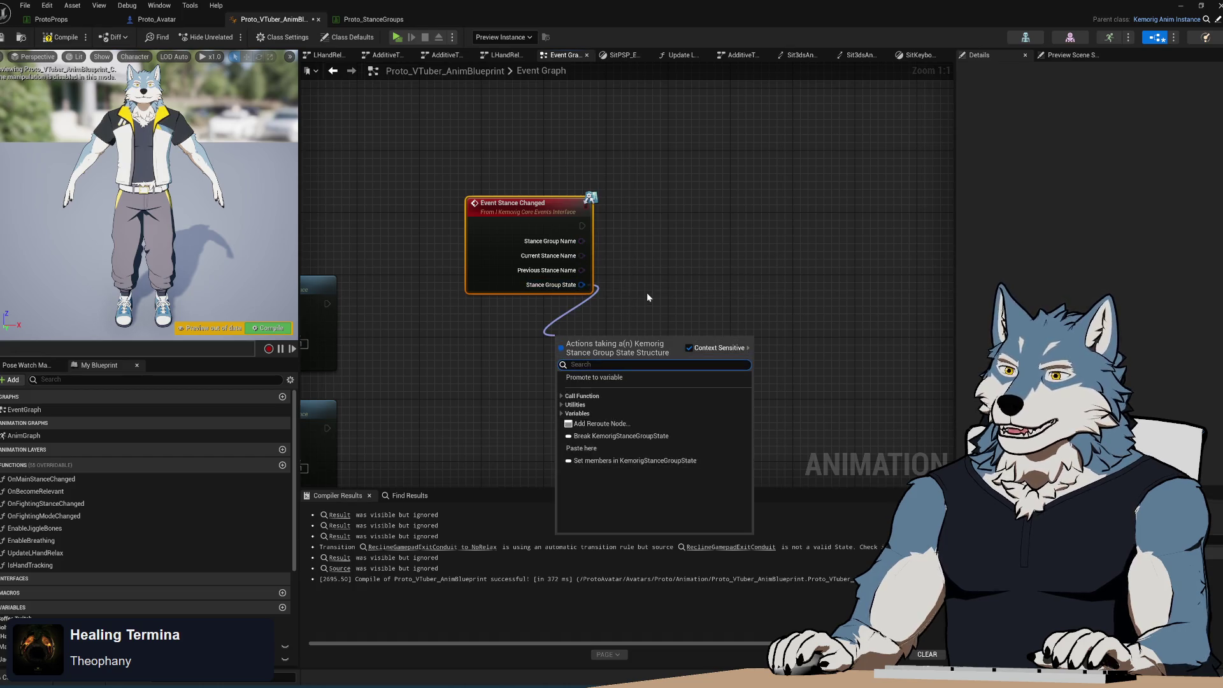
left_click(609, 436)
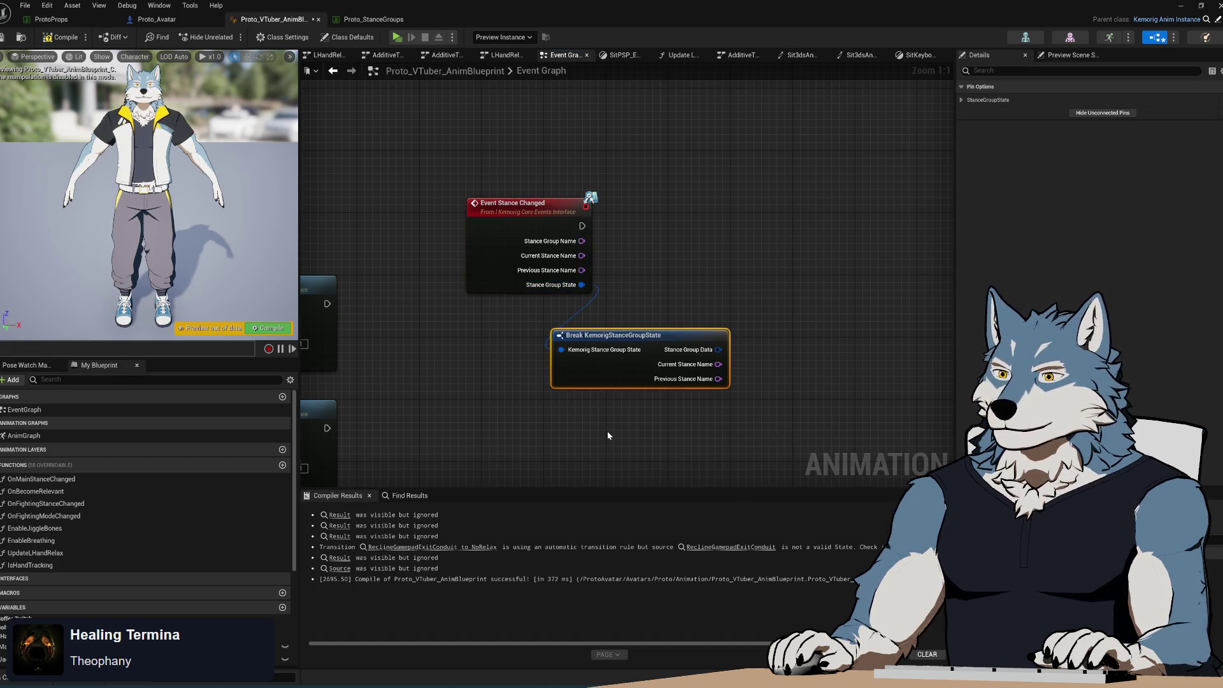
left_click_drag(650, 347, 564, 316)
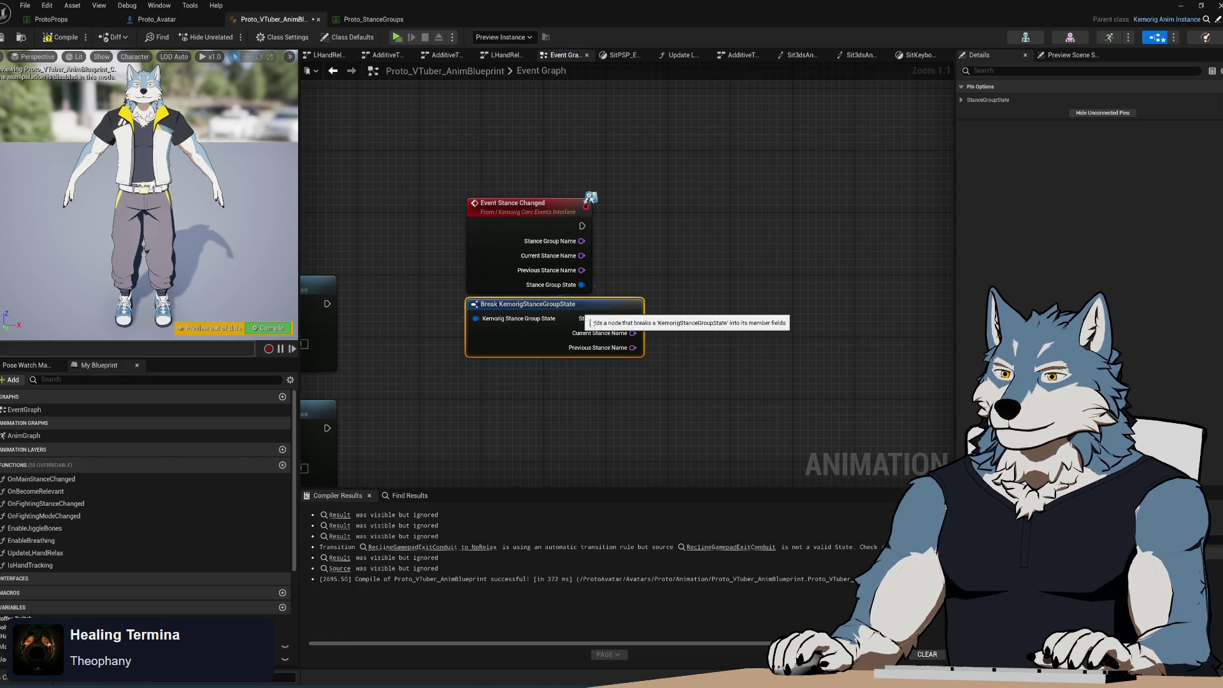
mouse_move(631, 257)
left_mouse_down()
mouse_move(685, 313)
mouse_move(547, 319)
mouse_move(561, 305)
left_mouse_up()
left_click(750, 406)
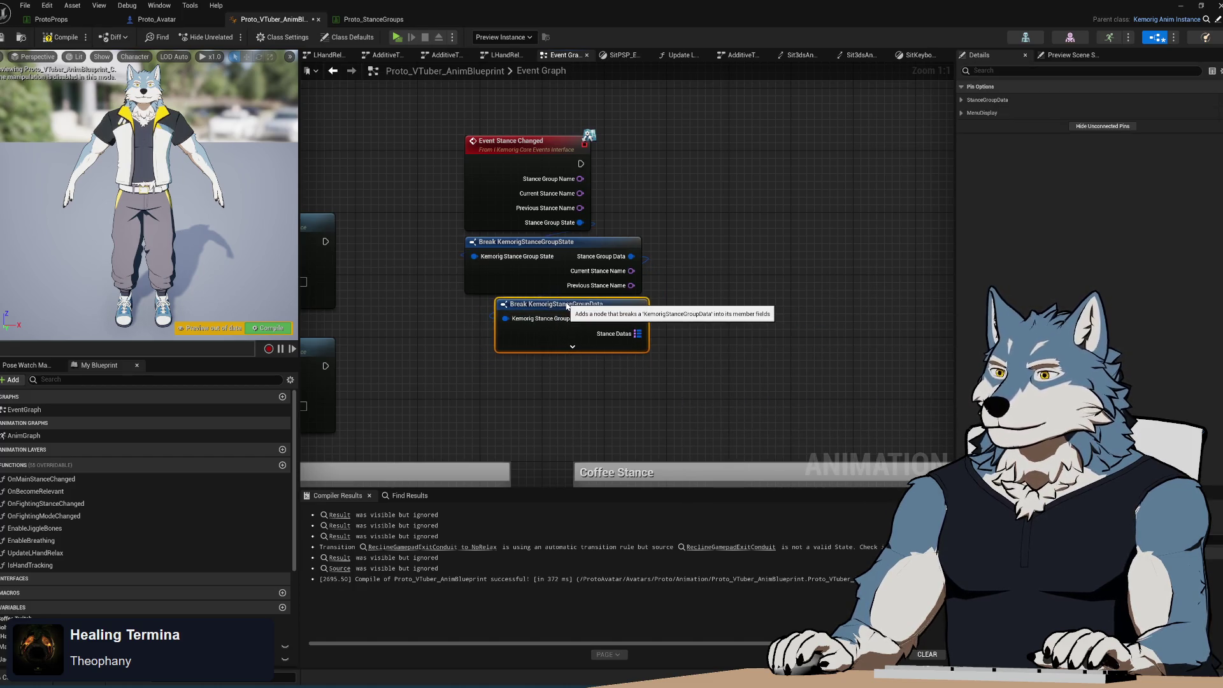
left_click(564, 347)
left_click_drag(663, 305, 616, 306)
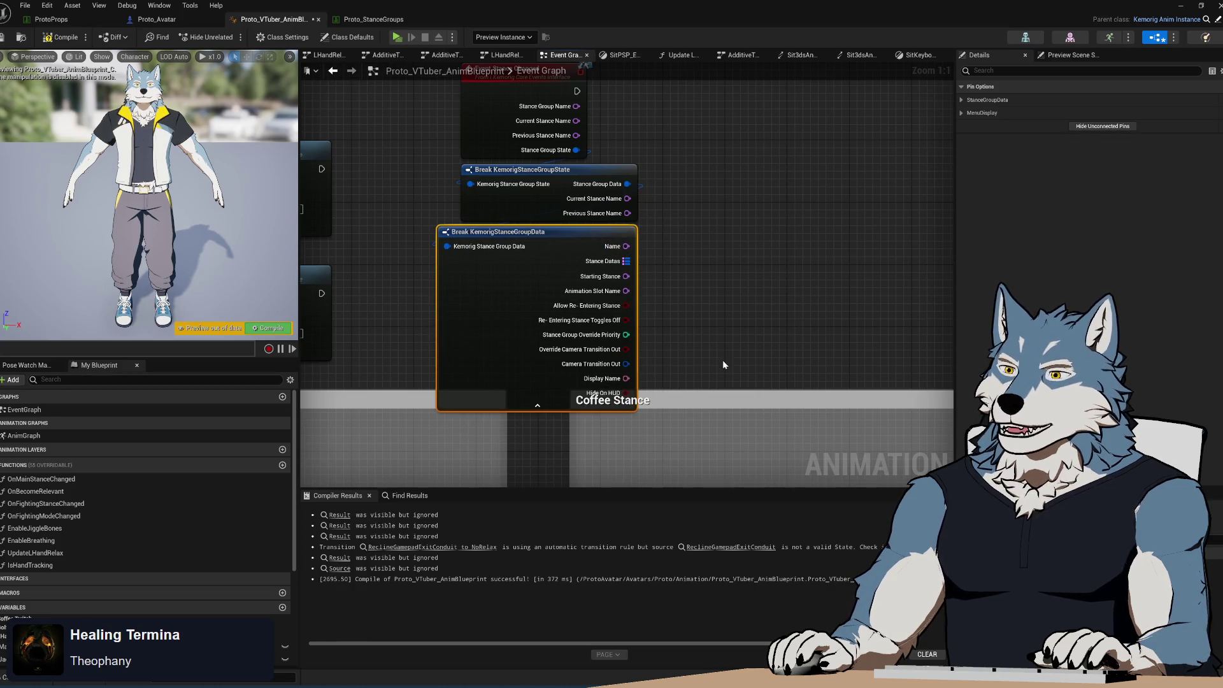
left_click_drag(707, 338, 667, 340)
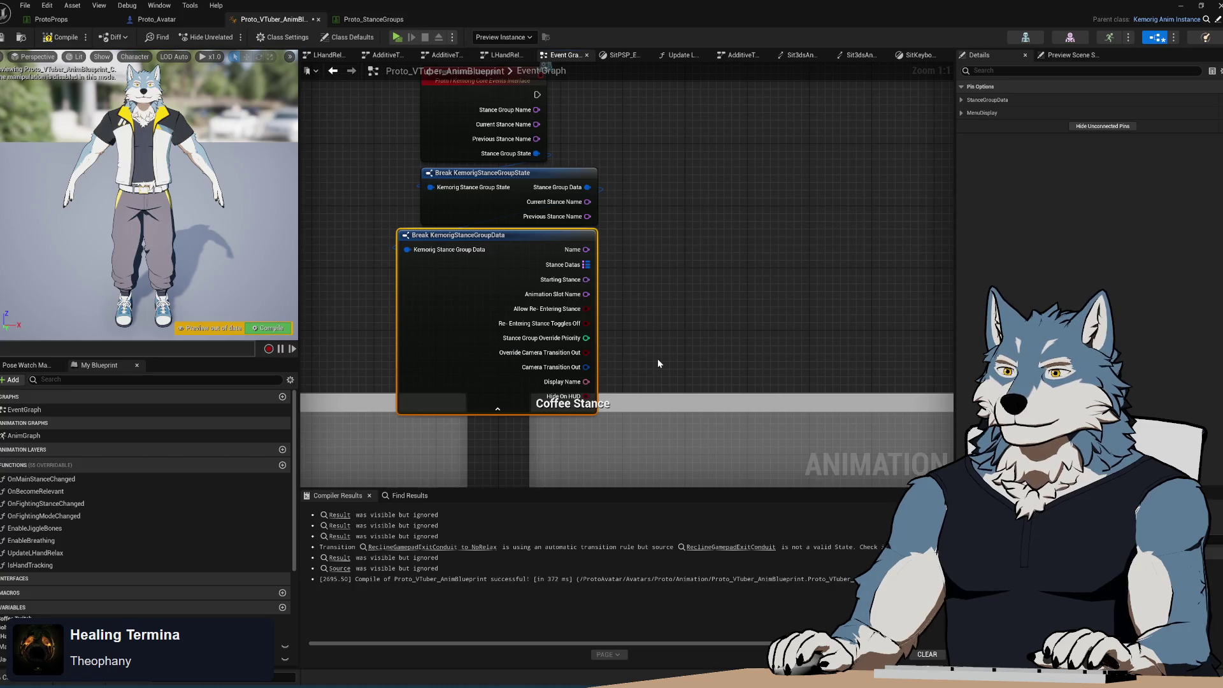
mouse_move(652, 322)
left_mouse_down()
mouse_move(664, 388)
mouse_move(646, 341)
mouse_move(649, 363)
left_mouse_up()
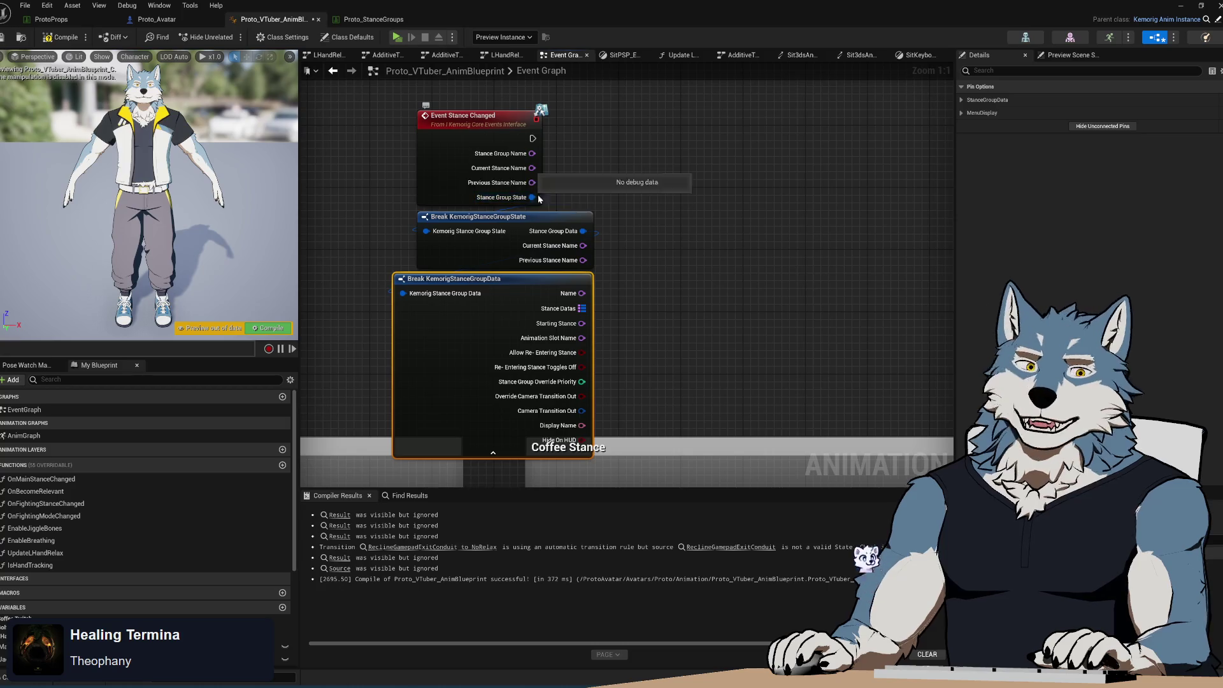
key("super")
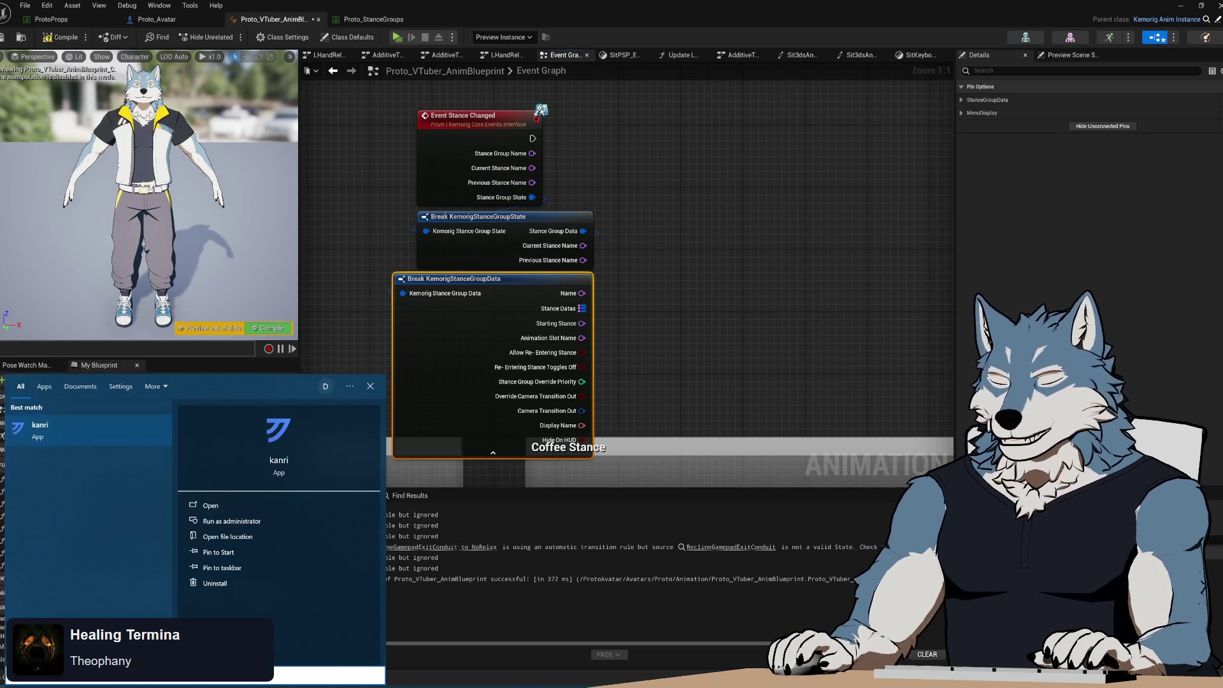
- On the kemorig board, add Backlog card 'Stance Changed event should give transition info (e.g. time)' and close Kanri
key("Escape")
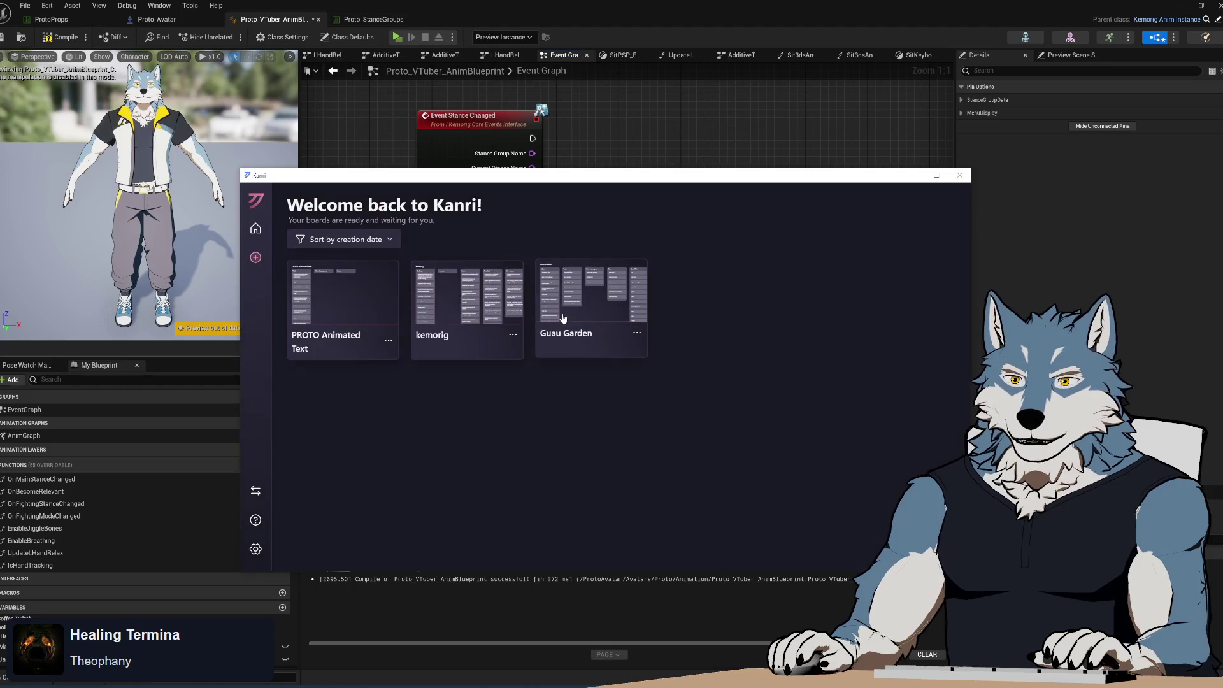
left_click(344, 300)
left_click(254, 258)
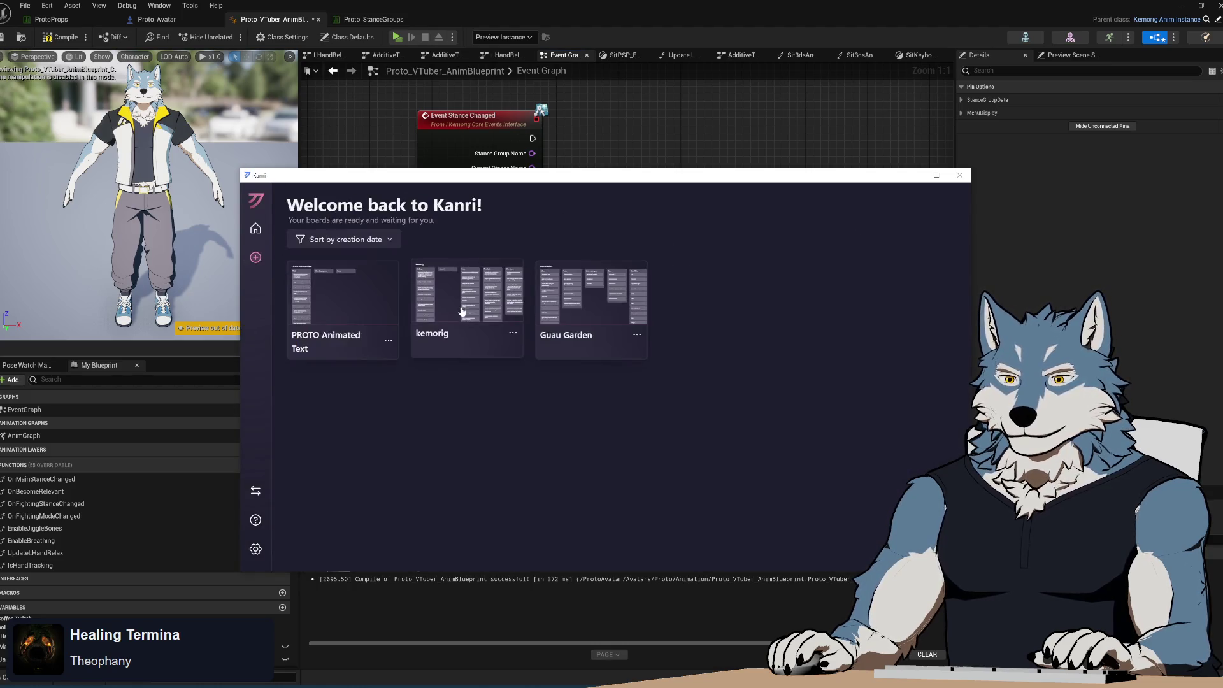
left_click(469, 299)
left_click(392, 256)
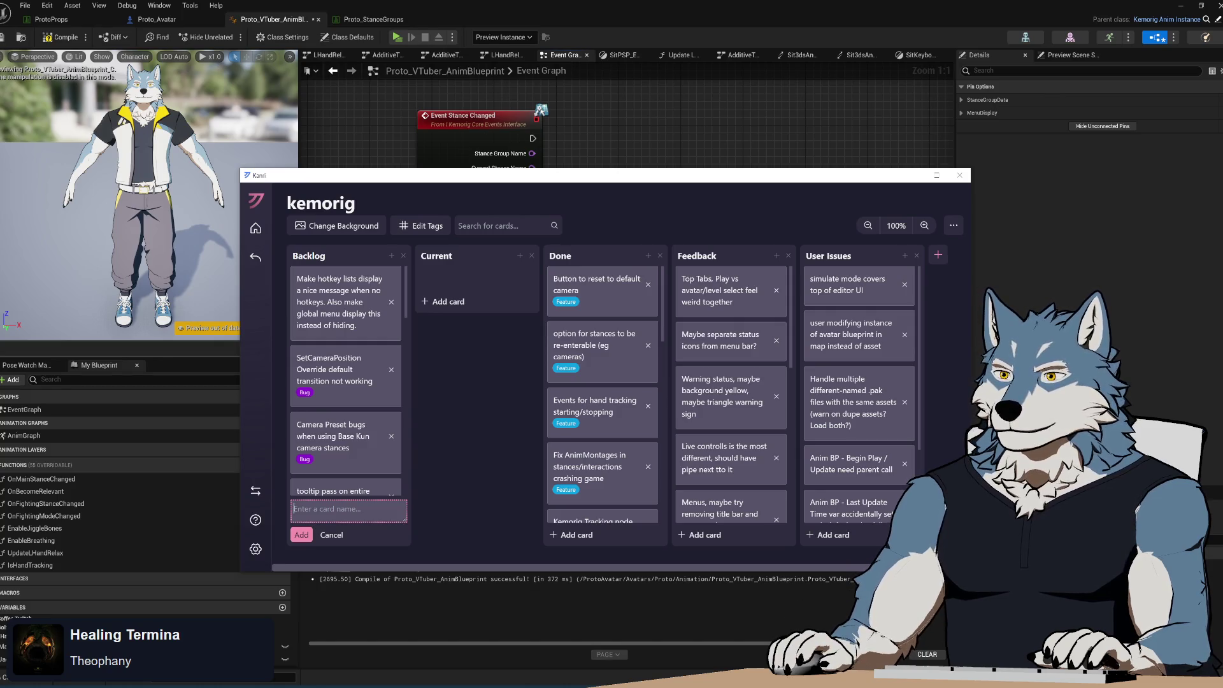
type("St")
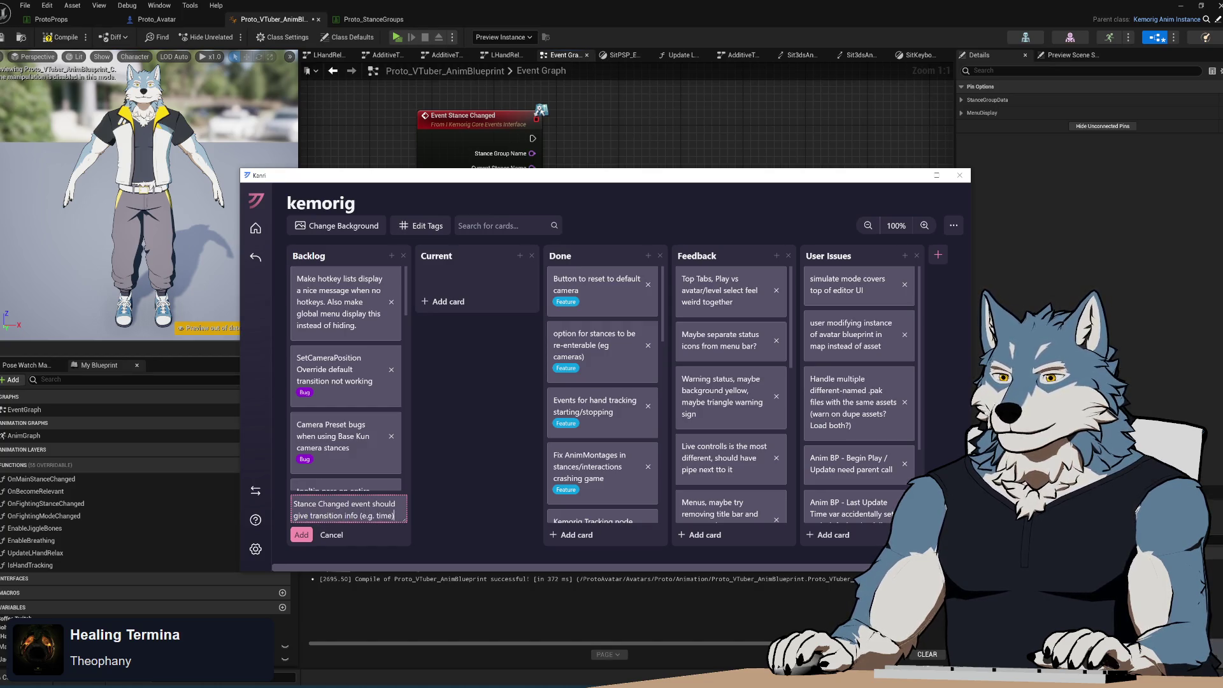
key("Return")
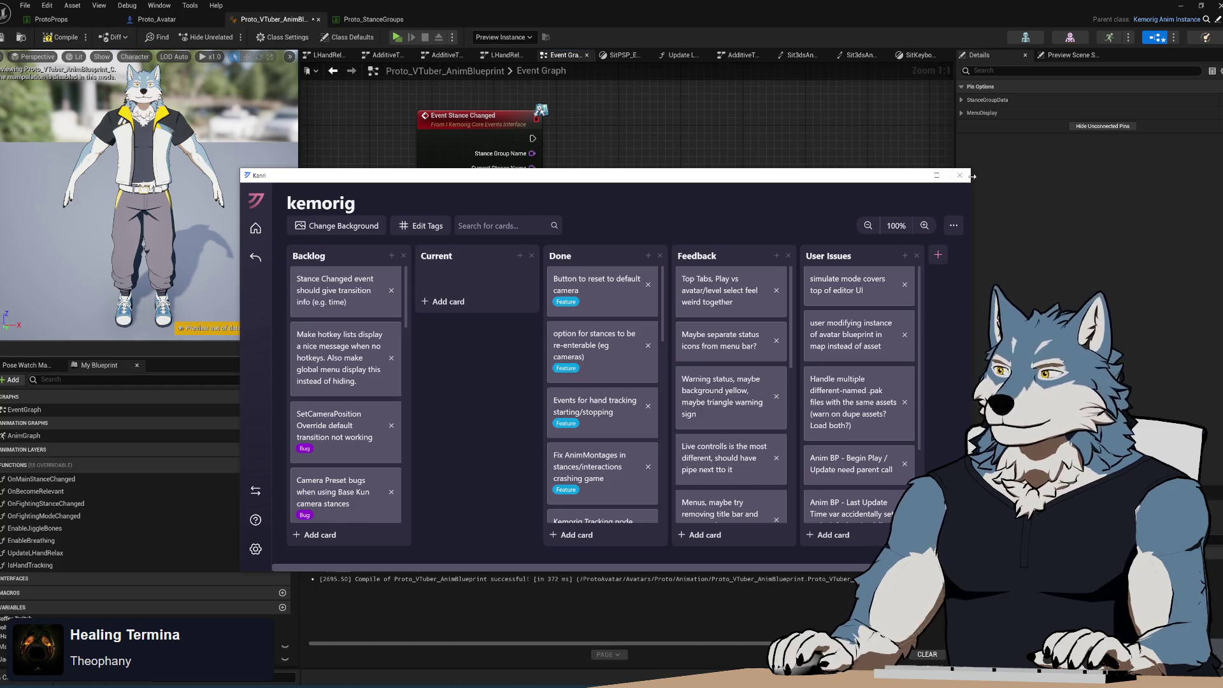
left_click(960, 175)
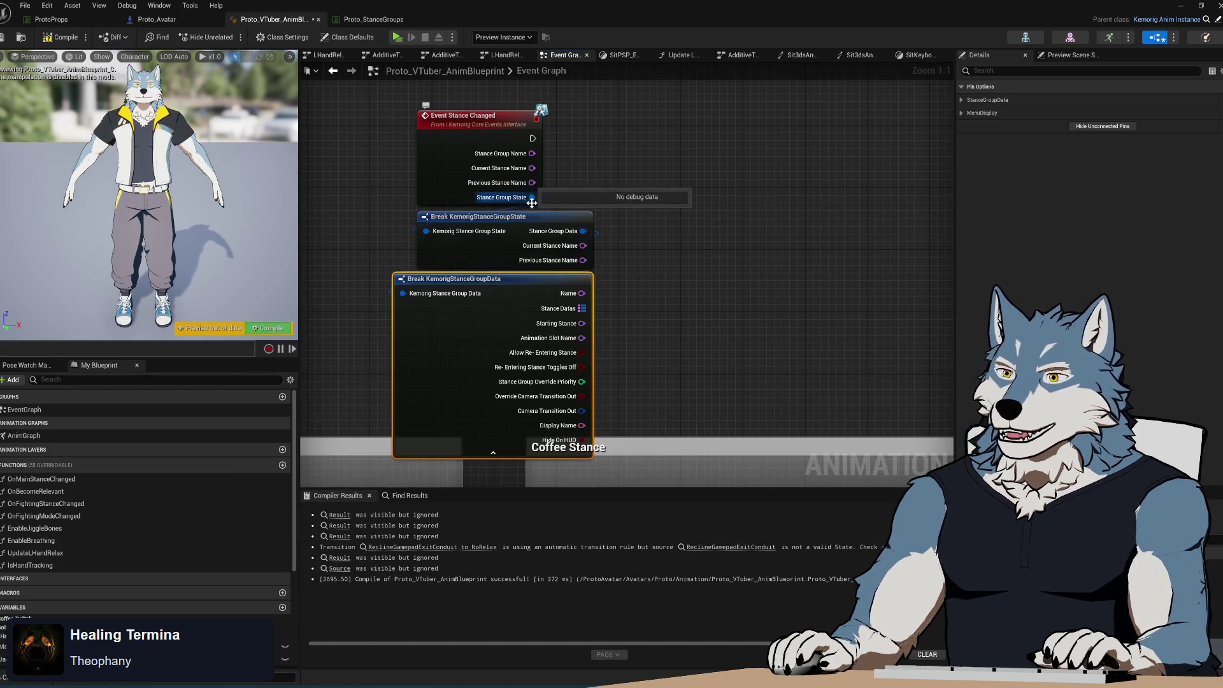
- Add a Find node on Stance Datas keyed by Current Stance Name
mouse_move(686, 298)
left_mouse_down()
mouse_move(636, 254)
mouse_move(626, 270)
left_mouse_up()
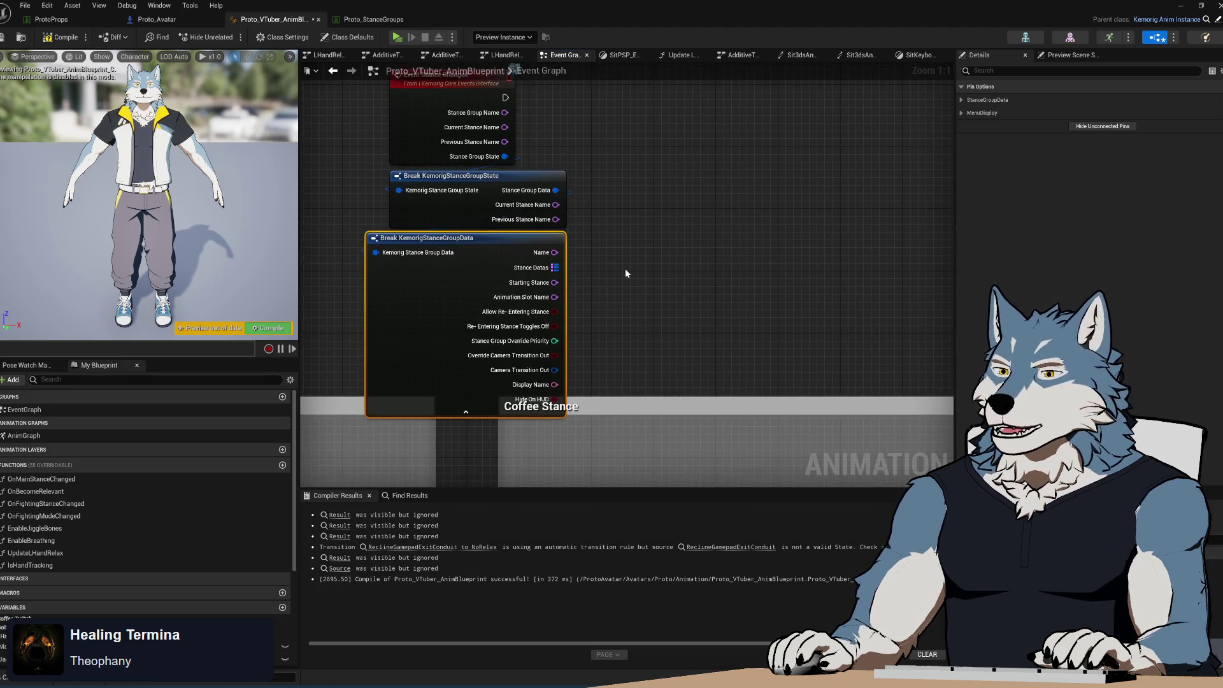
left_click_drag(620, 250, 616, 263)
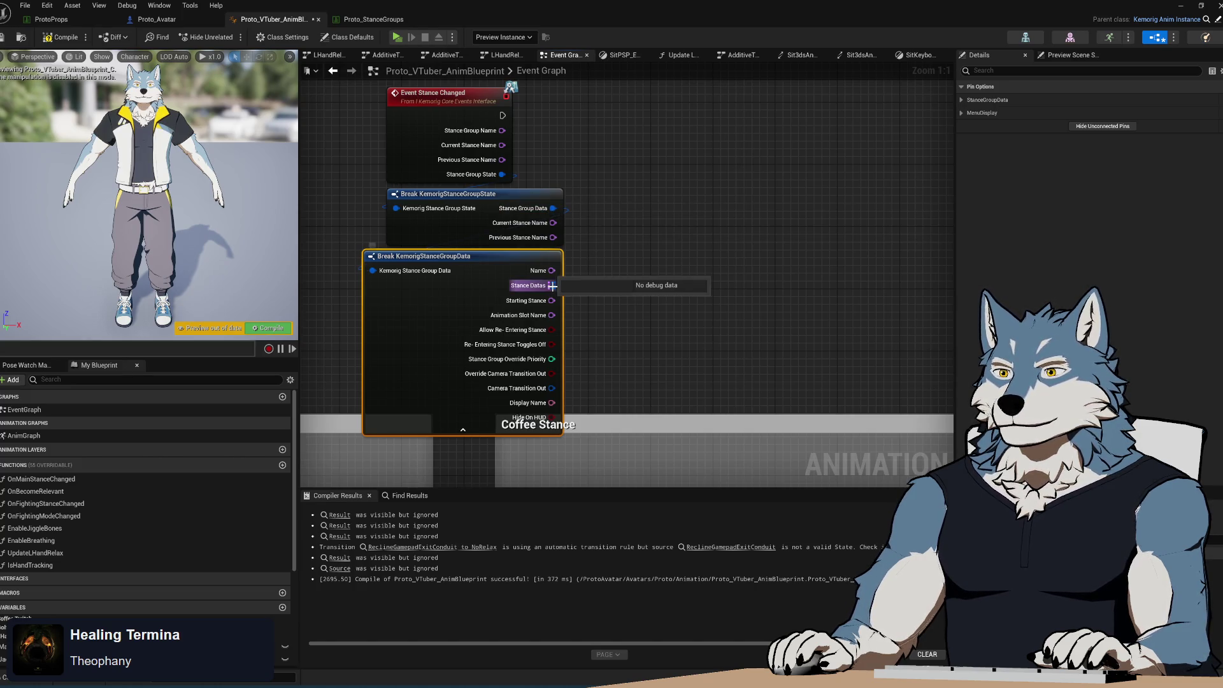
left_click_drag(552, 286, 741, 227)
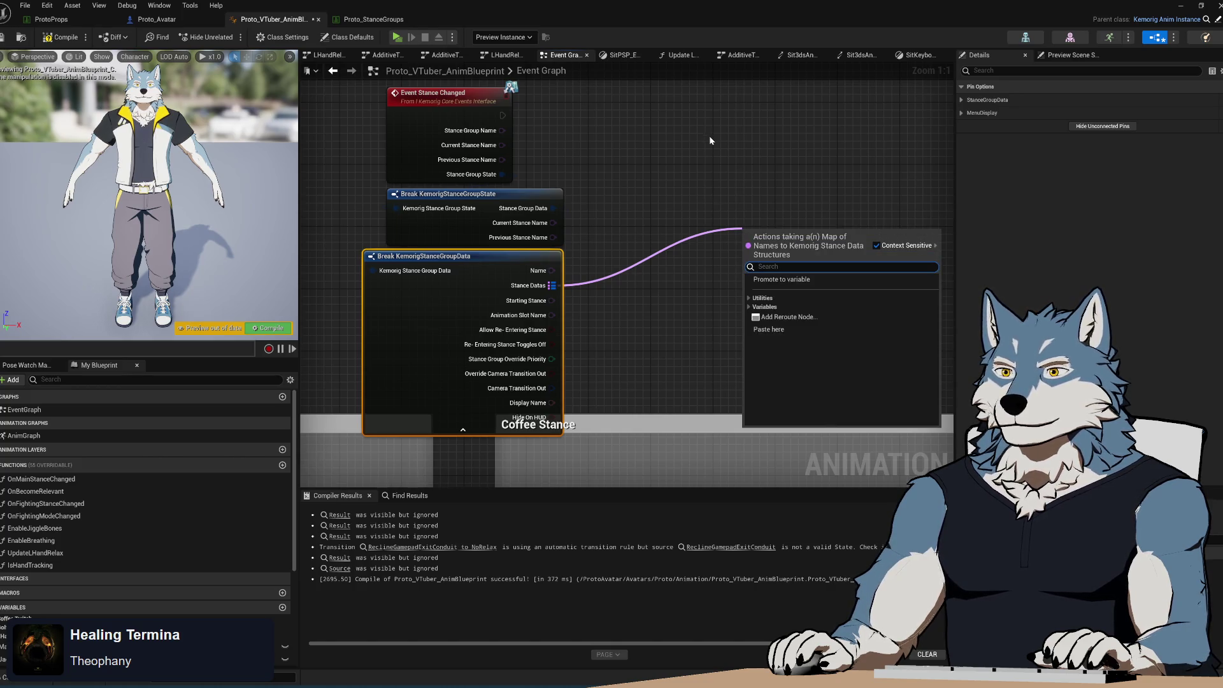
type("find")
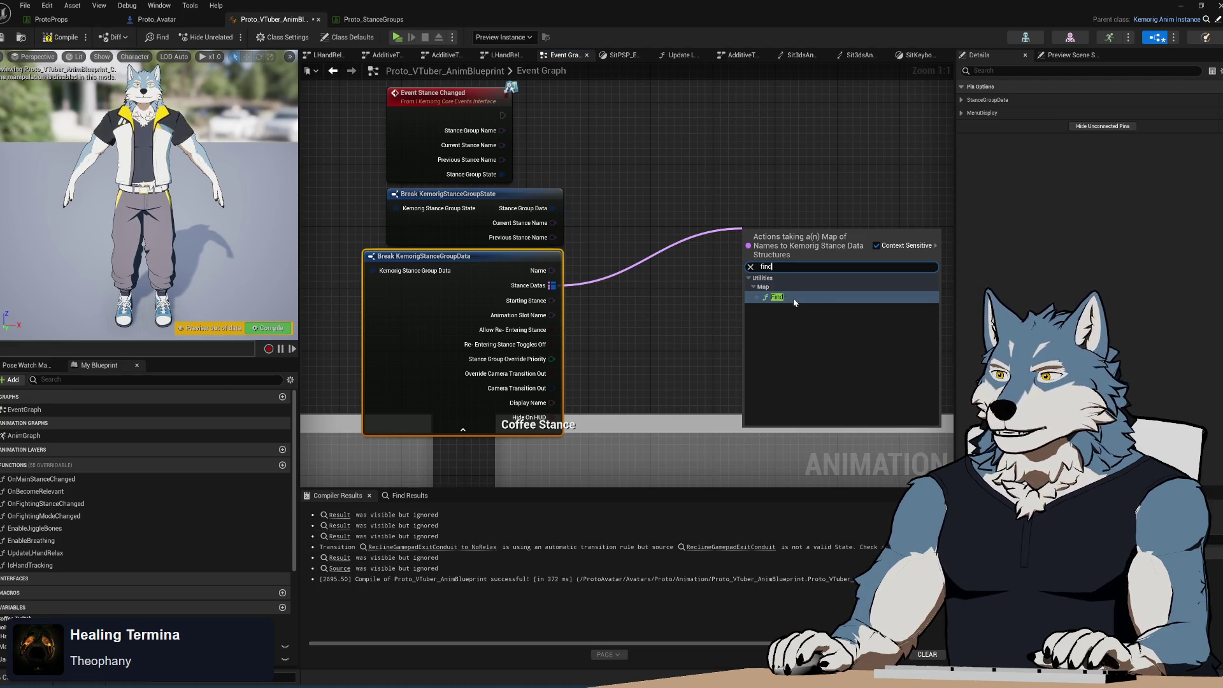
left_click(778, 297)
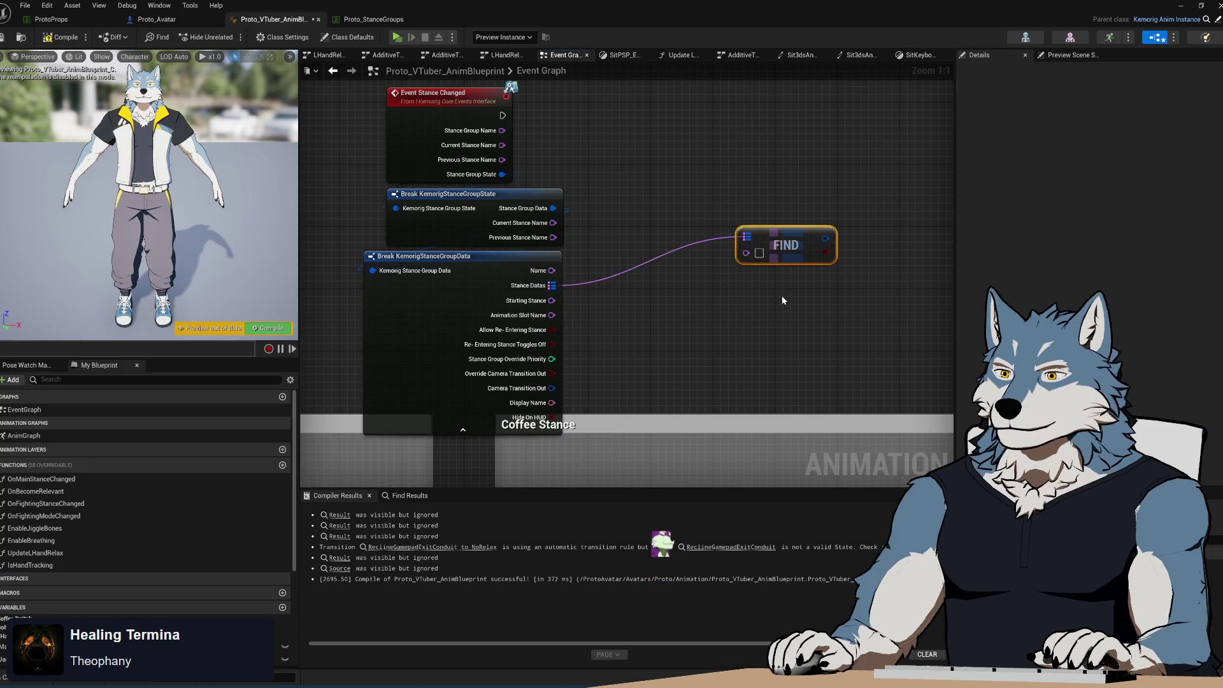
mouse_move(502, 145)
left_mouse_down()
mouse_move(656, 149)
mouse_move(749, 253)
mouse_move(754, 197)
mouse_move(719, 216)
mouse_move(718, 235)
mouse_move(790, 226)
mouse_move(766, 182)
left_mouse_up()
- Break the found stance data into an expanded Break KemorigStanceData node
type("bre")
left_click(810, 224)
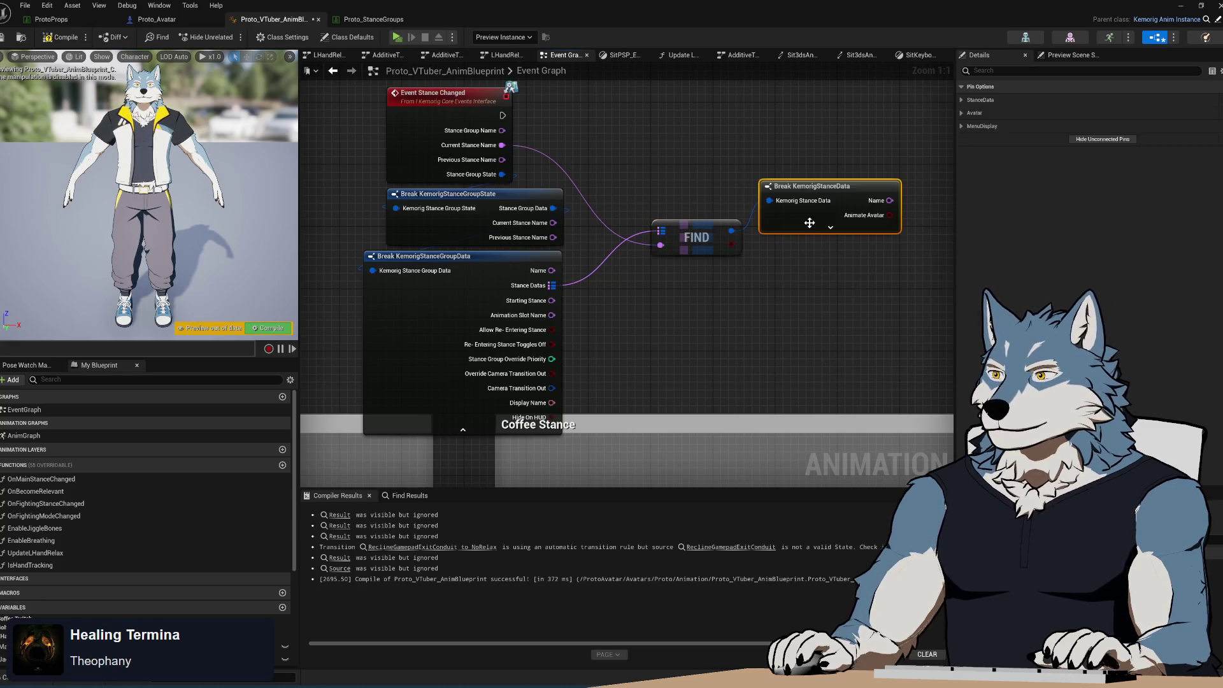
left_click(830, 228)
scroll(663, 223, "down", 7)
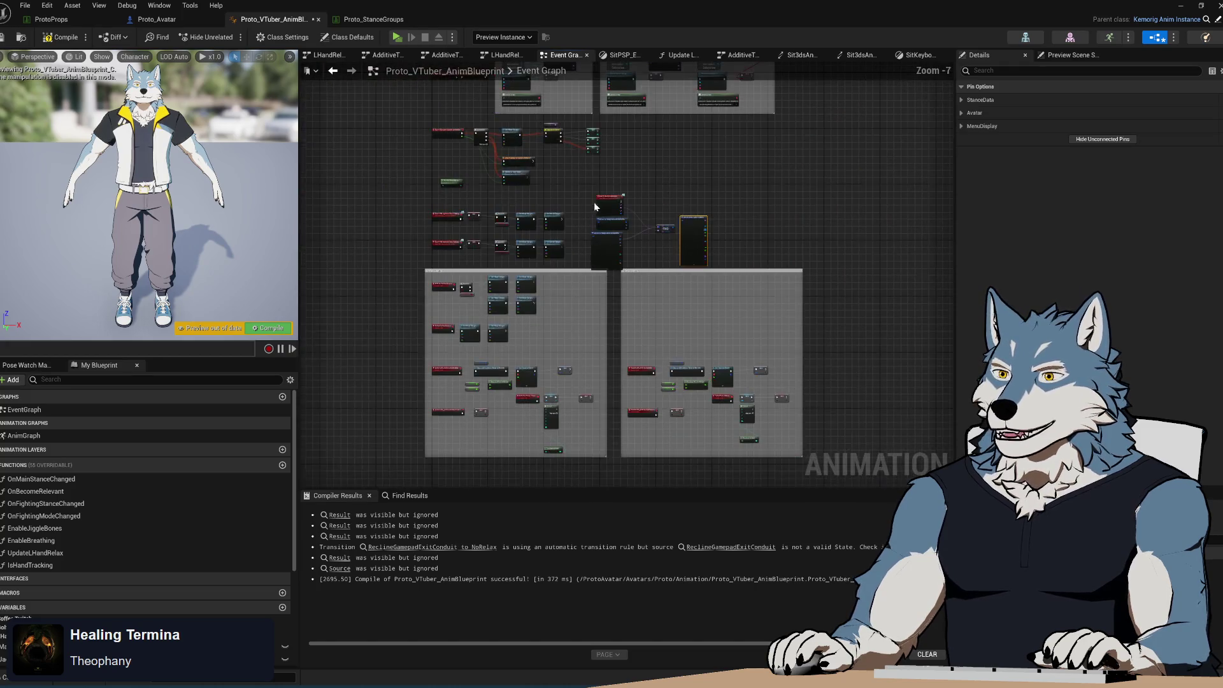
scroll(594, 346, "up", 3)
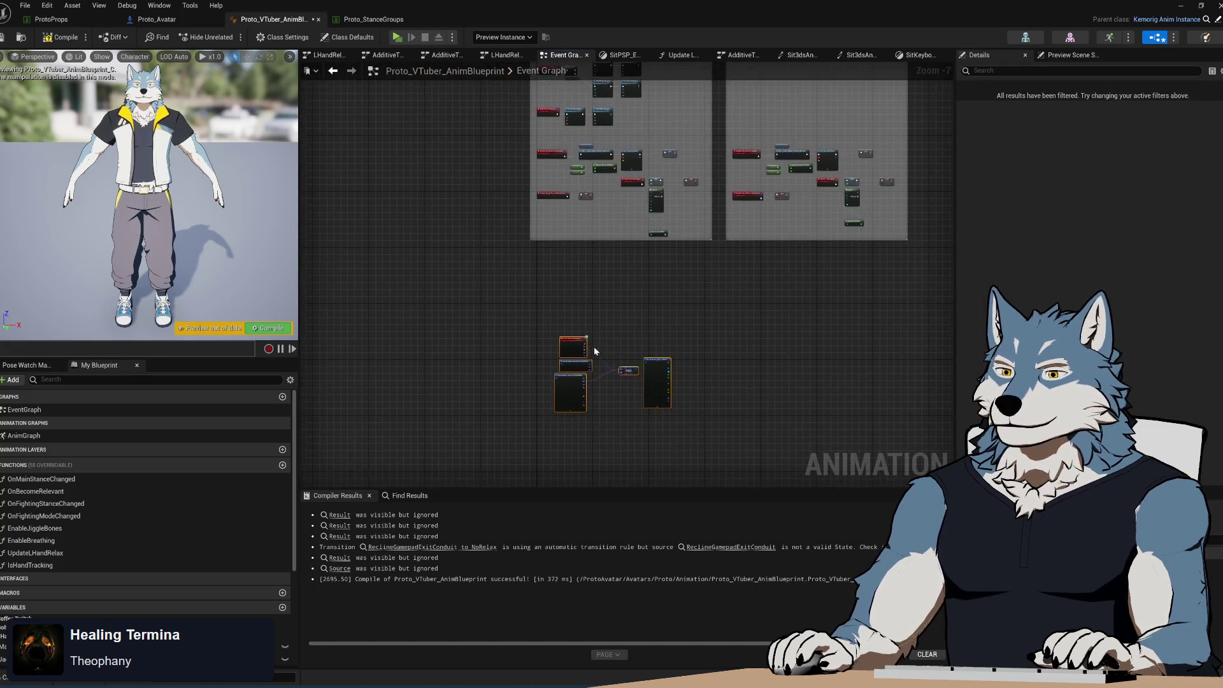
- Arrange the FIND and break nodes beside the event and pull a wire from Enter Animations
left_click_drag(574, 352, 510, 206)
scroll(596, 303, "up", 4)
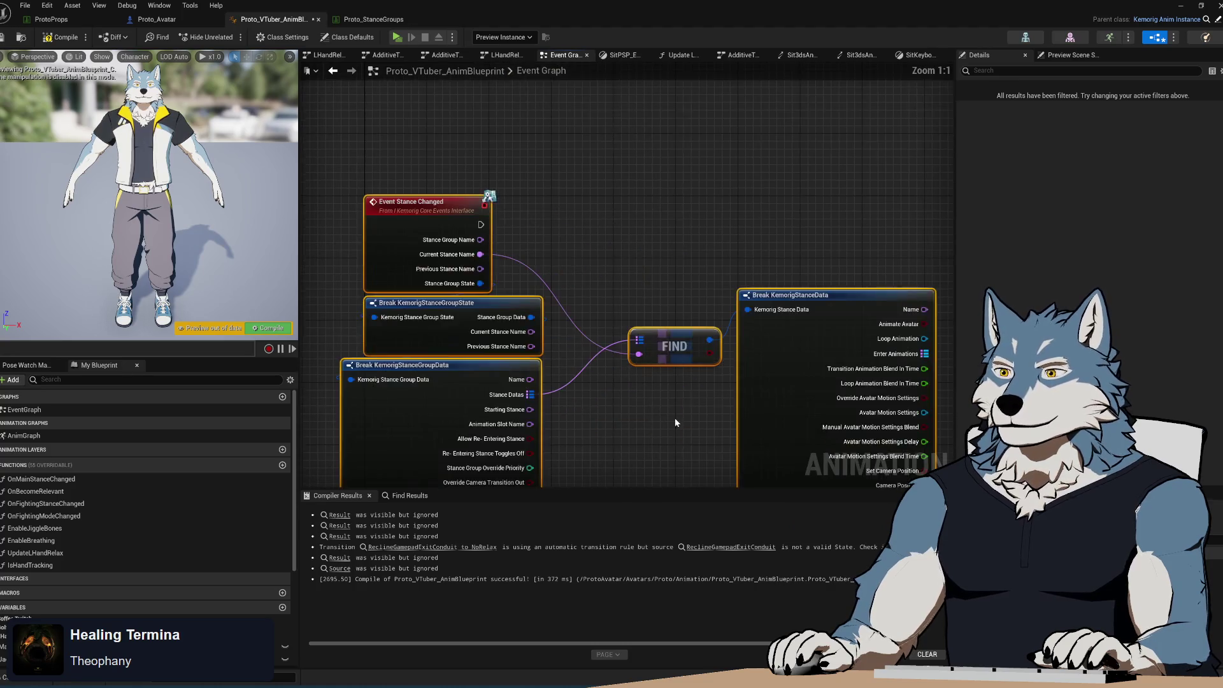
left_click_drag(733, 161, 624, 246)
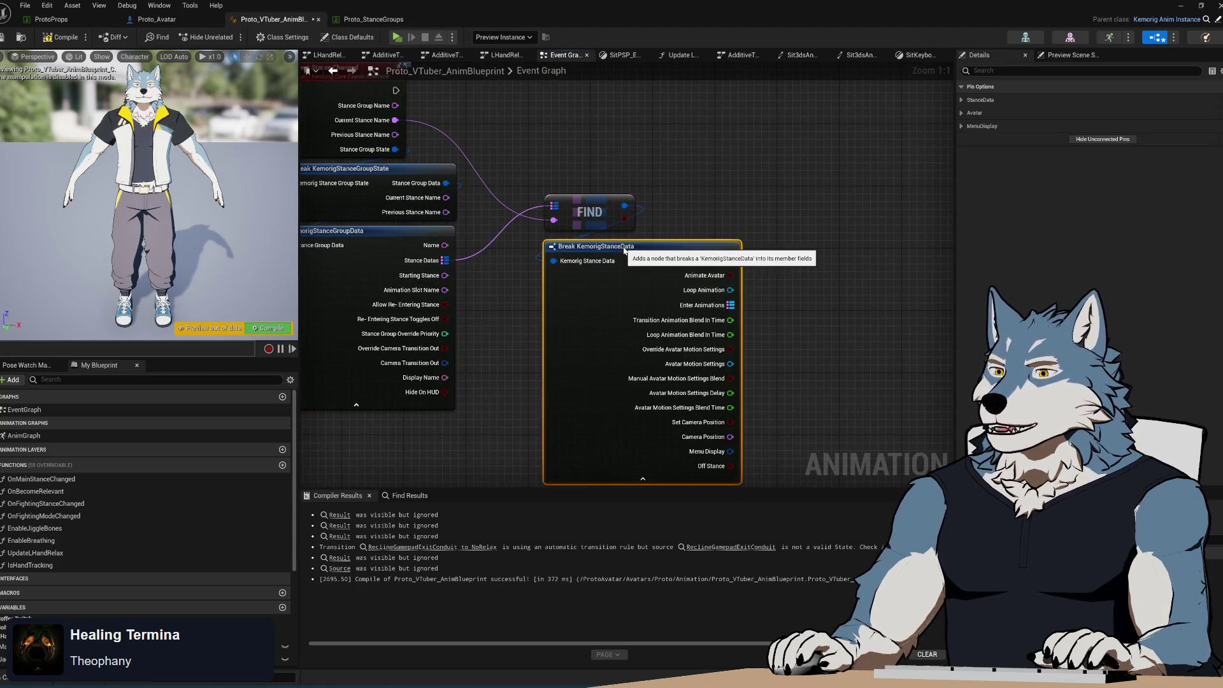
left_click(678, 184)
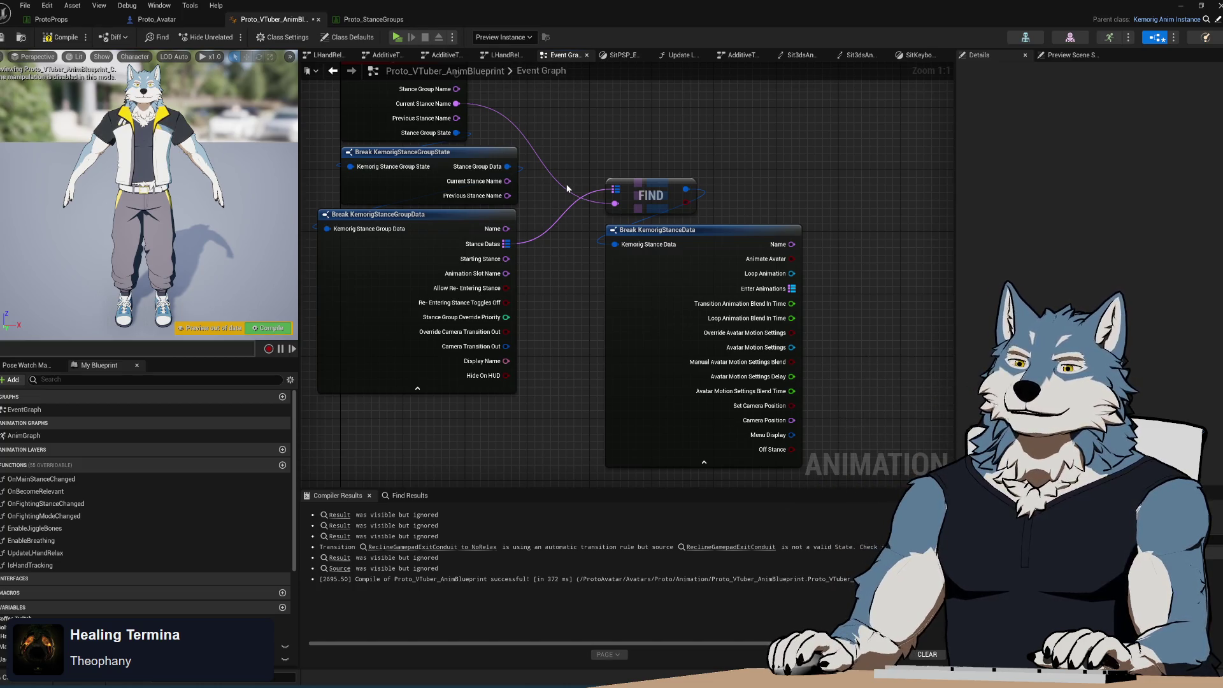
left_click_drag(570, 258, 569, 257)
right_click(570, 257)
left_click_drag(578, 140, 863, 342)
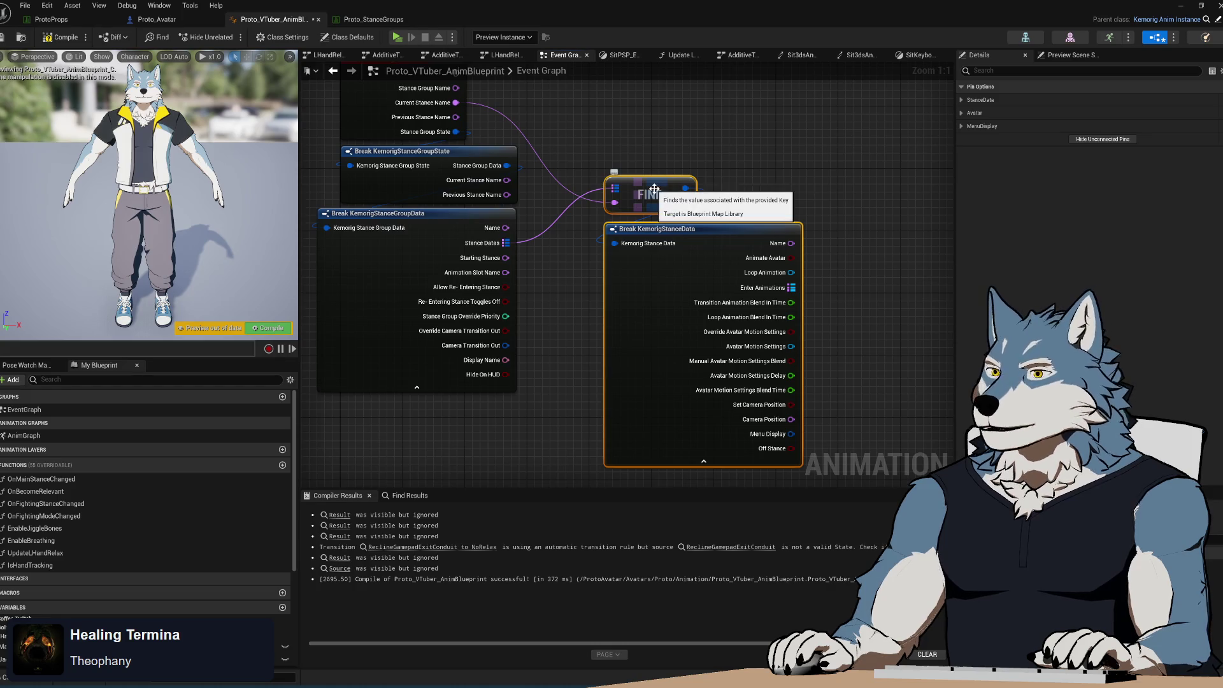
left_click_drag(655, 189, 639, 181)
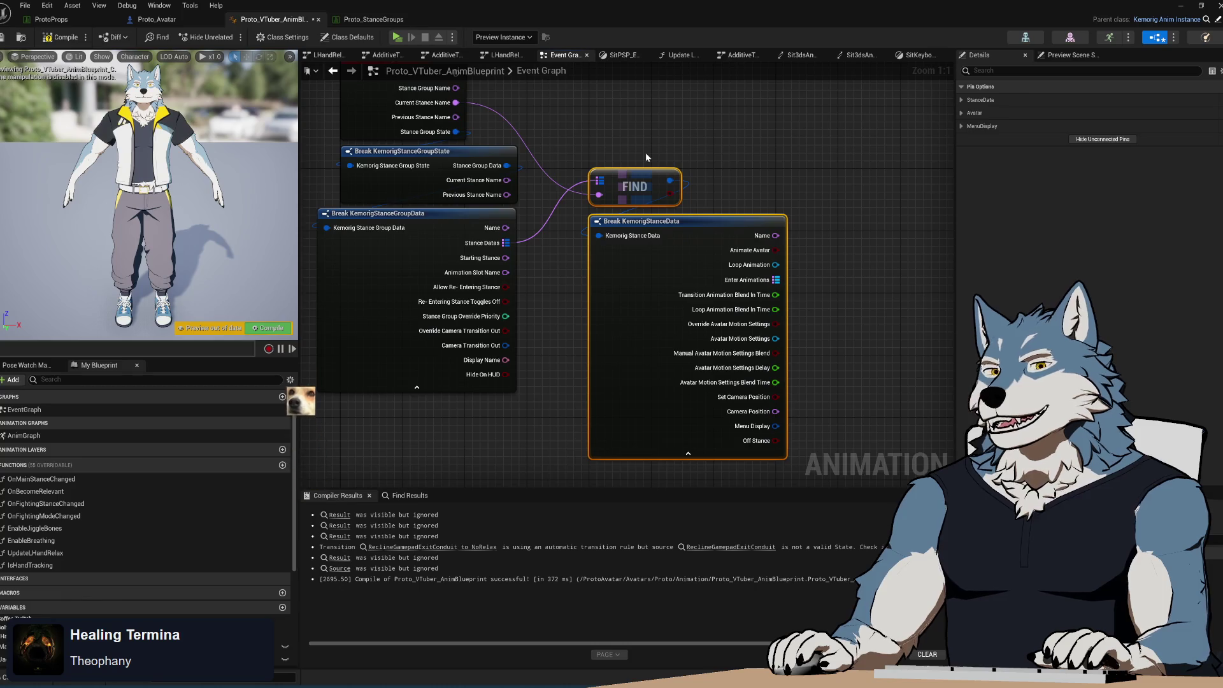
left_click(646, 156)
mouse_move(704, 282)
left_mouse_down()
mouse_move(810, 280)
mouse_move(793, 170)
left_mouse_up()
- Add a Find node on Enter Animations keyed by Previous Stance Name
type("find")
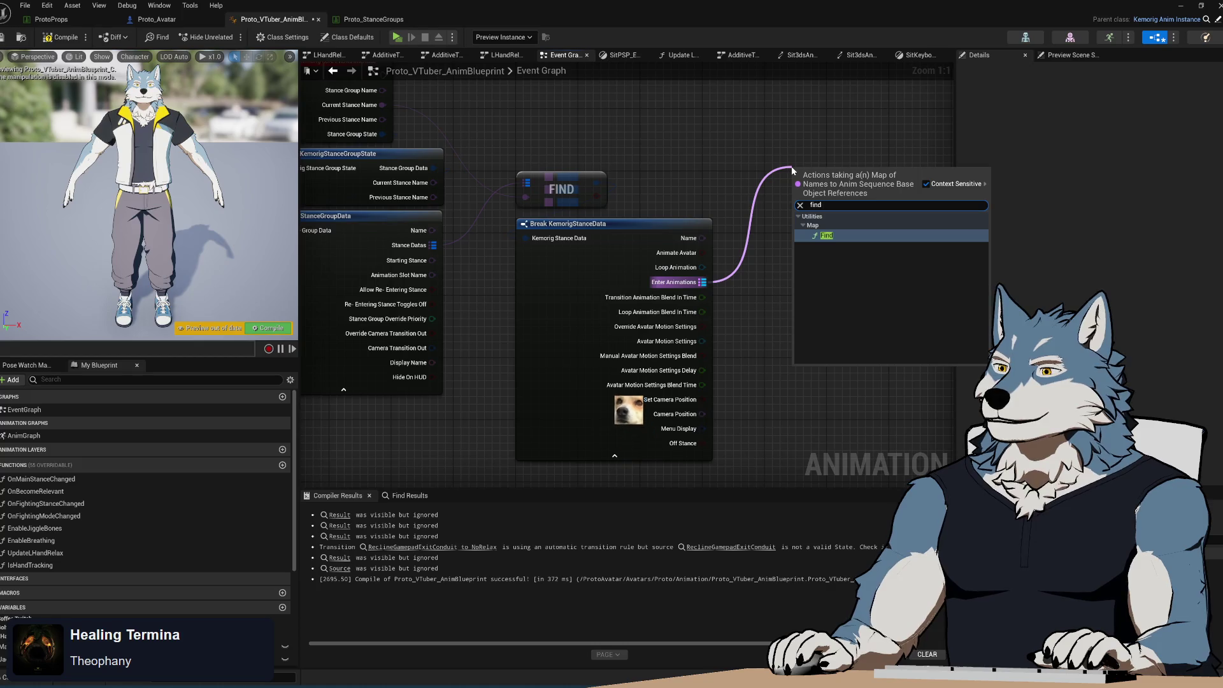
key("Return")
mouse_move(421, 130)
left_mouse_down()
mouse_move(794, 144)
mouse_move(837, 200)
left_mouse_up()
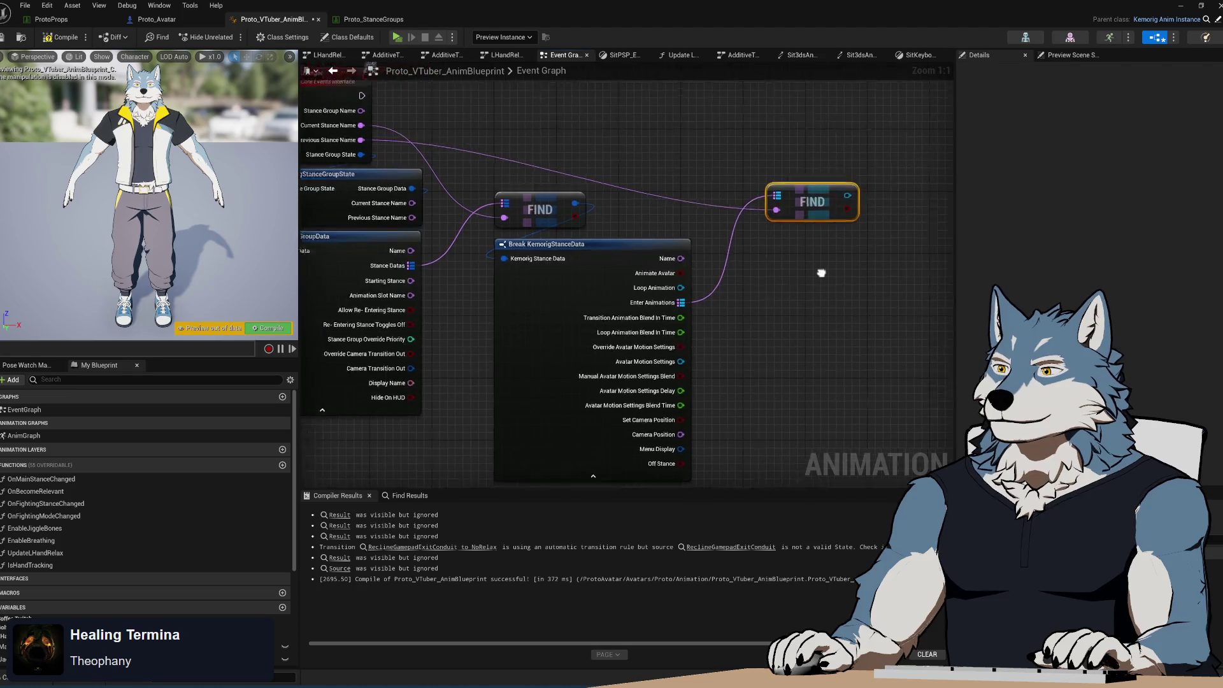
- Add a Branch driven by the event, conditioned on the first lookup's result
left_click(715, 173)
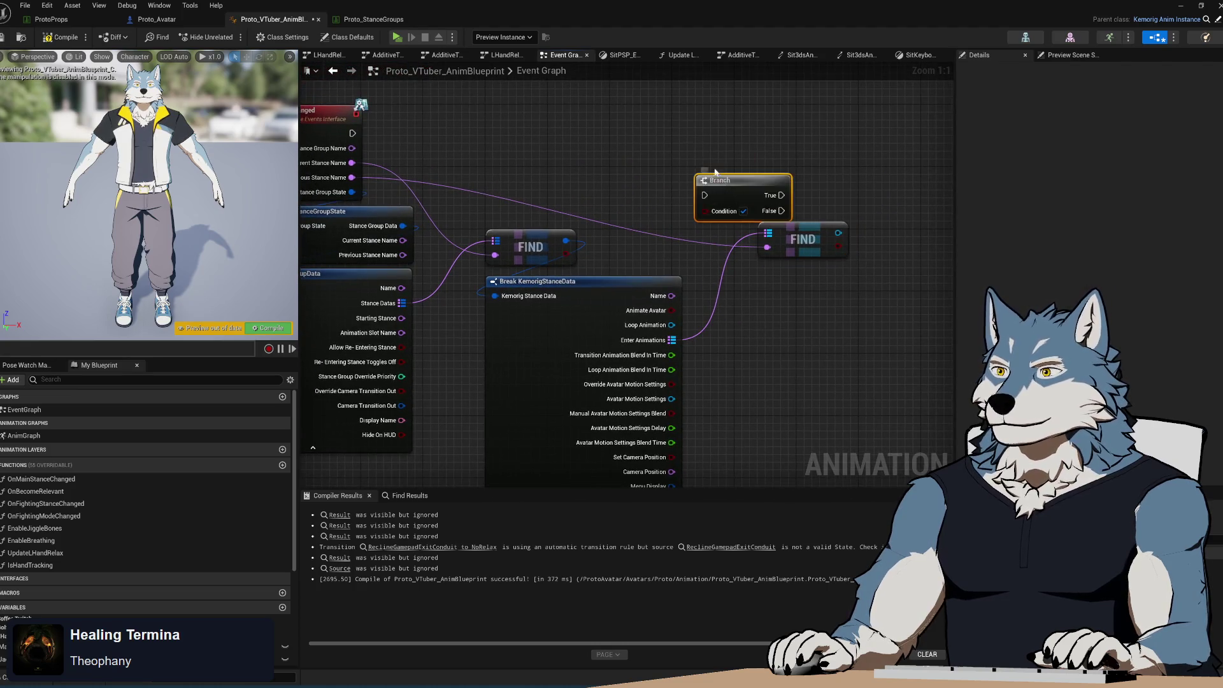
left_click_drag(715, 174, 629, 102)
left_click_drag(567, 254, 620, 140)
left_click_drag(352, 134, 619, 125)
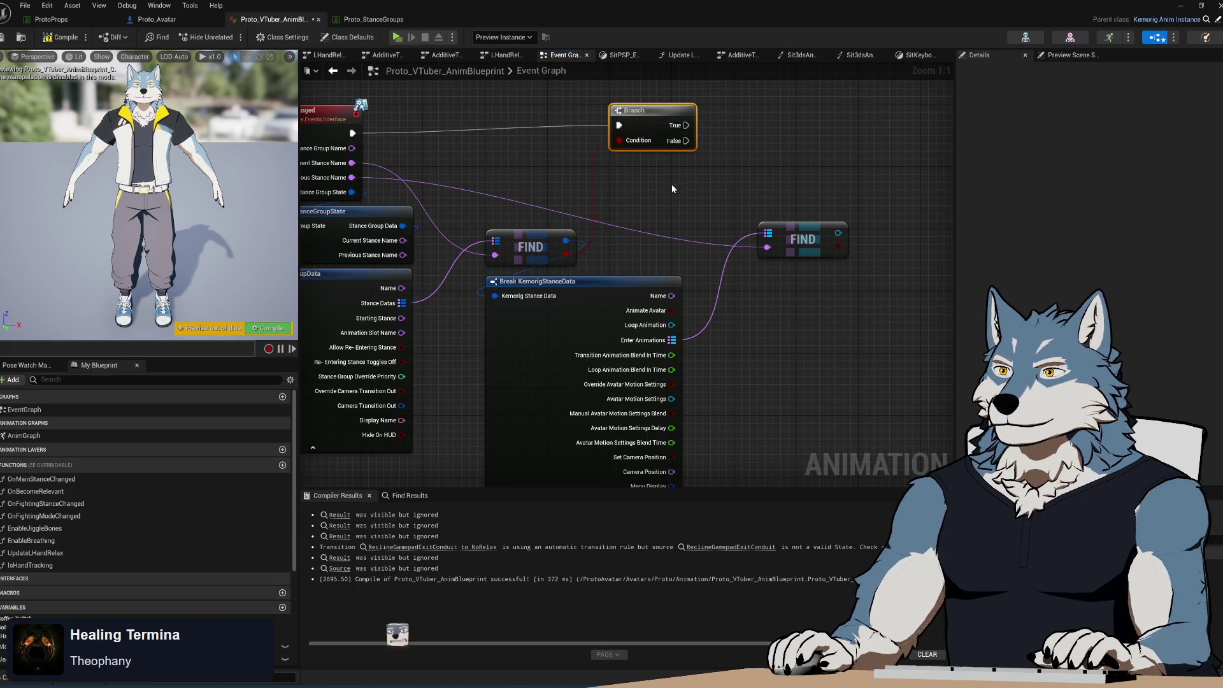
left_click_drag(672, 184, 676, 194)
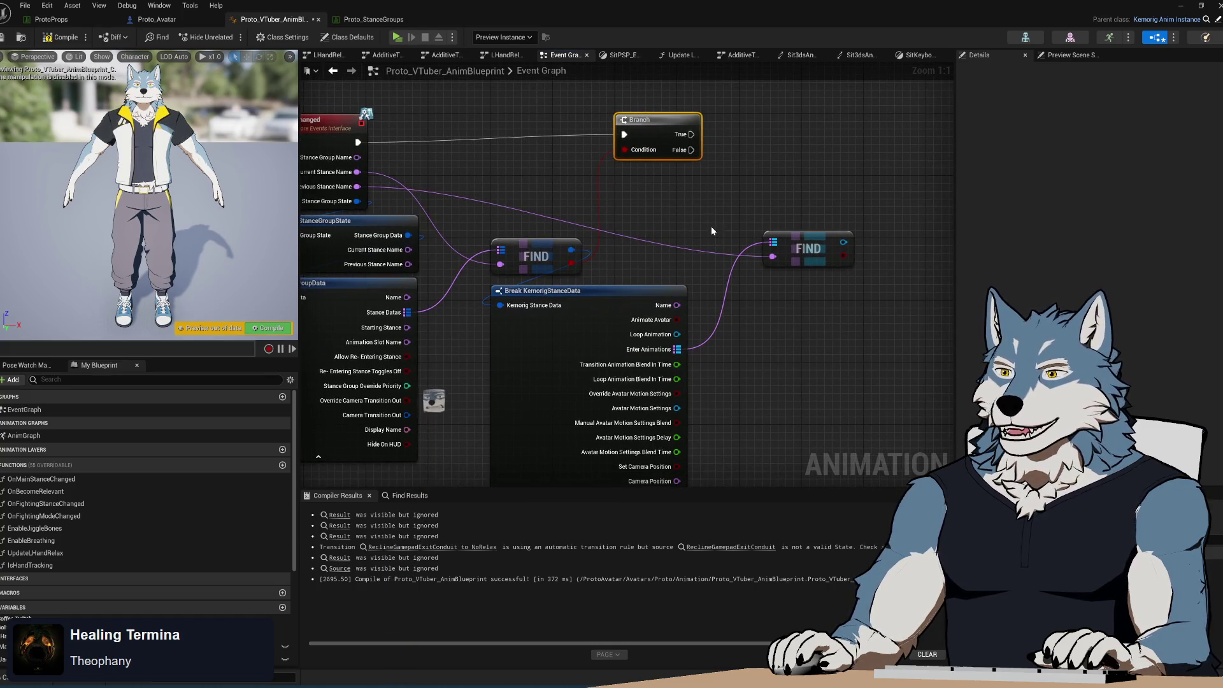
left_click_drag(871, 138, 857, 118)
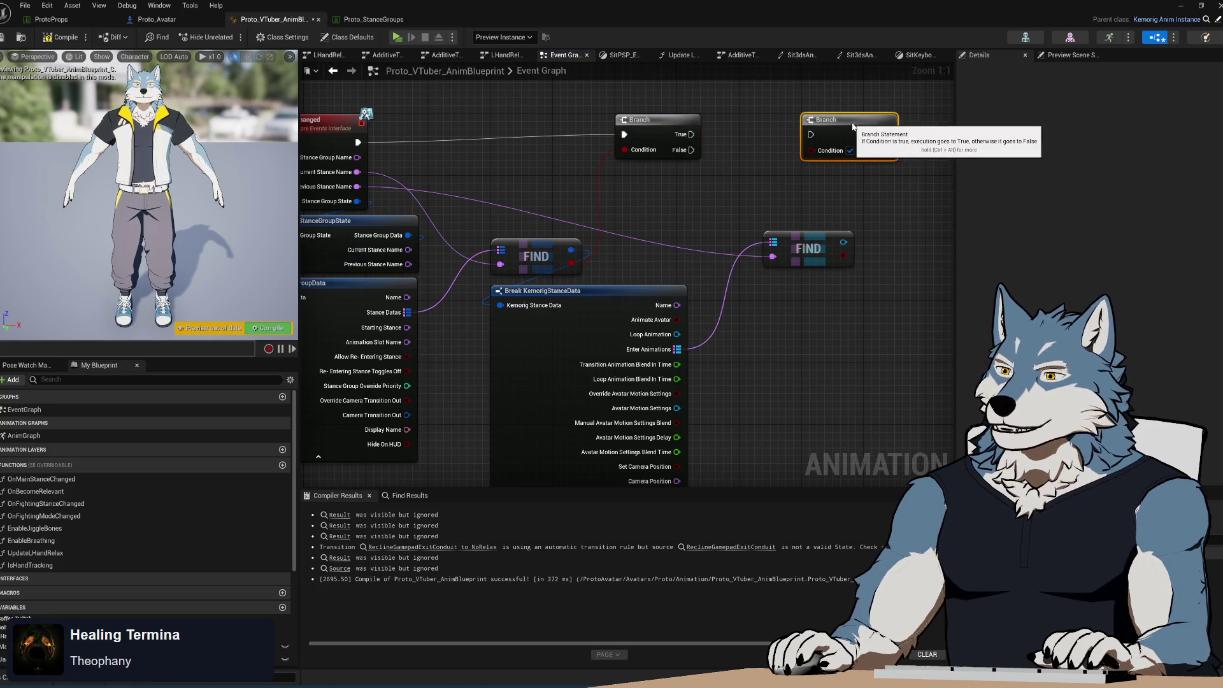
- Add a second Branch above the second FIND and chain it from the first Branch's True
mouse_move(850, 263)
left_mouse_down()
mouse_move(882, 268)
mouse_move(881, 203)
mouse_move(811, 149)
left_mouse_up()
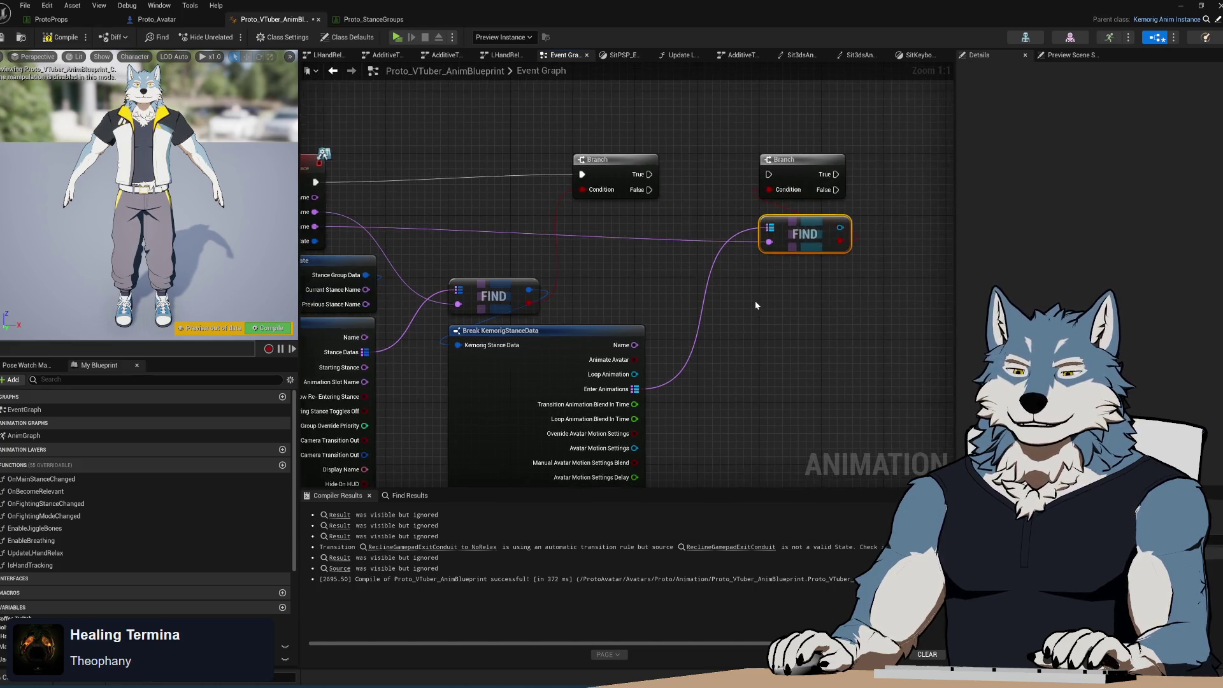
scroll(755, 300, "down", 3)
left_click_drag(767, 280, 746, 309)
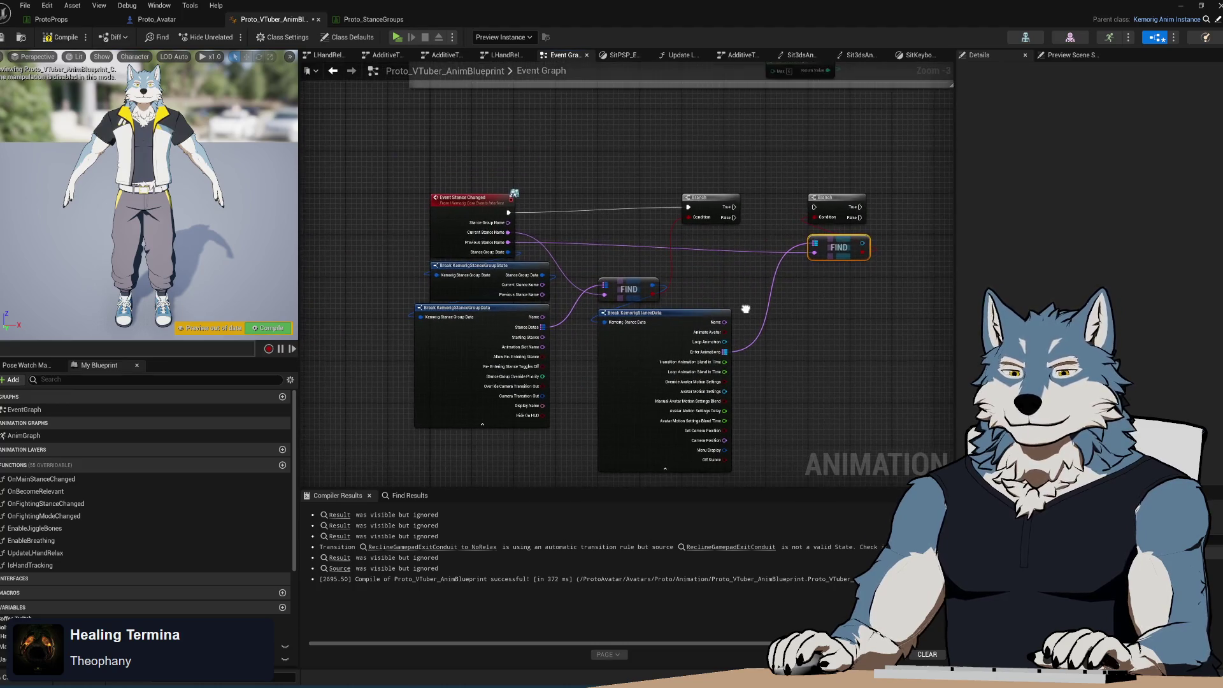
scroll(727, 299, "up", 3)
left_click_drag(733, 172, 854, 173)
scroll(800, 219, "down", 2)
mouse_move(668, 272)
left_mouse_down()
mouse_move(634, 300)
mouse_move(854, 319)
mouse_move(785, 322)
left_mouse_up()
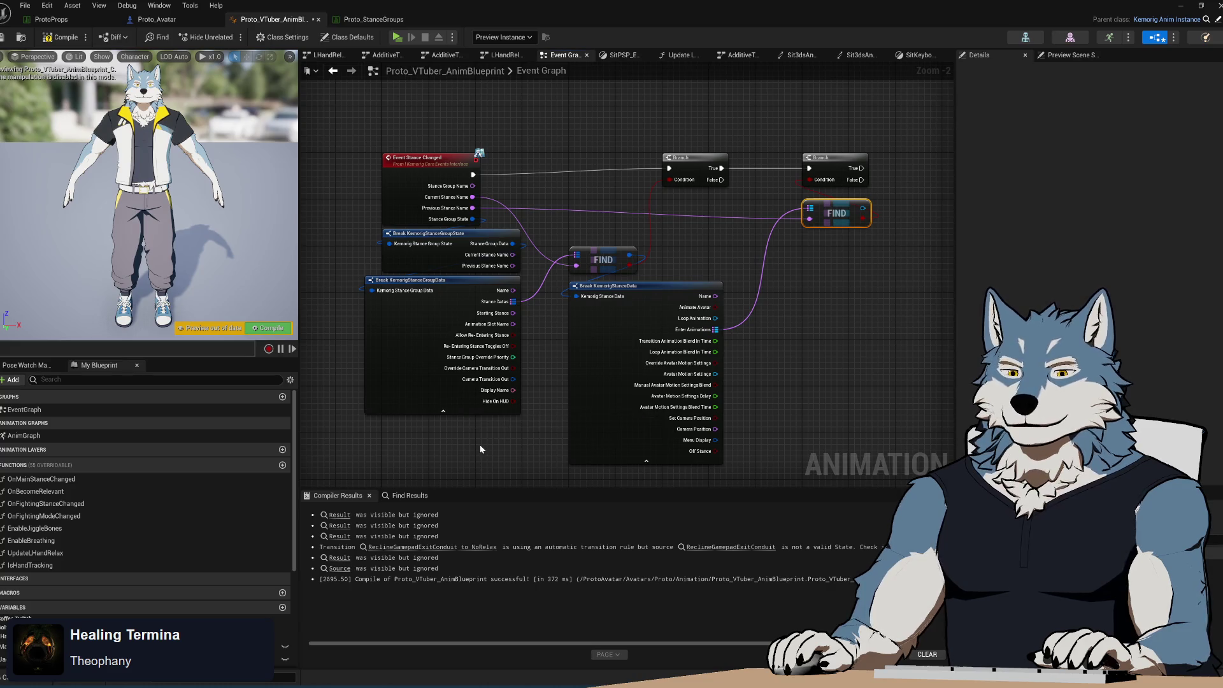
- Hide the unconnected pins on both Break nodes
scroll(485, 446, "up", 2)
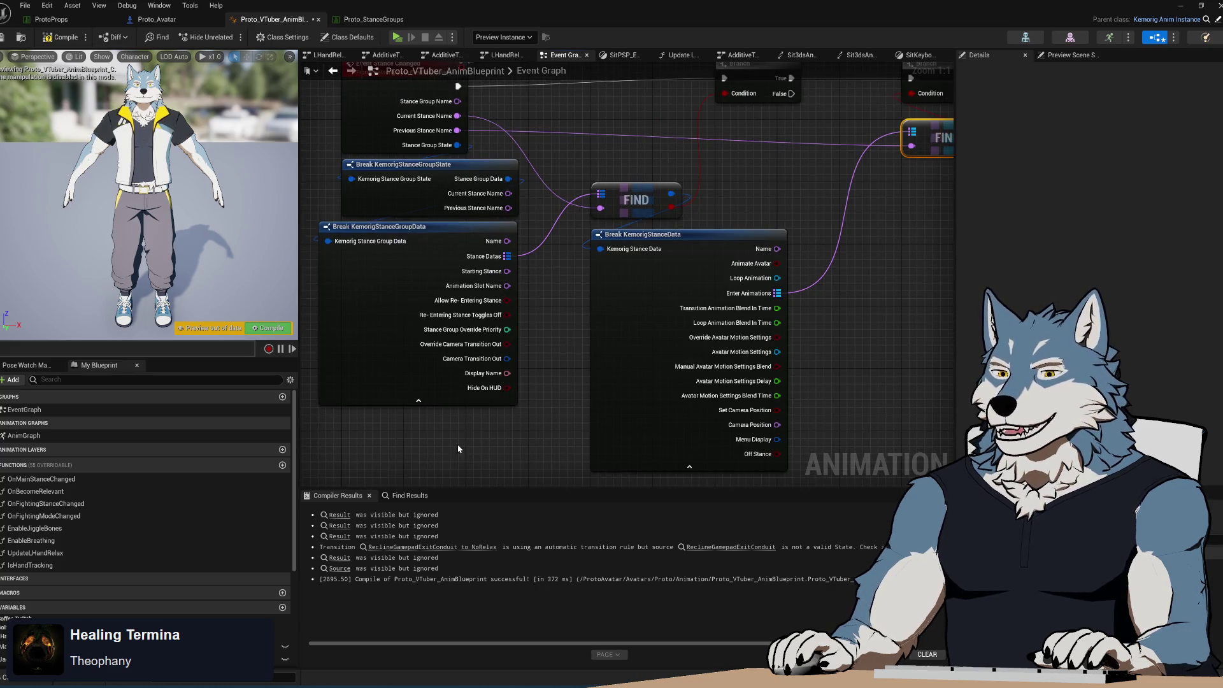
left_click_drag(663, 470, 660, 422)
left_click(685, 418)
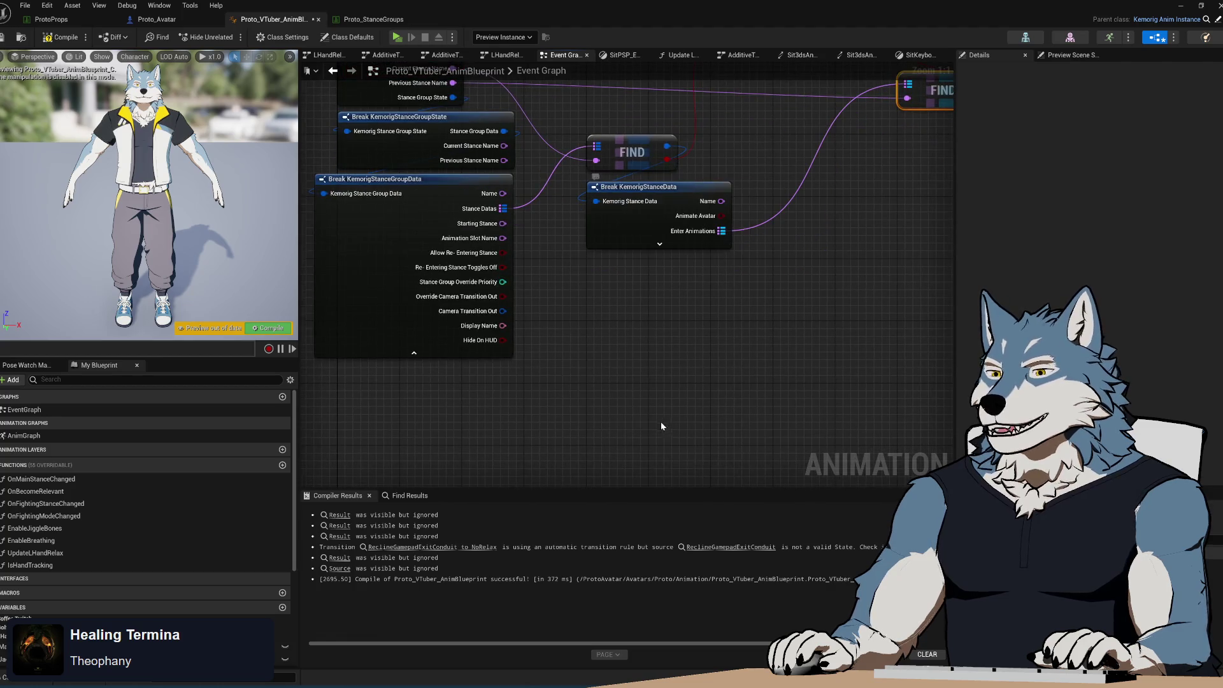
left_click(414, 353)
- Shift the first FIND and Break KemorigStanceData nodes slightly left
mouse_move(464, 163)
left_mouse_down()
mouse_move(496, 255)
mouse_move(456, 277)
left_mouse_up()
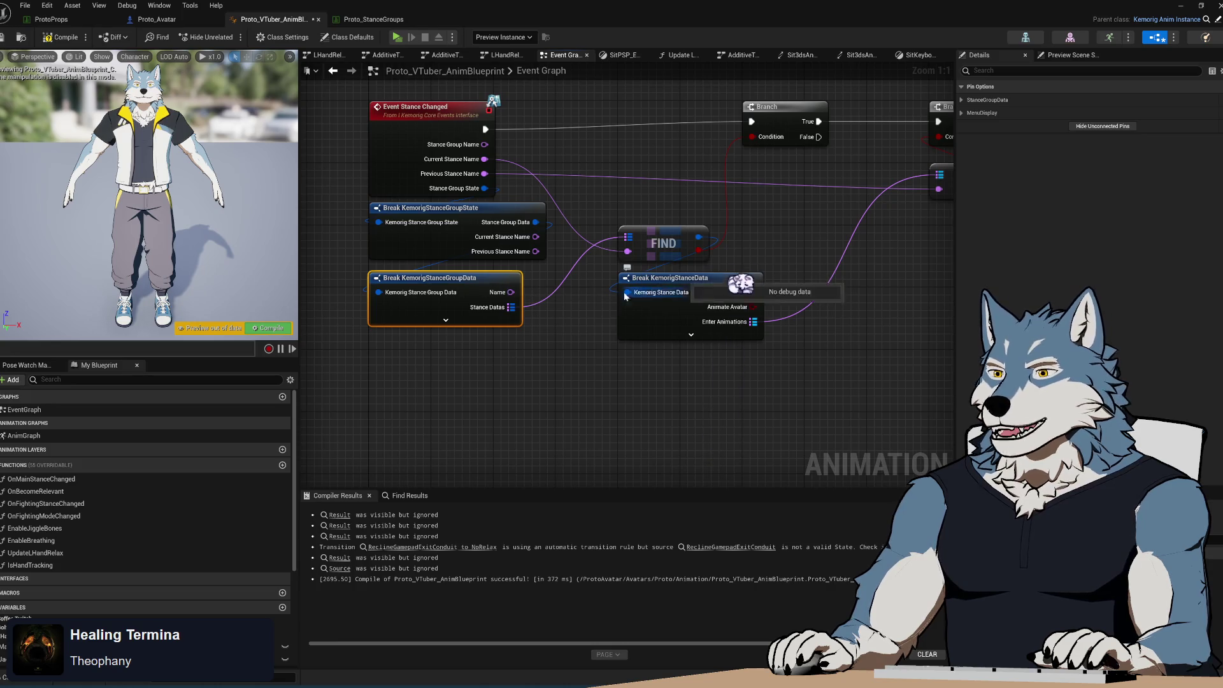
left_click(641, 281)
left_click_drag(612, 249, 694, 316)
mouse_move(665, 240)
left_mouse_down()
mouse_move(629, 240)
mouse_move(654, 240)
mouse_move(635, 239)
mouse_move(634, 216)
left_mouse_up()
left_click(508, 395)
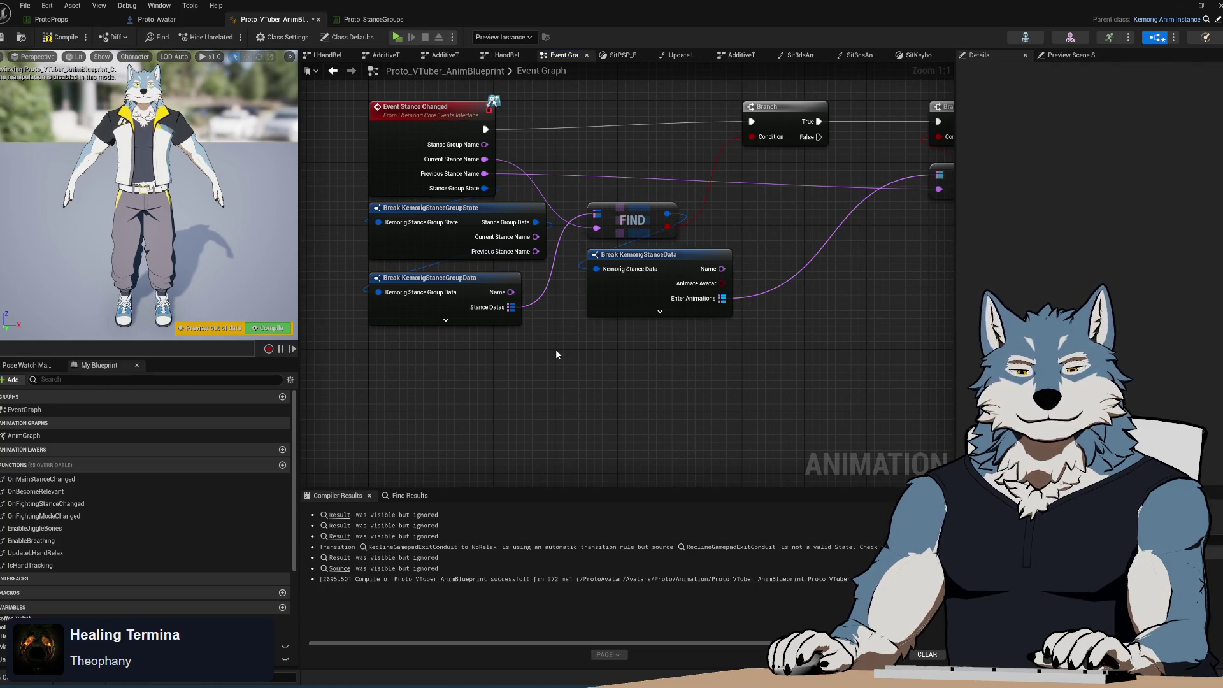
- Drag from the second FIND's output and search for 'length' actions
left_click_drag(556, 354, 421, 382)
left_click_drag(713, 332, 612, 362)
mouse_move(774, 236)
left_mouse_down()
mouse_move(798, 239)
mouse_move(790, 268)
mouse_move(793, 236)
mouse_move(806, 245)
left_mouse_up()
key("Escape")
type("length")
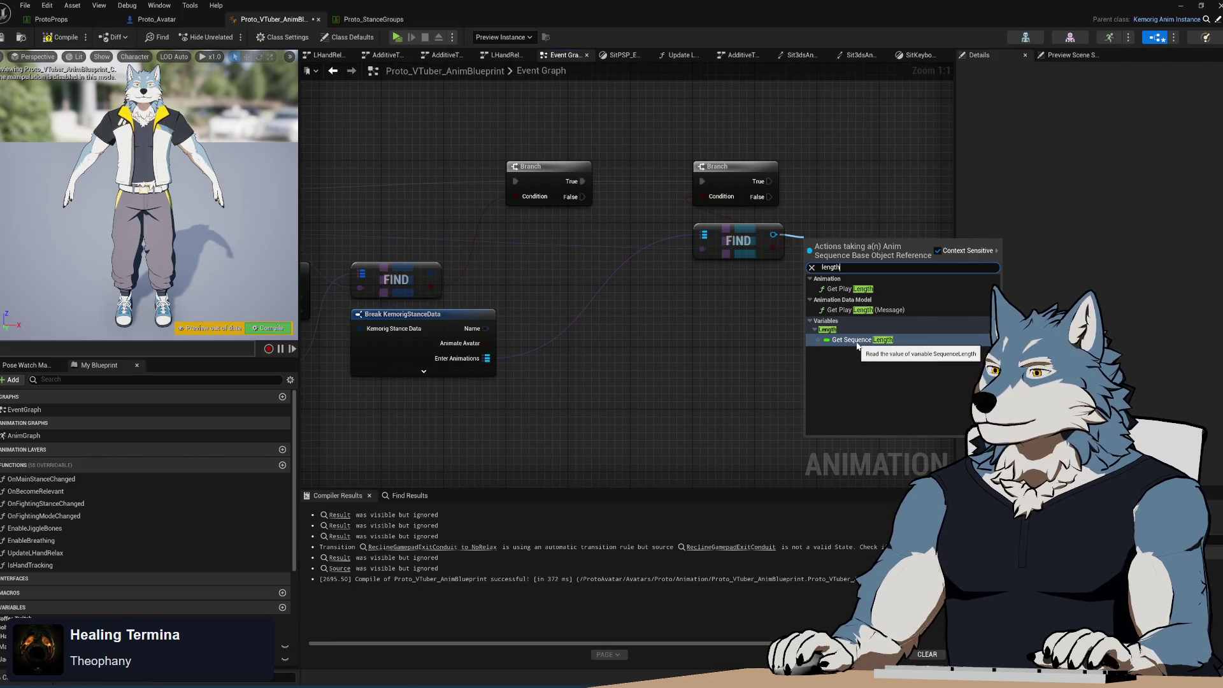
- Add a Get Play Length node below the second FIND, fed by its found animation
left_click(858, 290)
left_click_drag(730, 250, 631, 276)
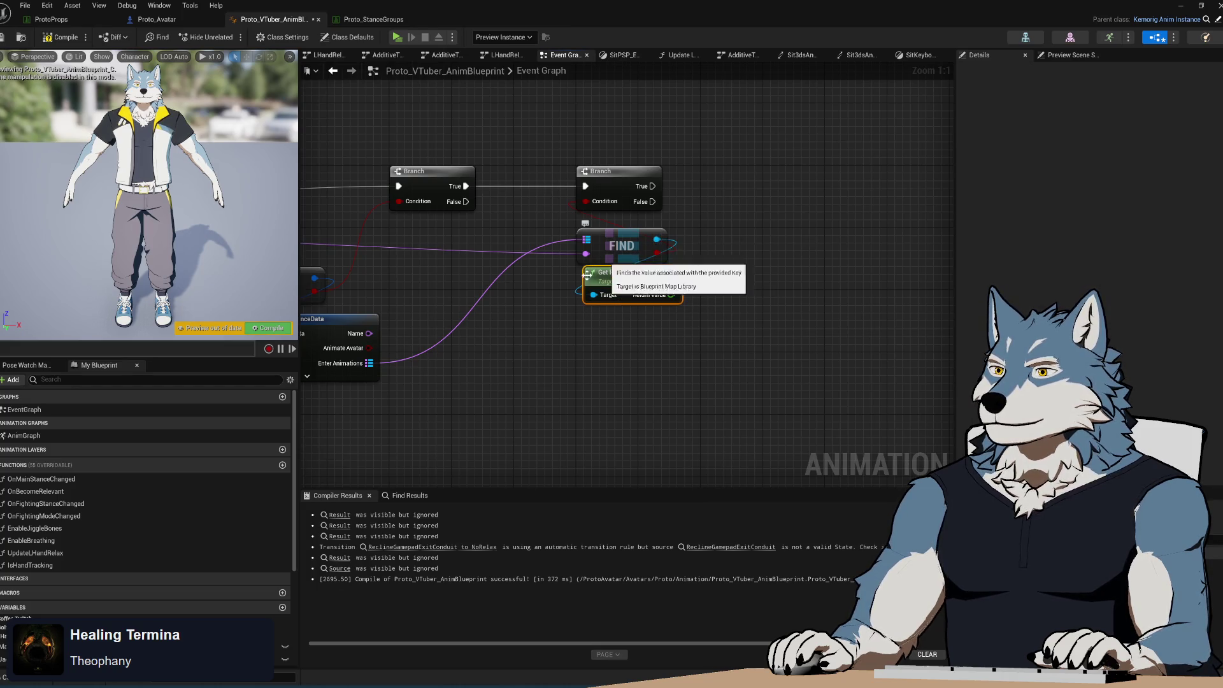
left_click_drag(369, 363, 513, 323)
left_click_drag(769, 322, 644, 335)
scroll(707, 258, "down", 3)
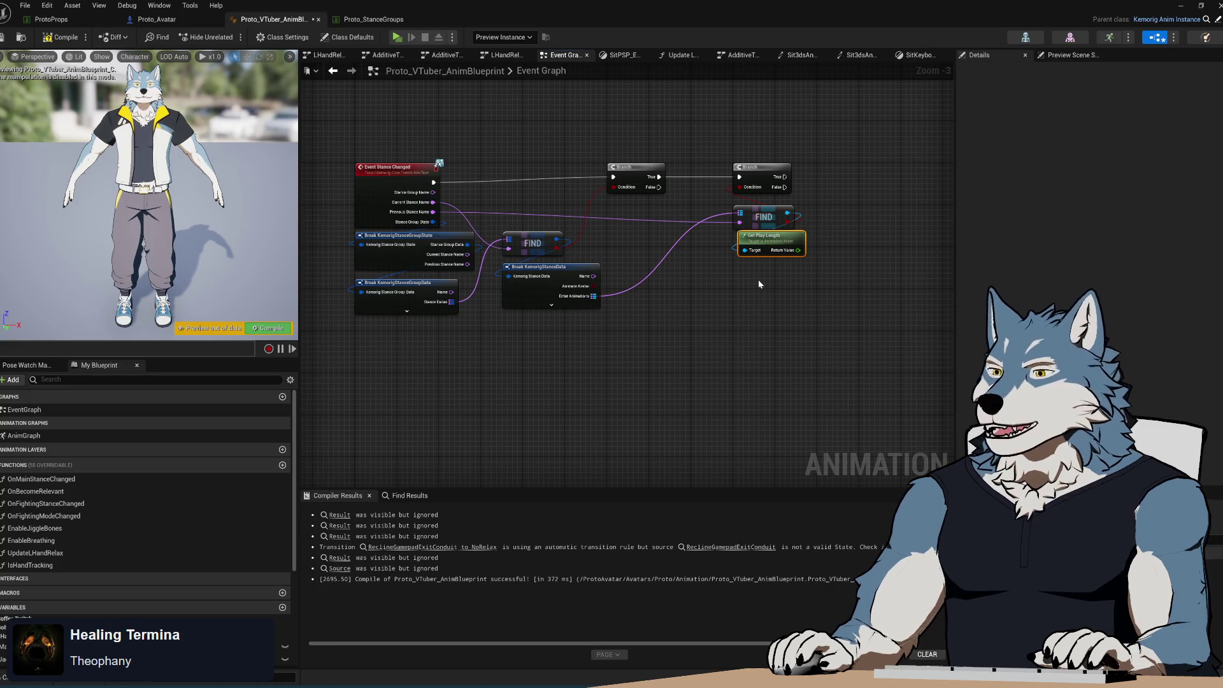
left_click_drag(621, 315, 576, 326)
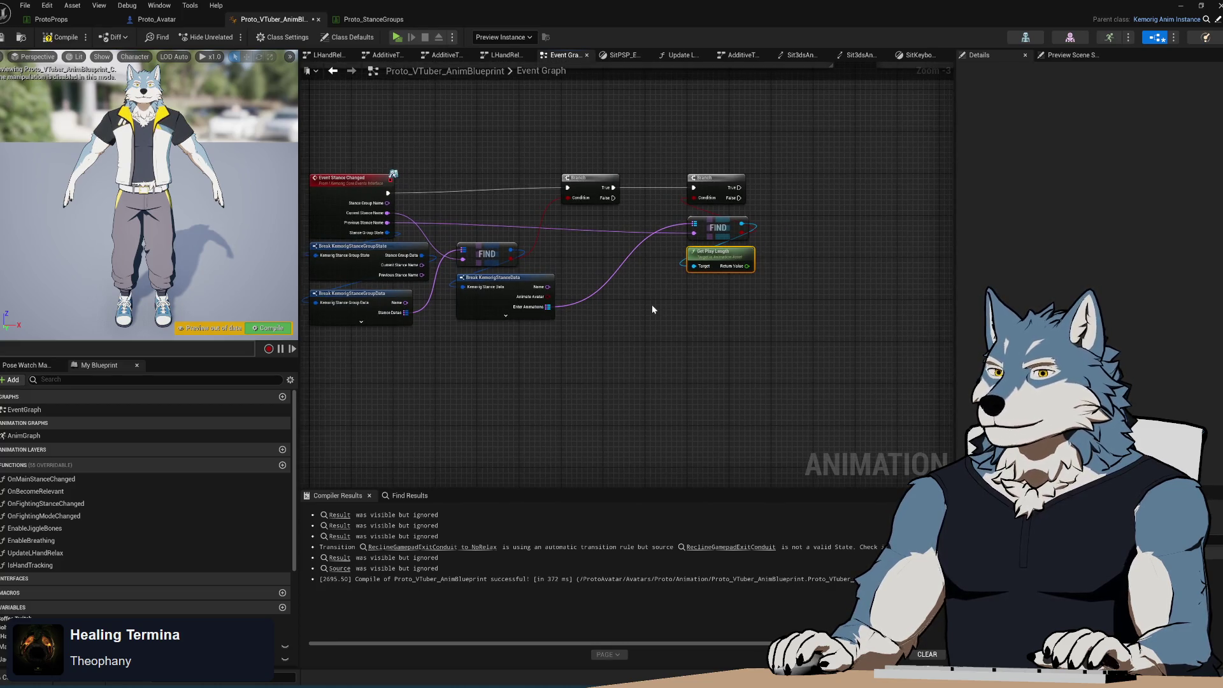
left_click_drag(652, 304, 676, 291)
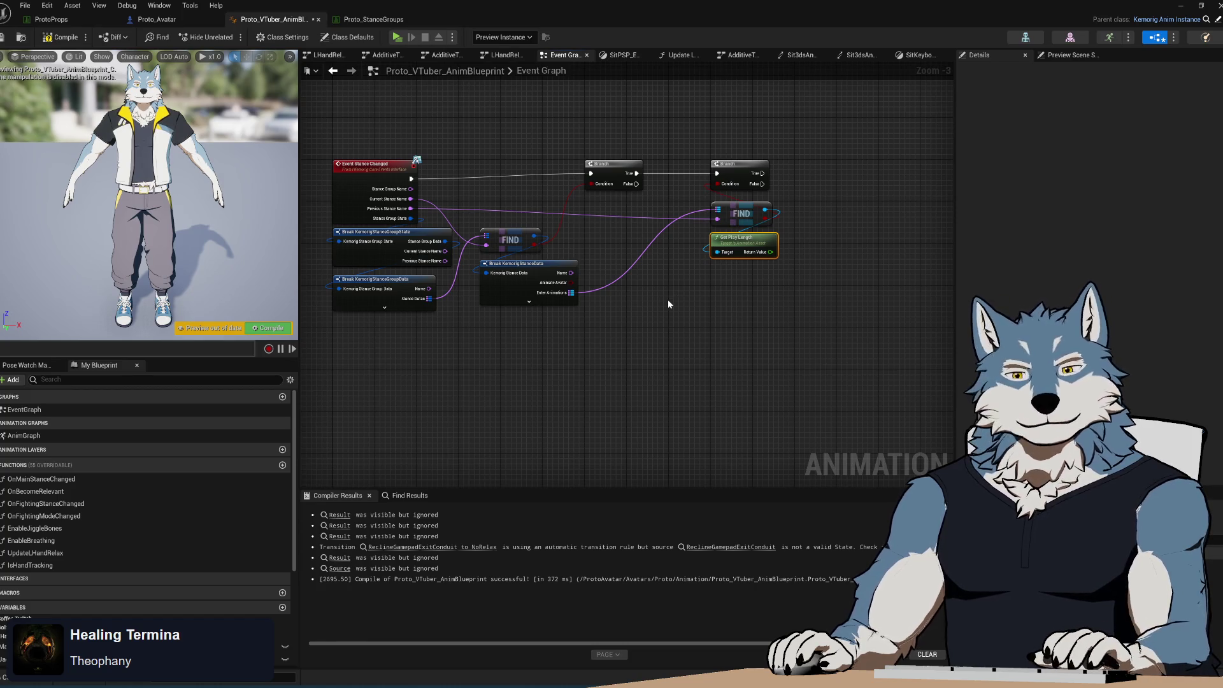
scroll(147, 504, "down", 5)
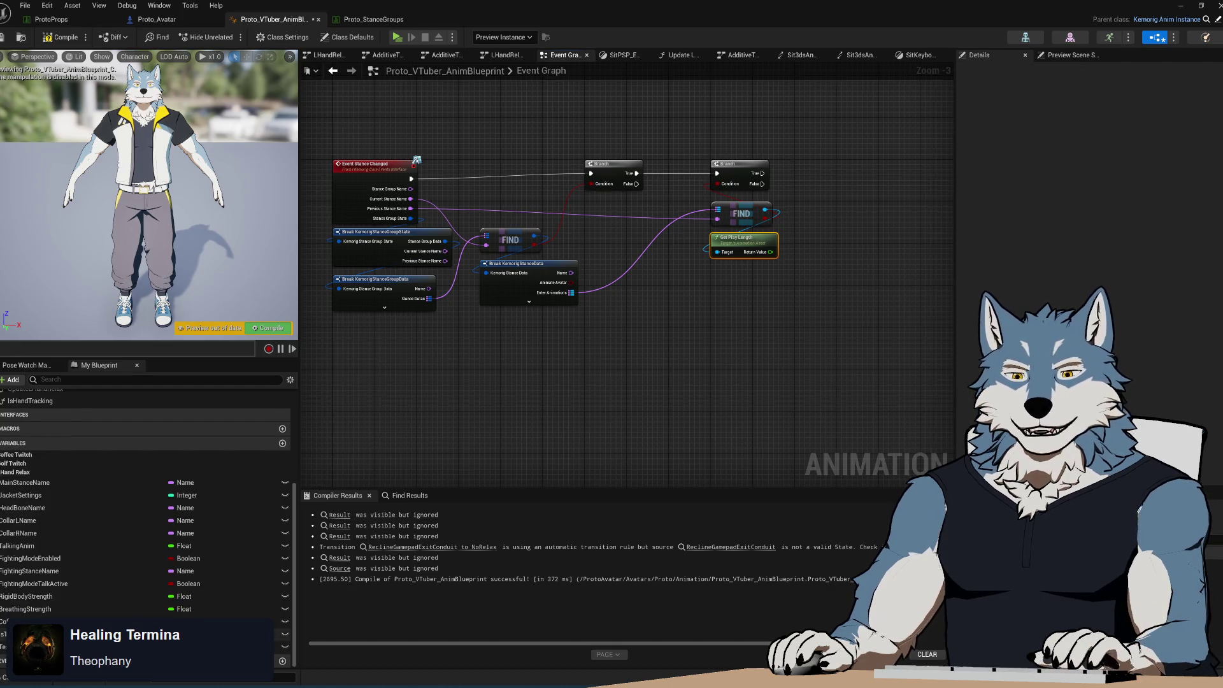
- Create Boolean IsTransitionAnimPlaying and wire its setter to the second Branch's False output
left_click(282, 444)
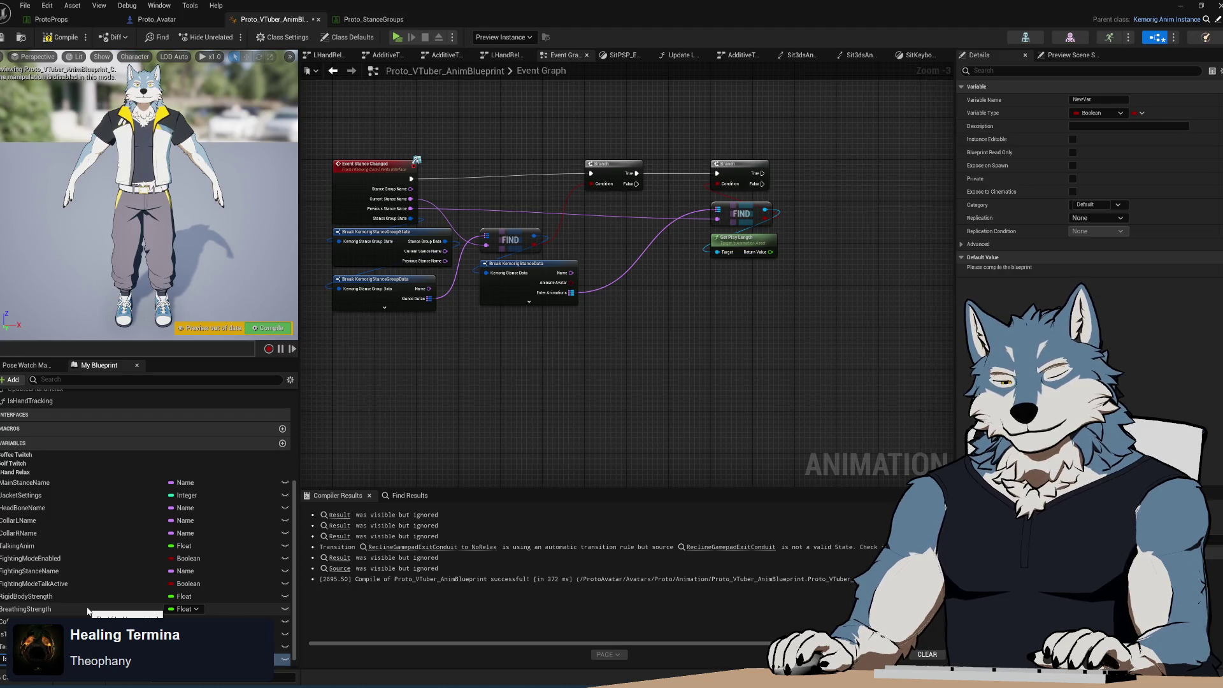
key("Return")
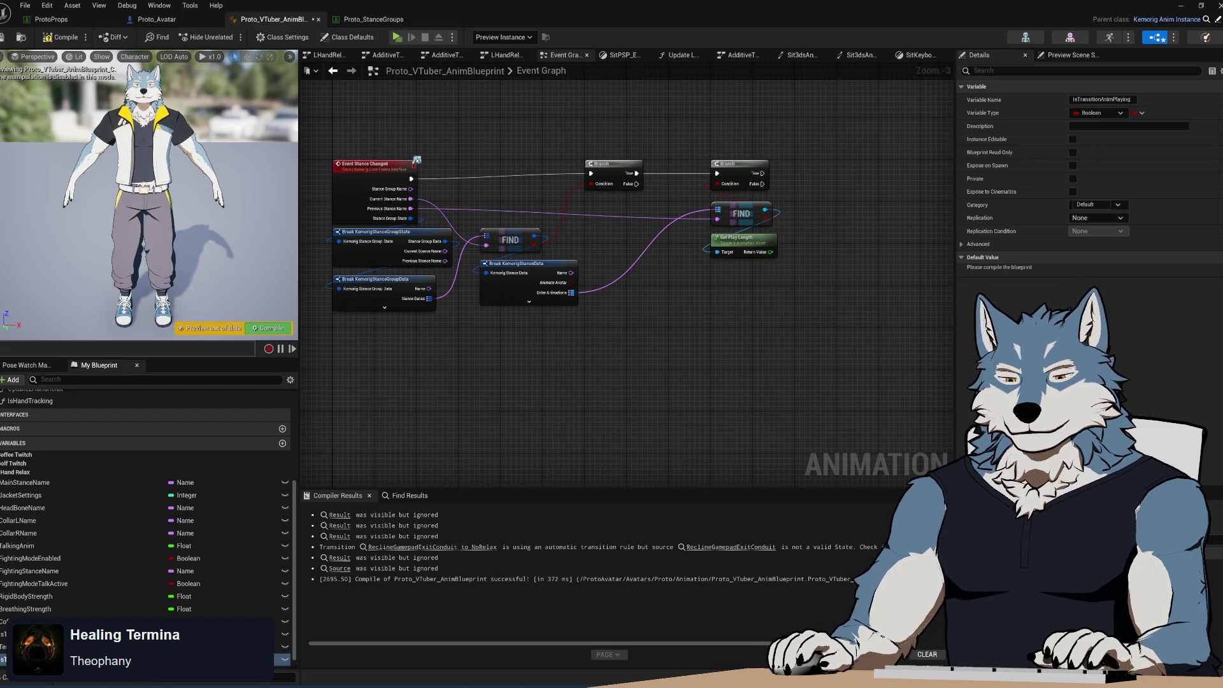
mouse_move(281, 660)
left_mouse_down()
mouse_move(832, 314)
mouse_move(809, 216)
left_mouse_up()
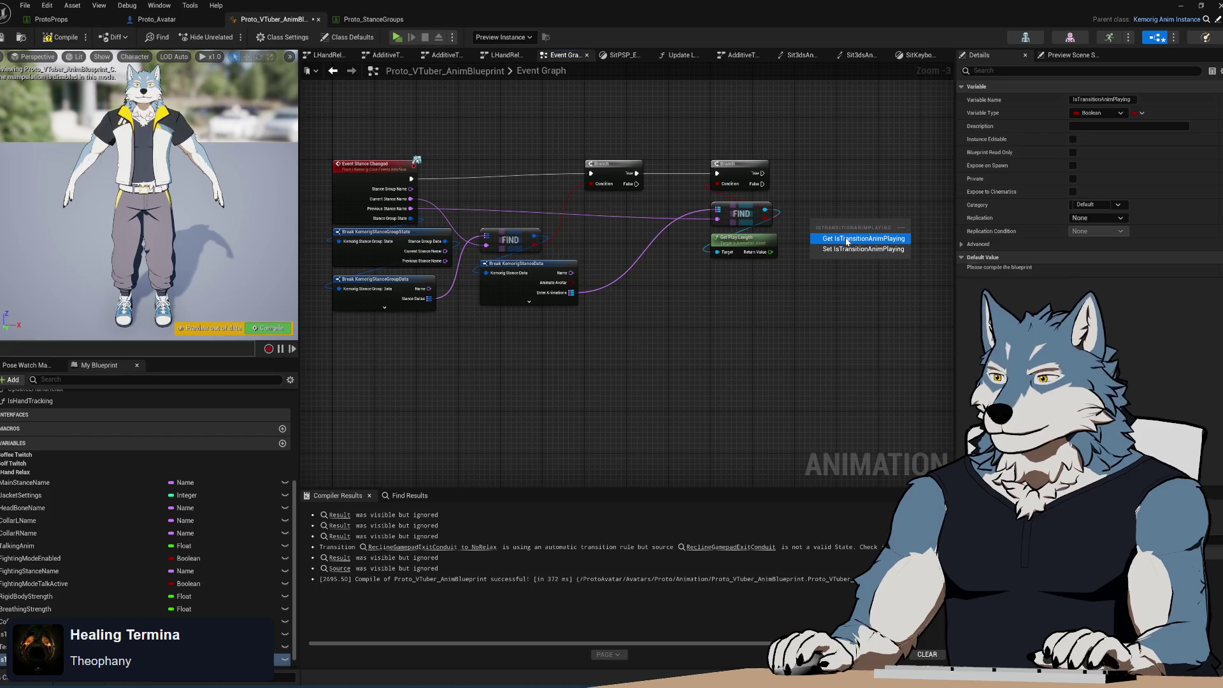
left_click(839, 250)
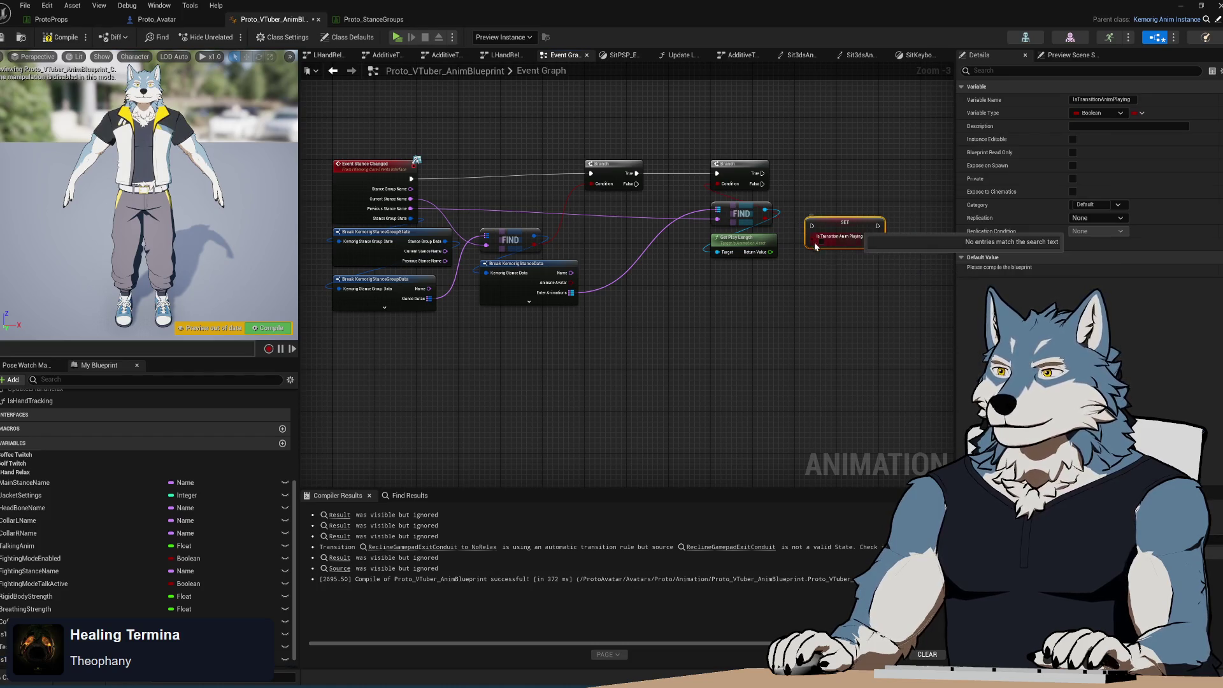
mouse_move(637, 183)
left_mouse_down()
mouse_move(669, 240)
mouse_move(812, 226)
mouse_move(859, 314)
mouse_move(838, 298)
left_mouse_up()
mouse_move(763, 183)
left_mouse_down()
mouse_move(804, 294)
mouse_move(857, 309)
left_mouse_up()
- Duplicate the IsTransitionAnimPlaying setter and wire the copy to the Branch's True output
key("ctrl+c")
key("ctrl+v")
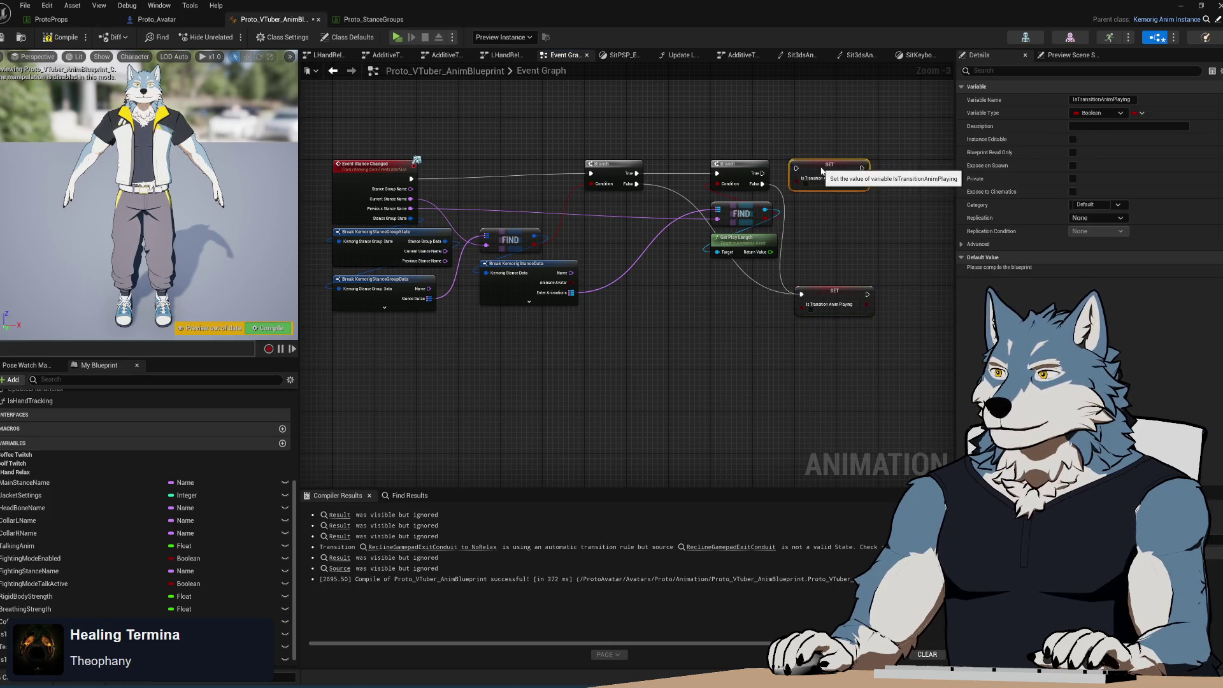
left_click_drag(762, 173, 796, 168)
mouse_move(878, 226)
left_mouse_down()
mouse_move(667, 265)
mouse_move(701, 246)
mouse_move(651, 237)
left_mouse_up()
left_click_drag(644, 193, 699, 201)
- Add a Set Timer by Event node after the IsTransitionAnimPlaying setter
type("delay")
key("Escape")
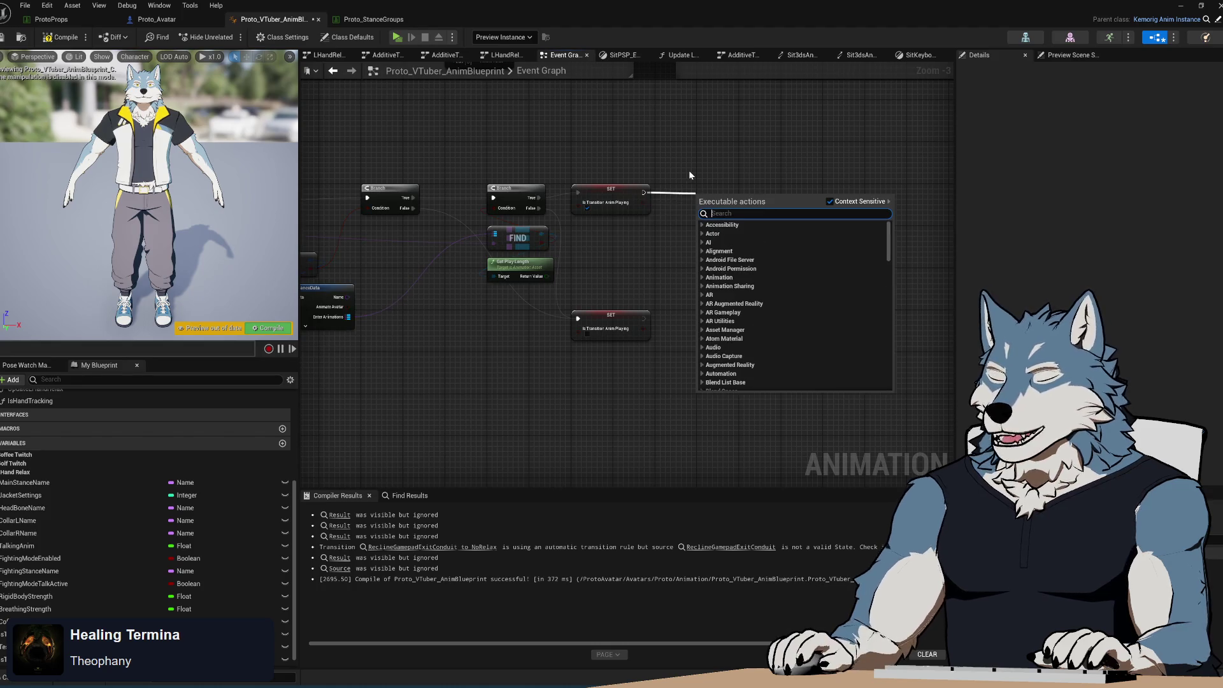
type("timer")
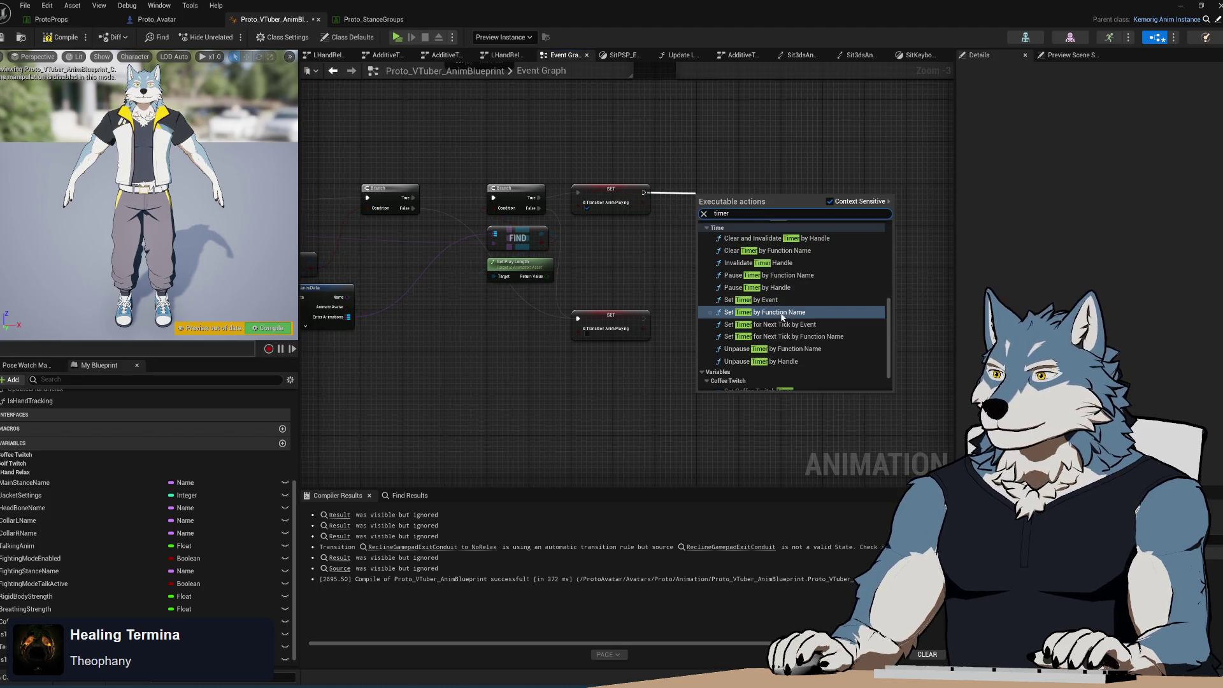
left_click(779, 300)
mouse_move(736, 199)
left_mouse_down()
mouse_move(777, 199)
mouse_move(580, 258)
left_mouse_up()
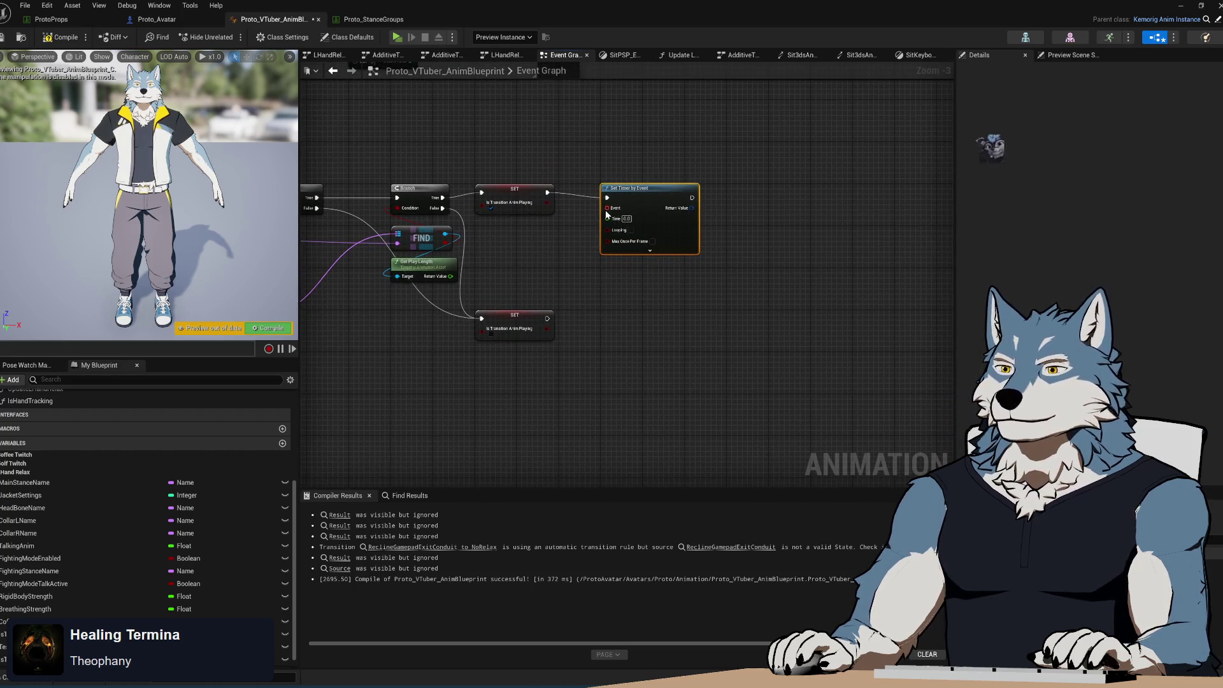
- Promote the timer's Return Value to a new variable named TransitionTimer
left_click_drag(692, 208, 736, 202)
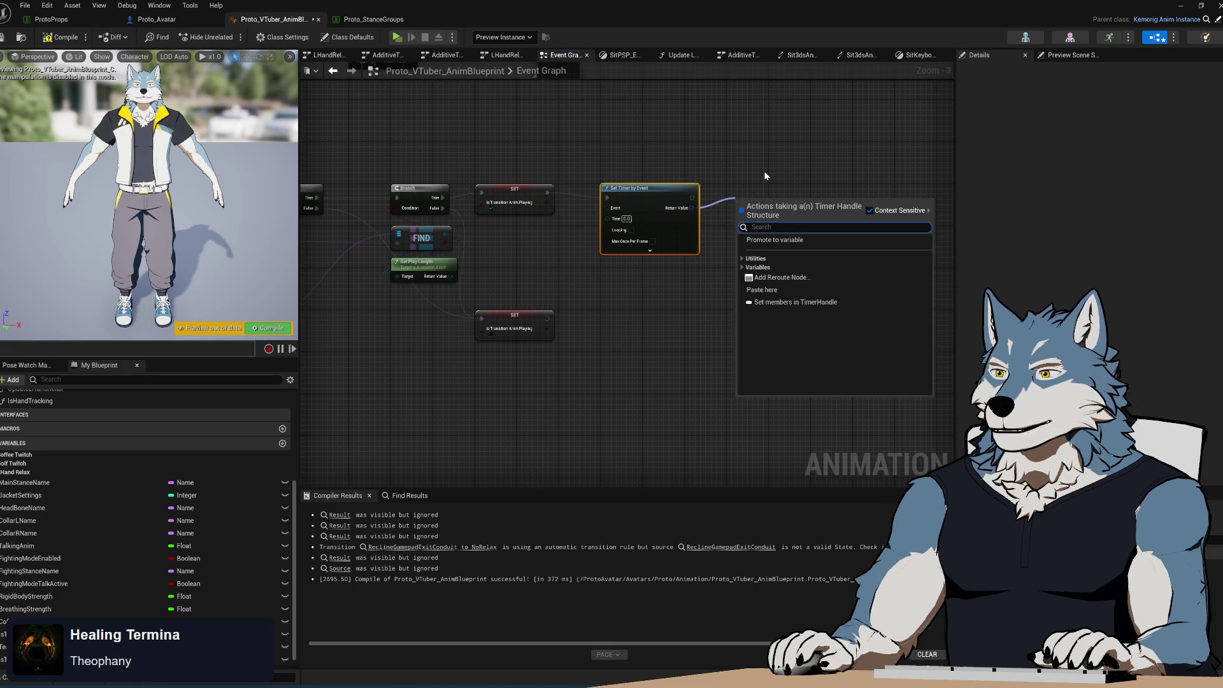
left_click(790, 240)
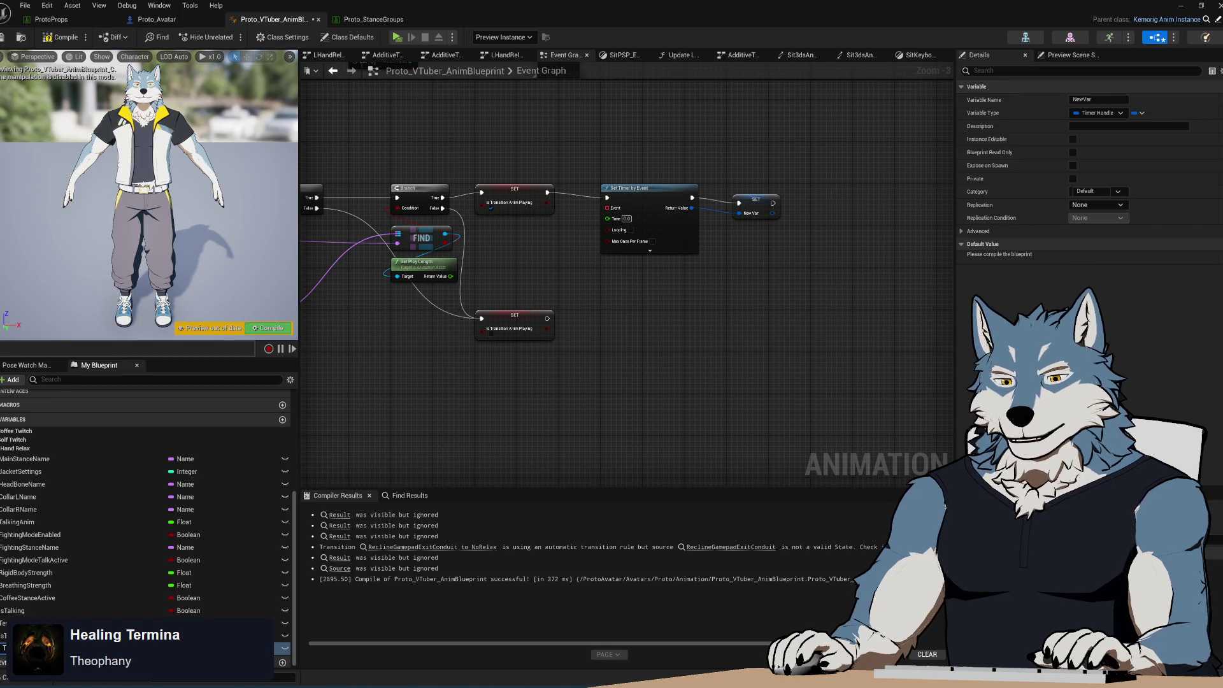
type("TransitionTimer")
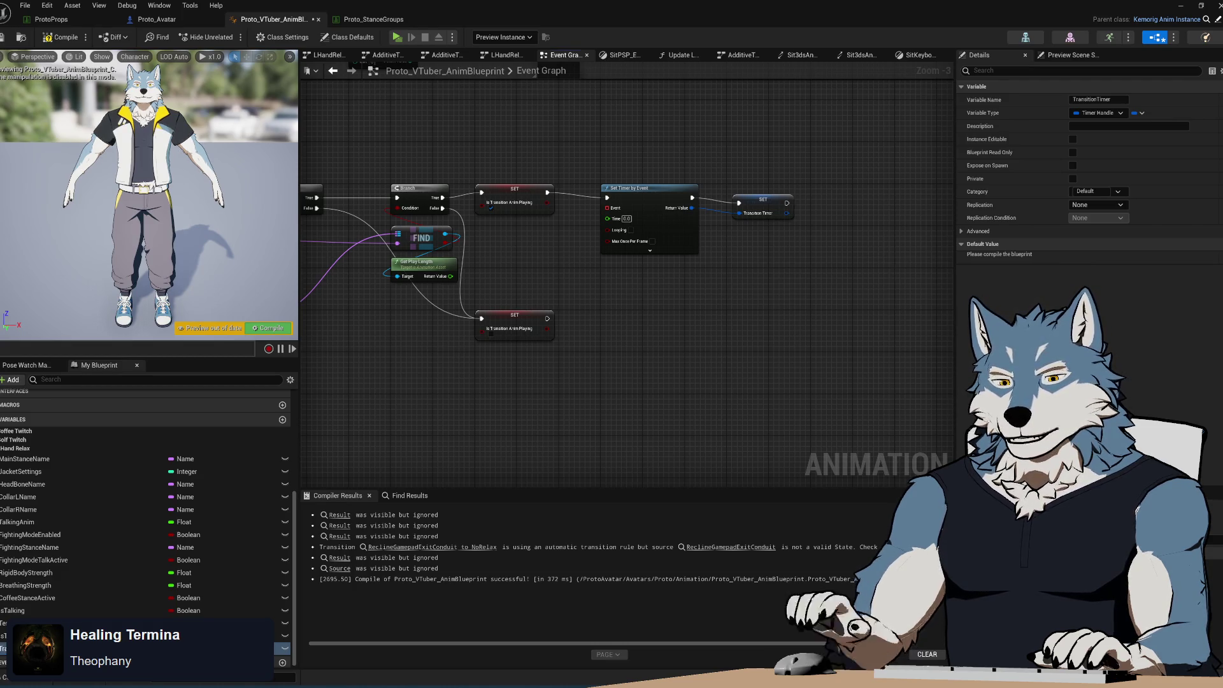
key("Return")
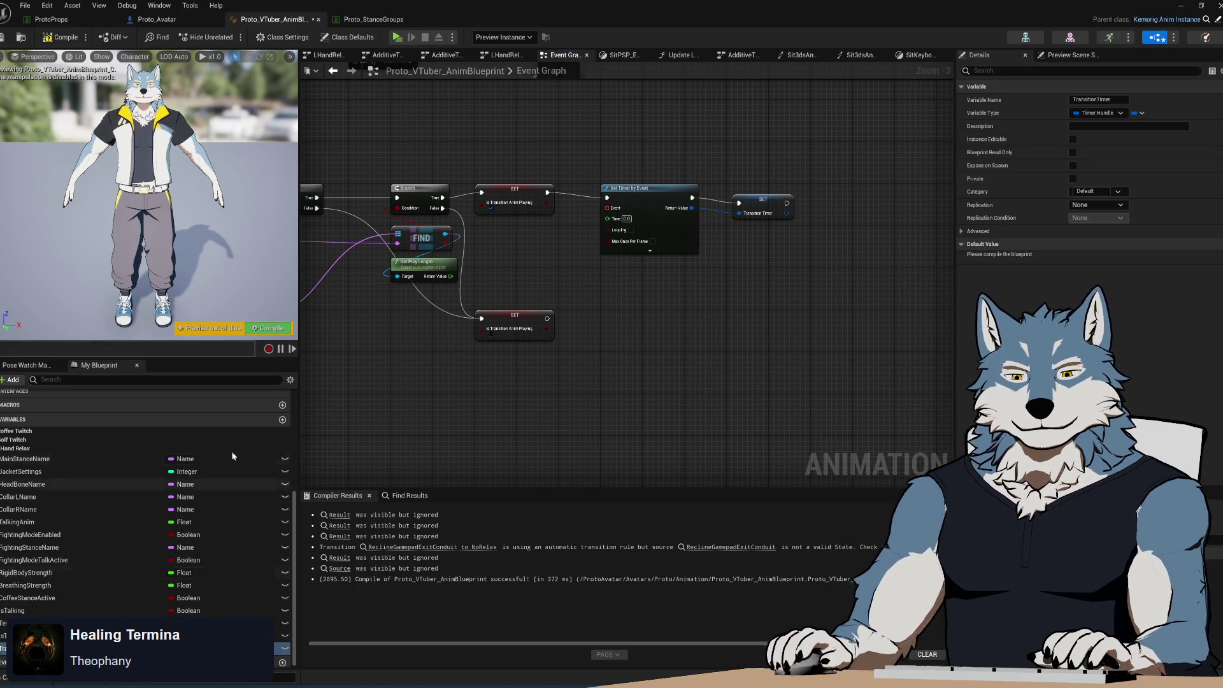
scroll(770, 272, "down", 1)
left_click(707, 237)
scroll(597, 330, "down", 1)
left_click_drag(390, 255, 538, 229)
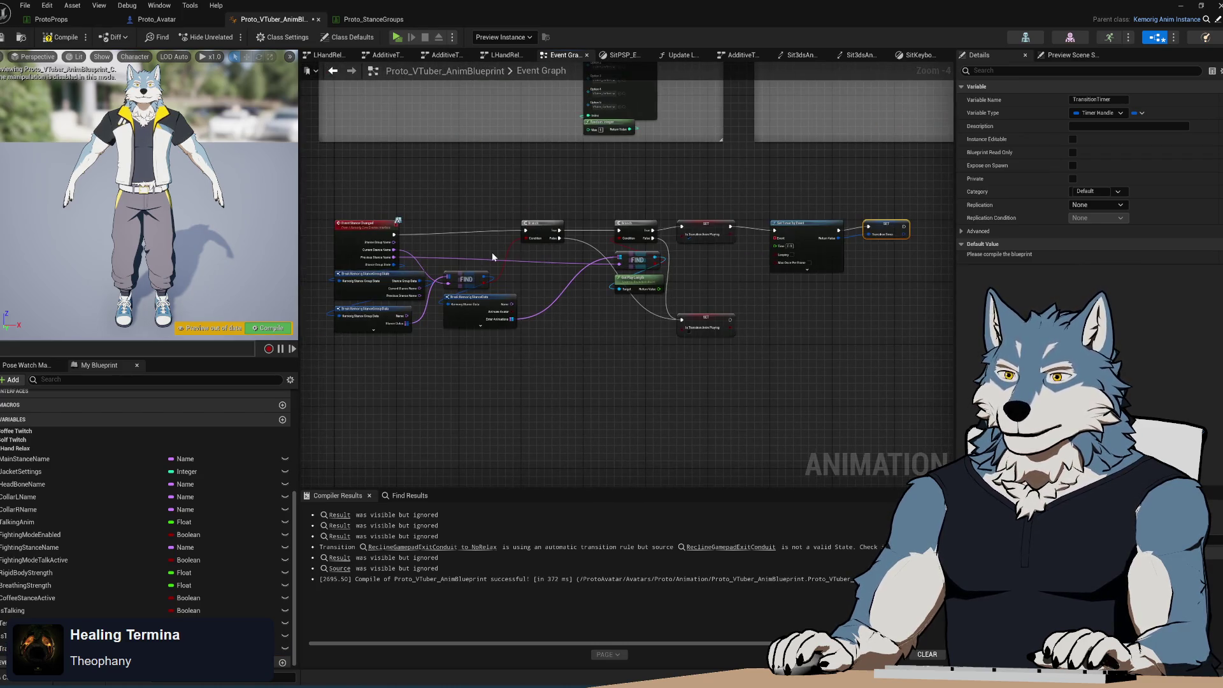
- Add a TransitionTimer getter feeding a Clear and Invalidate Timer by Handle node
scroll(451, 239, "up", 4)
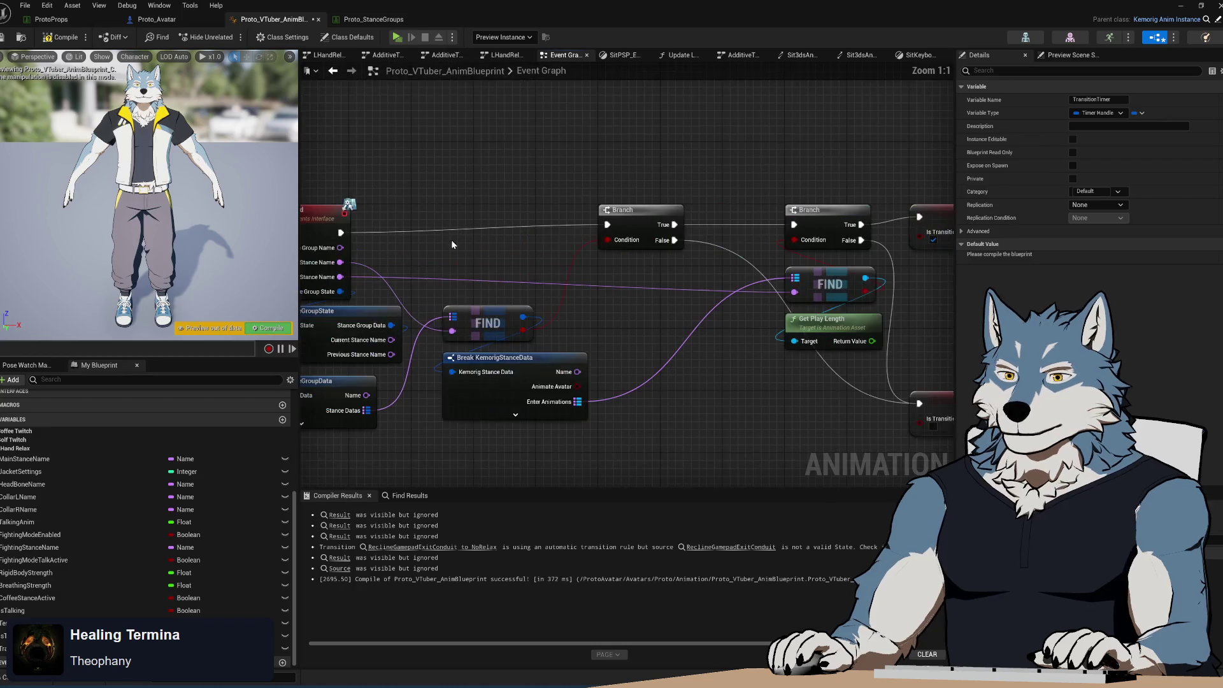
mouse_move(77, 648)
left_mouse_down()
mouse_move(404, 185)
mouse_move(453, 194)
mouse_move(436, 217)
left_mouse_up()
left_click(430, 192)
type("clear")
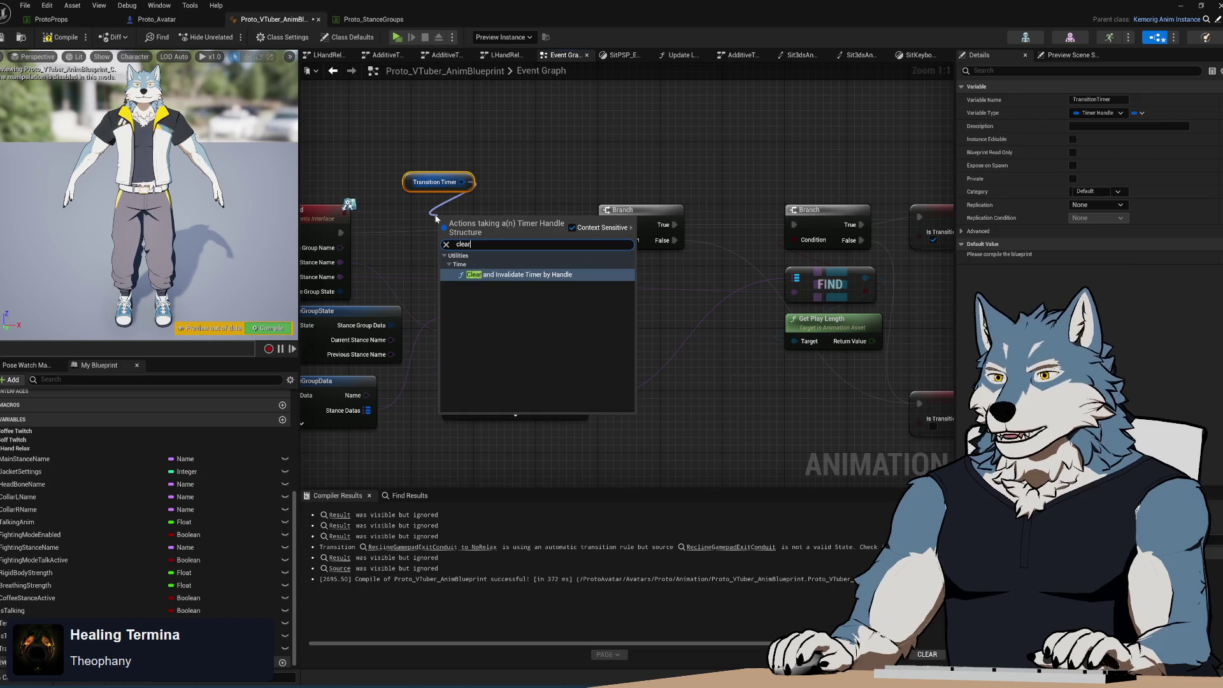
left_click(477, 274)
left_click_drag(479, 218, 455, 210)
- Wire the clear node between Event Stance Changed and the first Branch
left_click_drag(341, 233, 421, 224)
left_click_drag(538, 224, 606, 226)
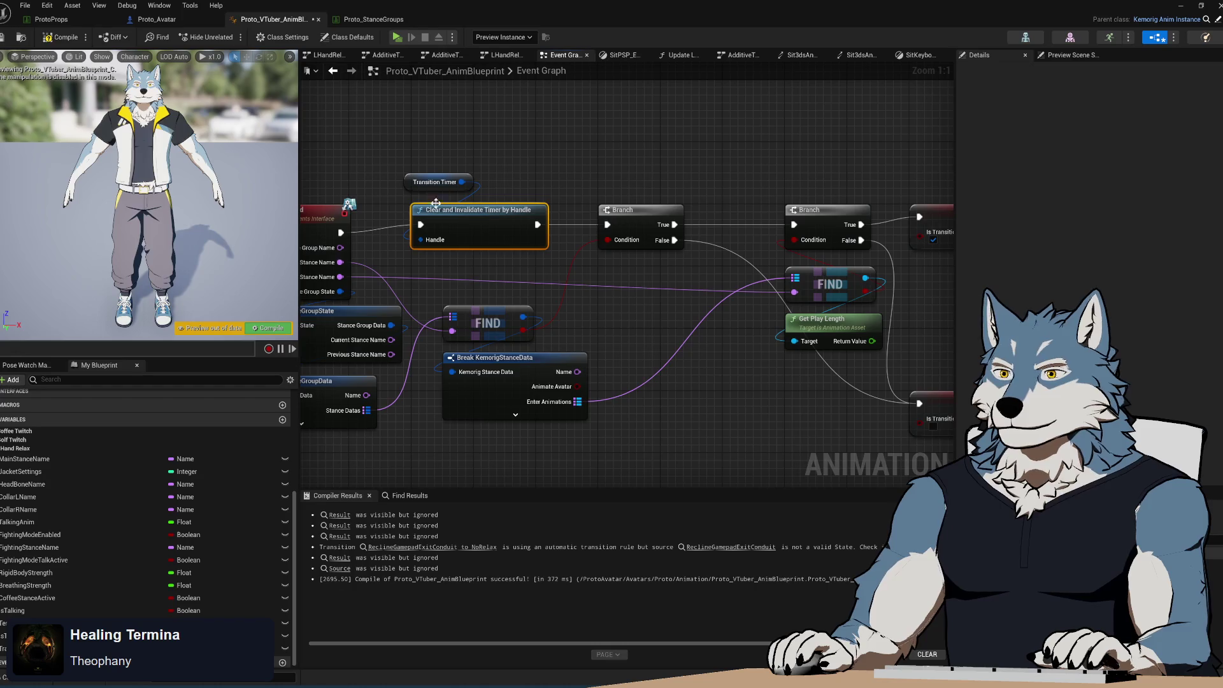
mouse_move(943, 255)
left_mouse_down()
mouse_move(718, 260)
mouse_move(593, 323)
mouse_move(622, 308)
left_mouse_up()
mouse_move(456, 218)
left_mouse_down()
mouse_move(437, 241)
mouse_move(498, 323)
left_mouse_up()
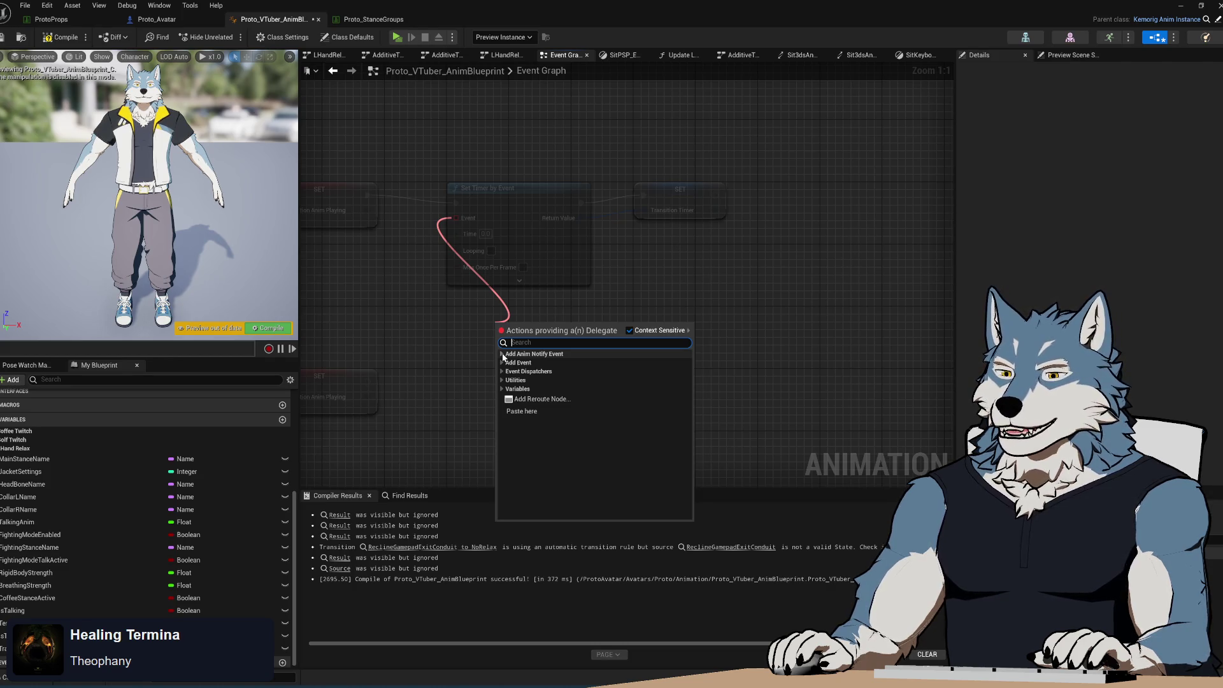
- Create a Custom Event bound to the Set Timer by Event's Event input
left_click(504, 363)
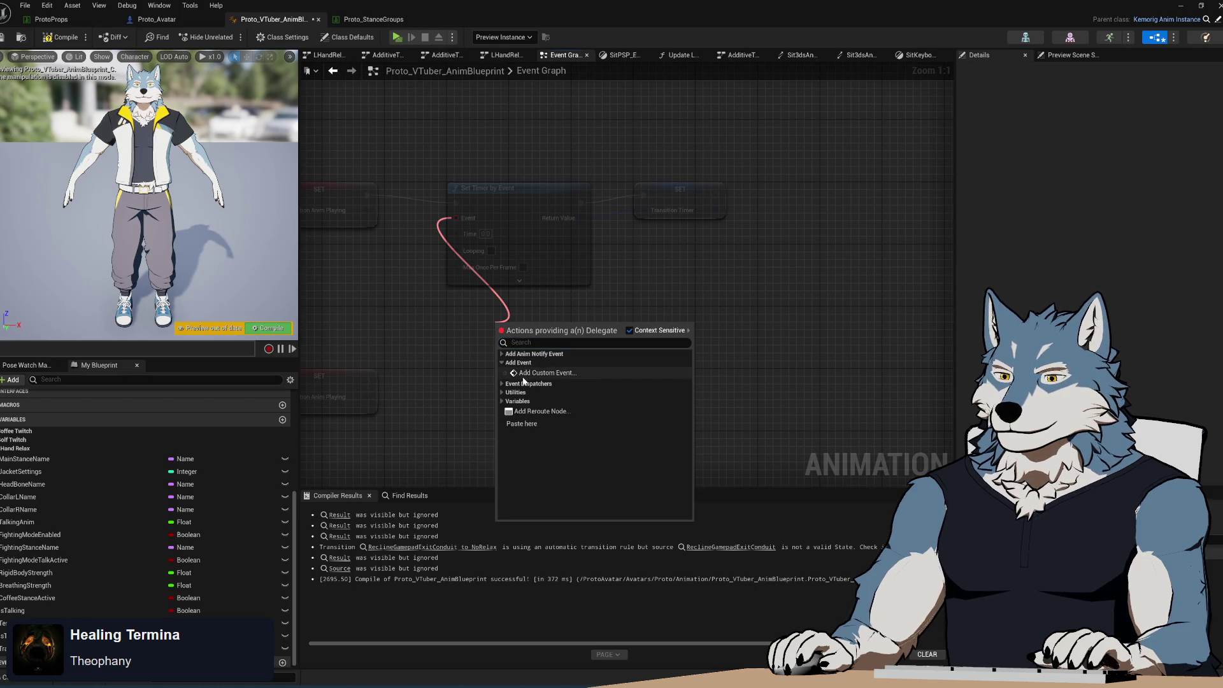
left_click(528, 380)
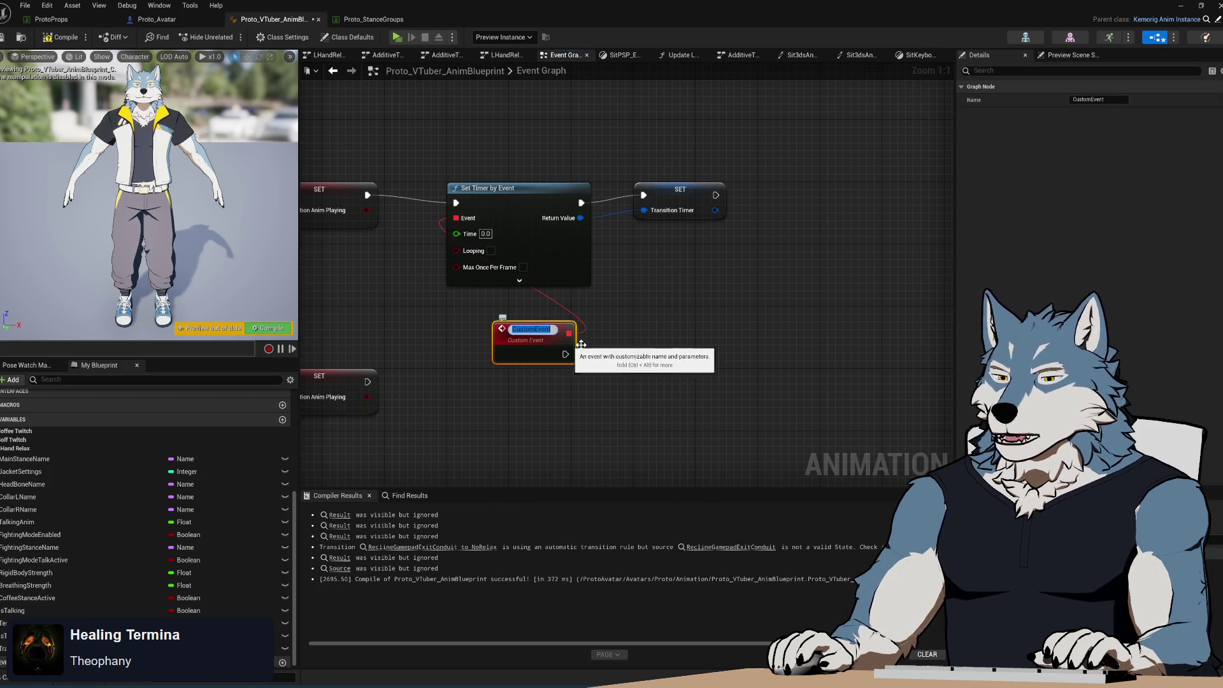
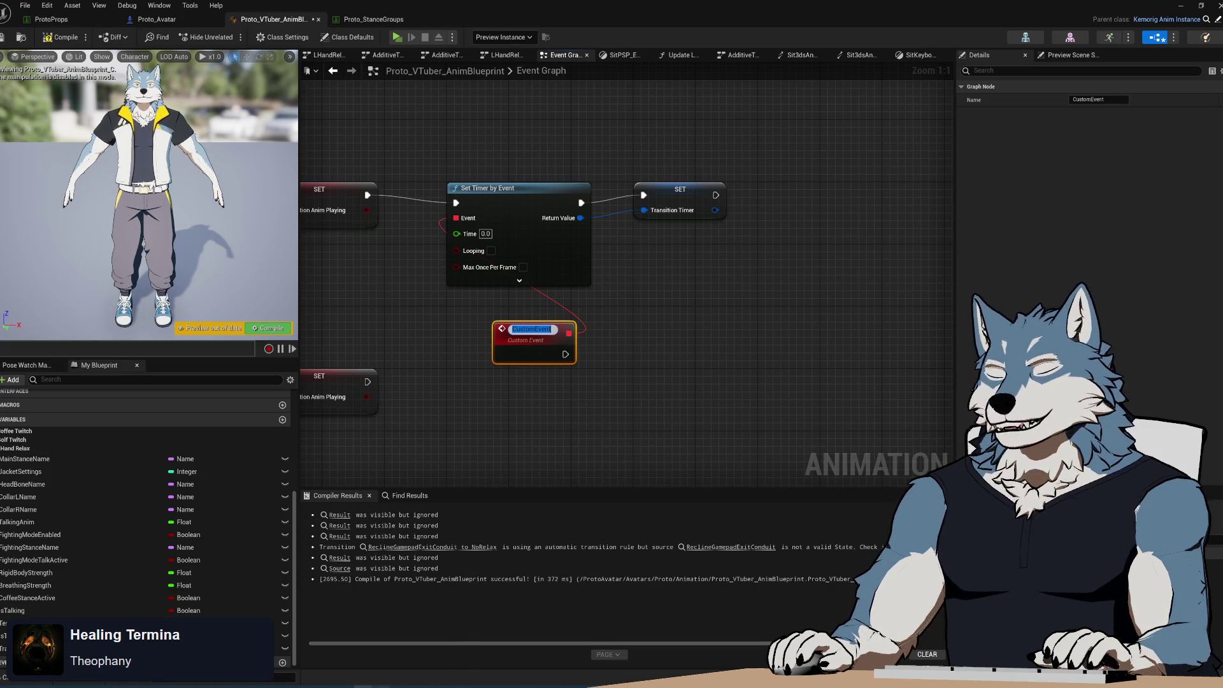
- Launch Firefox so a blank new tab opens over the animation blueprint editor
key("super+1")
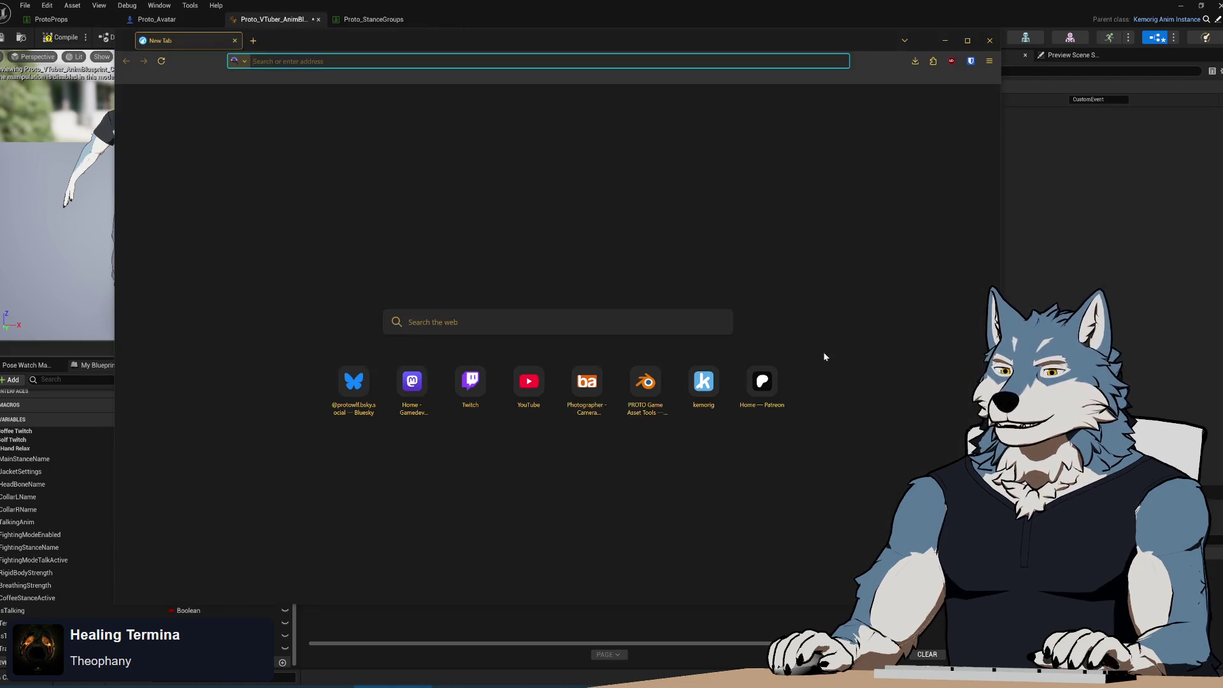
- Reopen the Pinocchio: A True Story trailer page from Firefox History
left_click(990, 60)
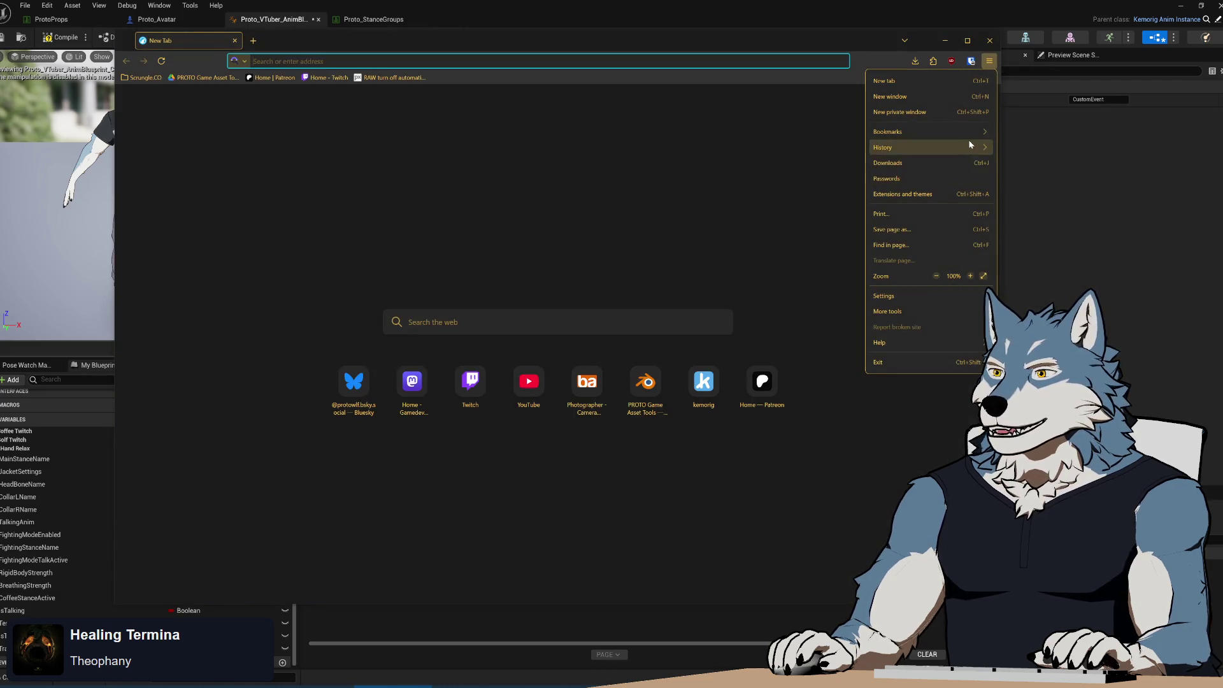
left_click(969, 139)
left_click(943, 255)
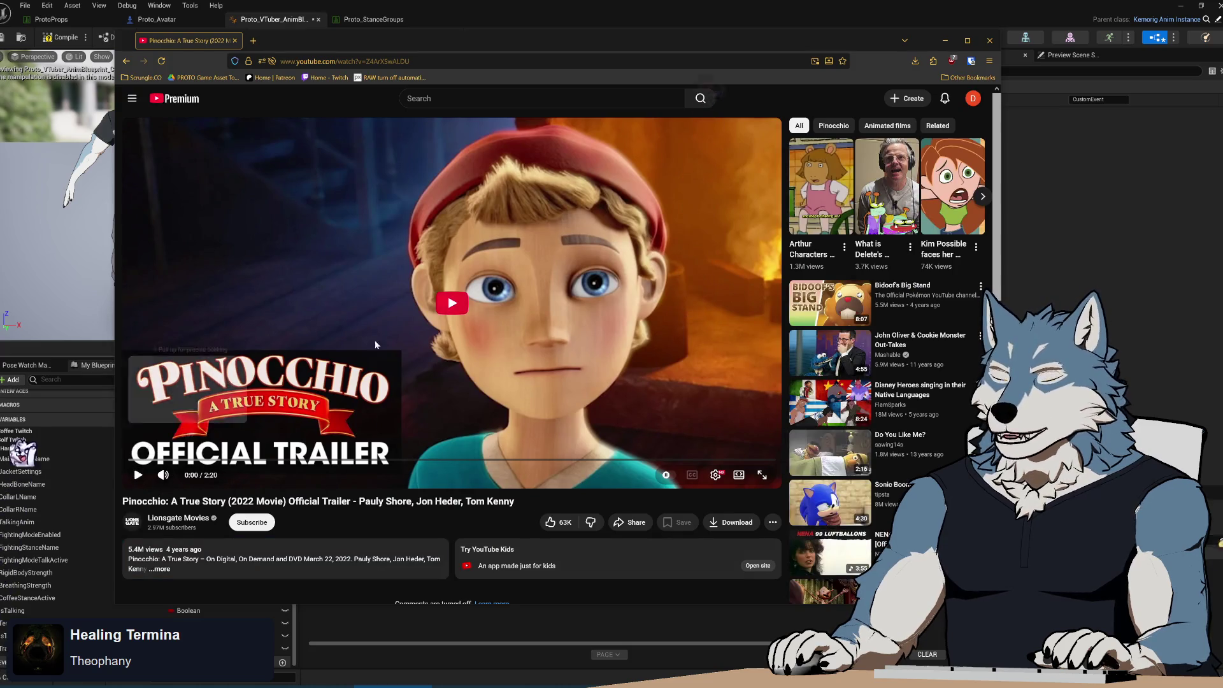
- Play the trailer, skip ahead in it, then minimise the browser
left_click(451, 305)
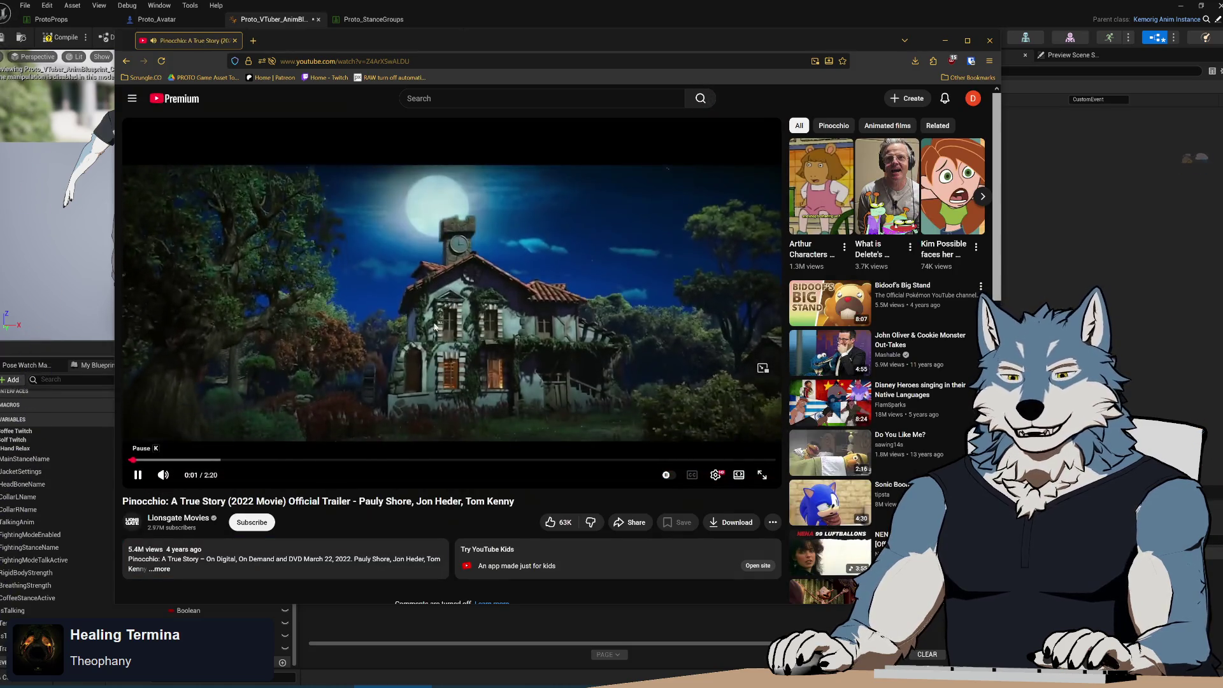
left_click(221, 460)
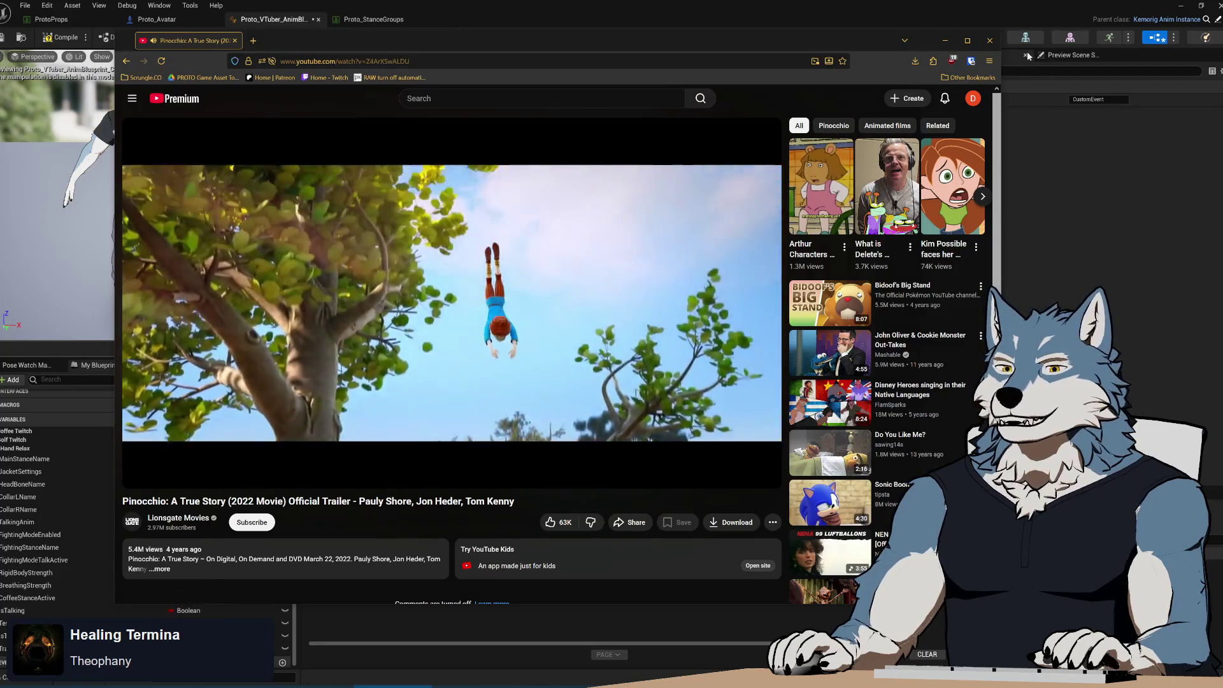
key("super+Down")
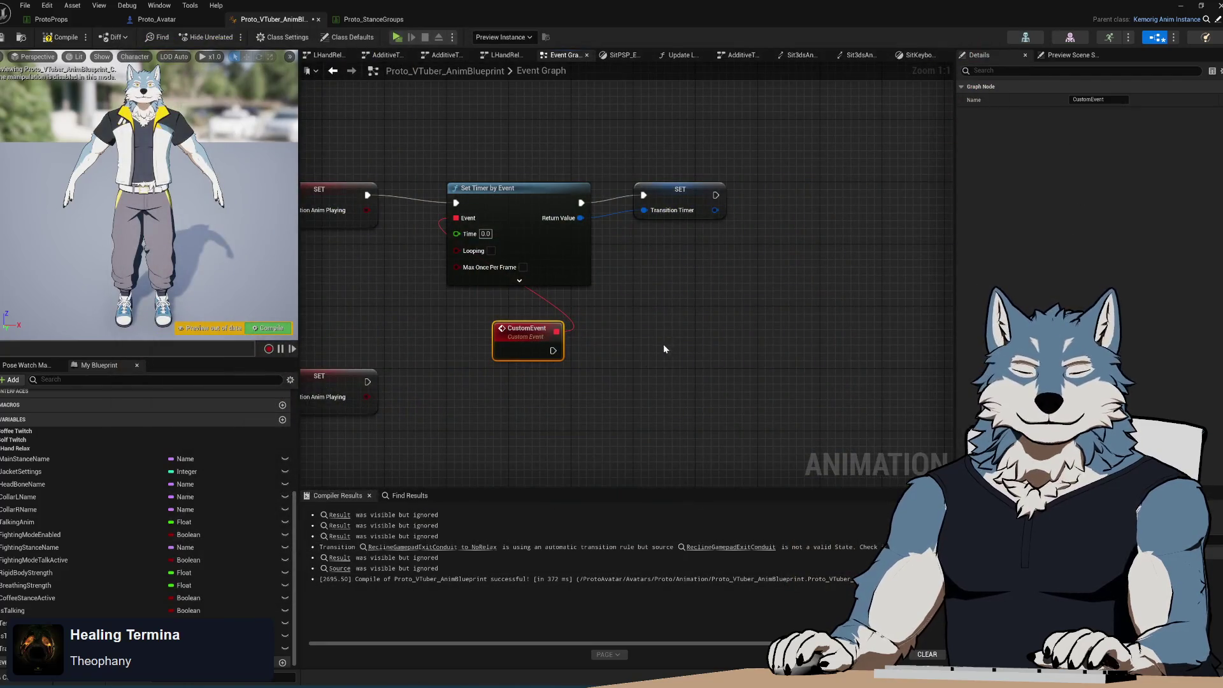
- Rename the custom event to OnTransitionComplete and place it below Set Timer by Event
double_click(528, 328)
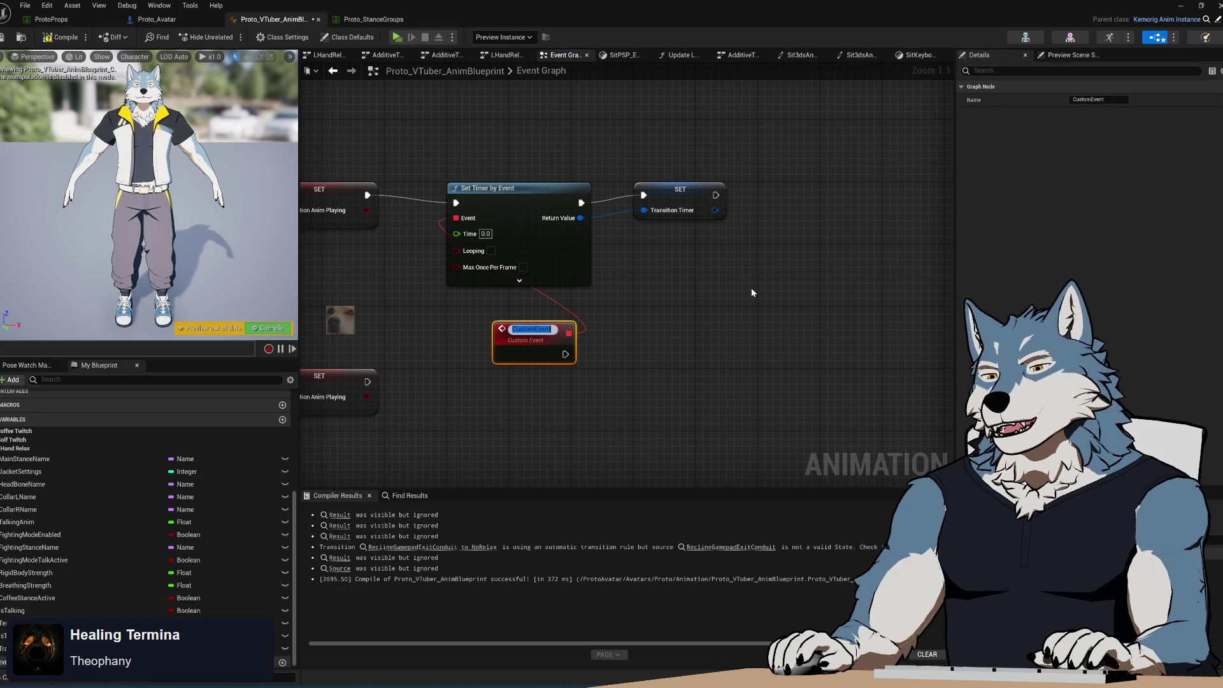
type("OnTransitionComplete")
key("Return")
mouse_move(528, 347)
left_mouse_down()
mouse_move(485, 332)
mouse_move(667, 266)
left_mouse_up()
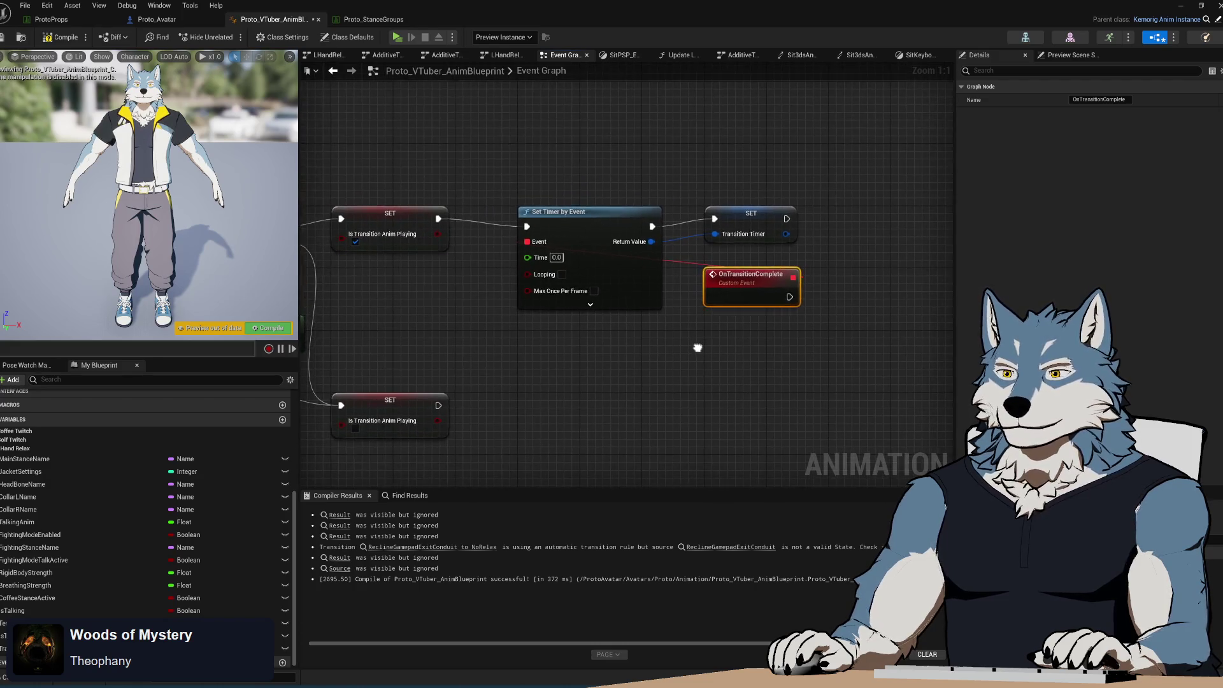
mouse_move(757, 253)
left_mouse_down()
mouse_move(569, 309)
mouse_move(569, 293)
left_mouse_up()
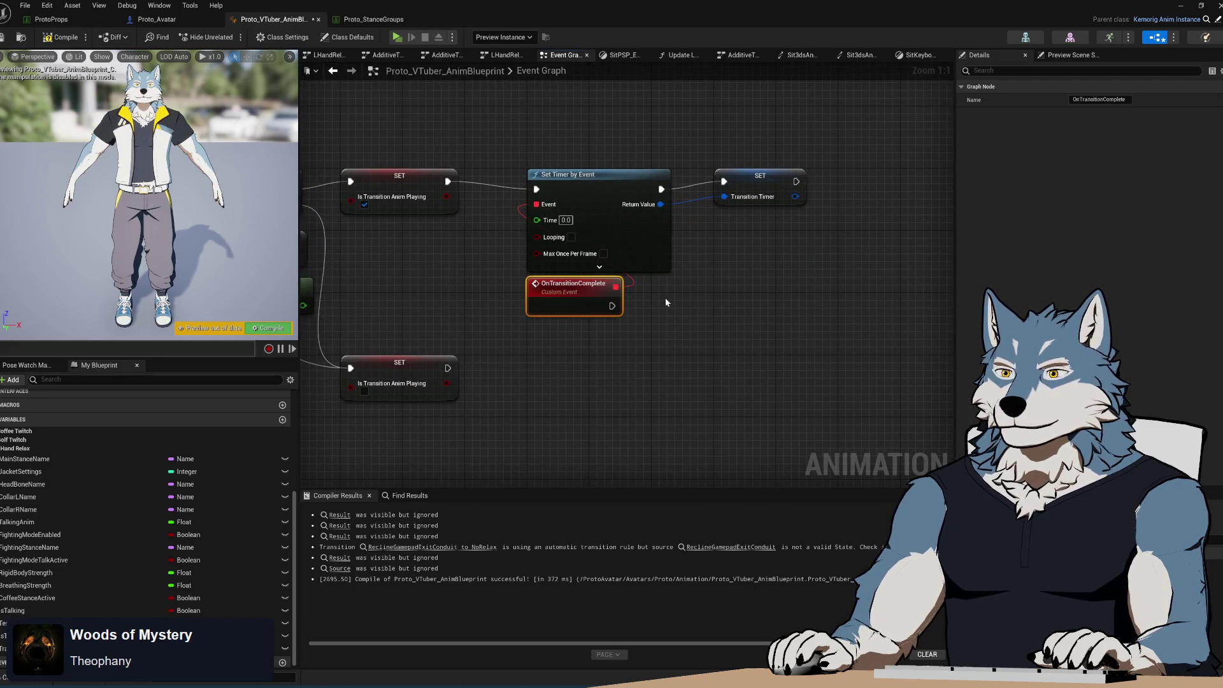
- Wire Get Play Length into the timer's Time and add a copied SET Is Transition Anim Playing after OnTransitionComplete
mouse_move(513, 324)
left_mouse_down()
mouse_move(768, 255)
mouse_move(743, 238)
left_mouse_up()
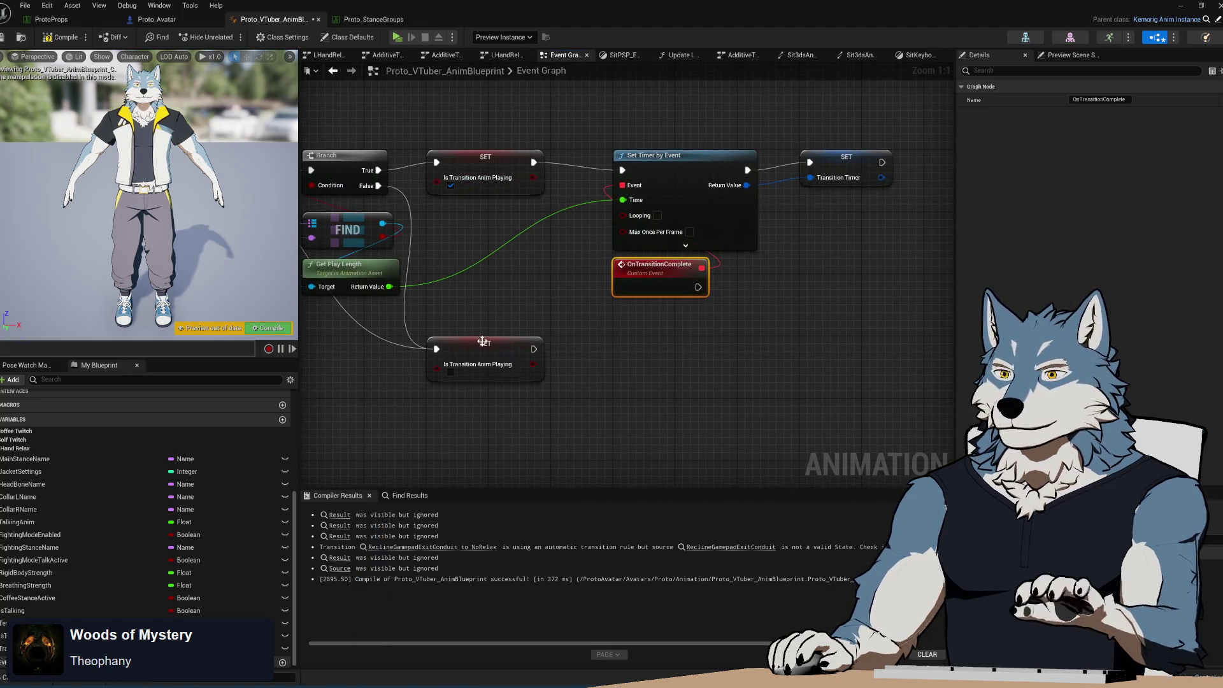
left_click(484, 347)
key("ctrl+c")
key("ctrl+v")
left_click_drag(848, 265, 793, 266)
left_click_drag(698, 287, 745, 273)
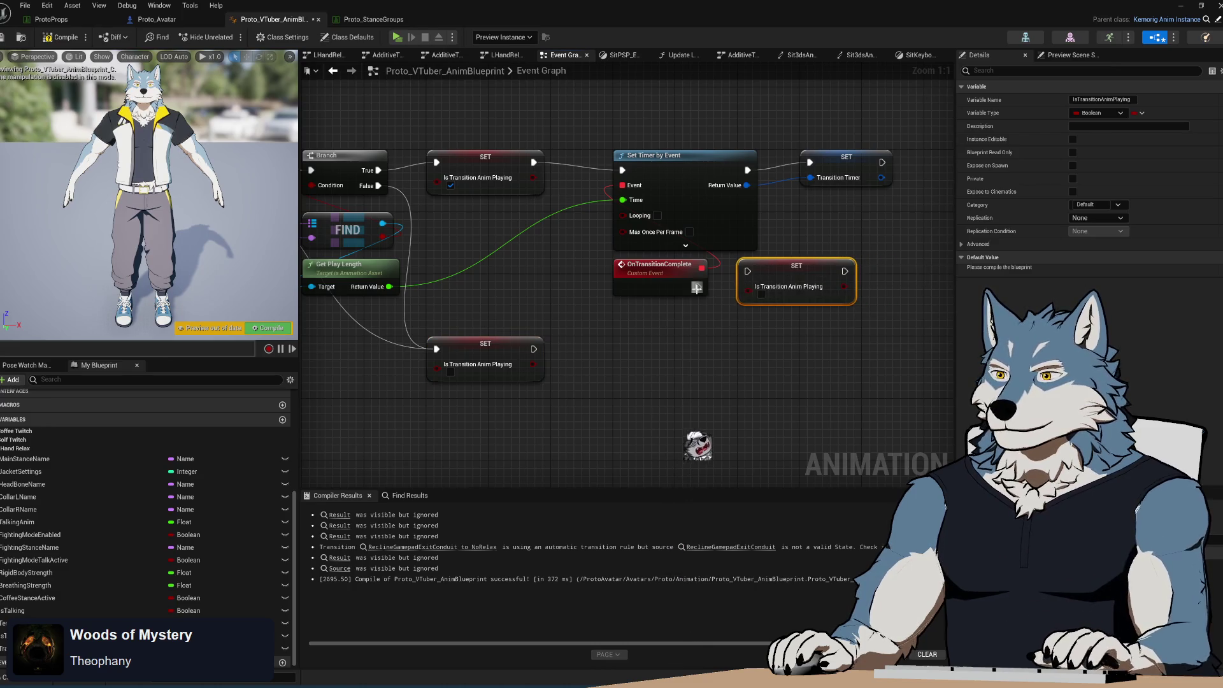
left_click(648, 317)
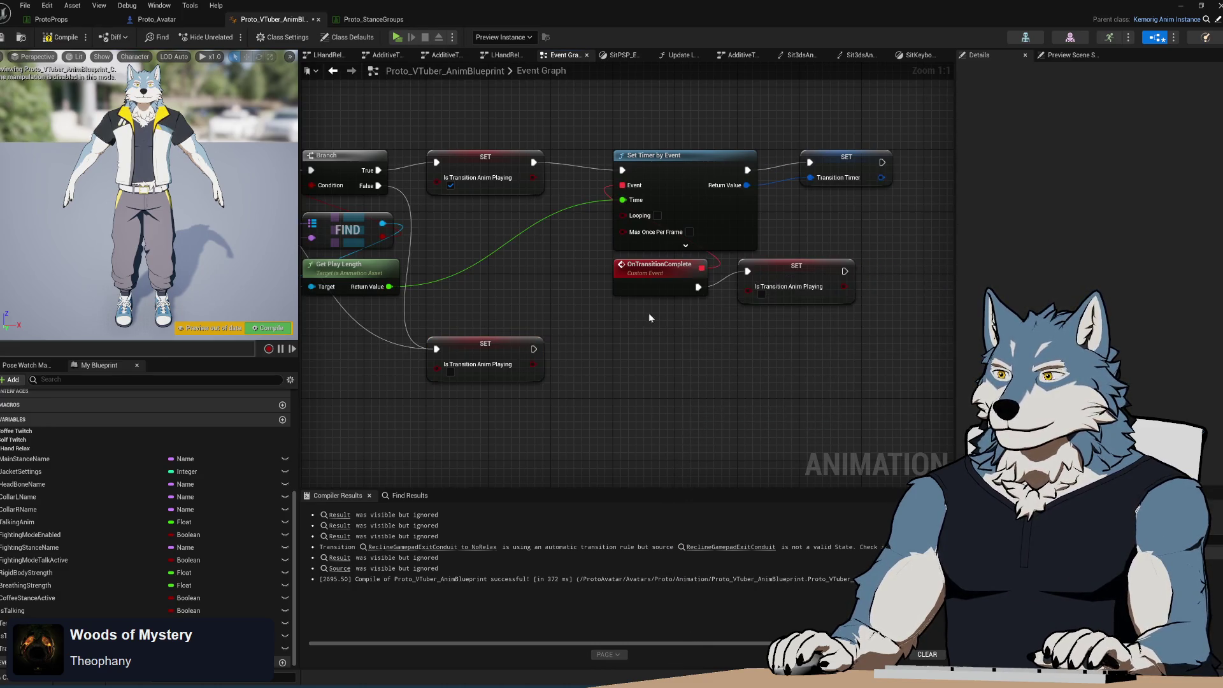
- Recompile the anim blueprint and open the SitKeyboard state graph
left_click(64, 37)
mouse_move(623, 320)
left_mouse_down()
mouse_move(661, 284)
mouse_move(629, 298)
left_mouse_up()
left_click(376, 19)
left_click(289, 24)
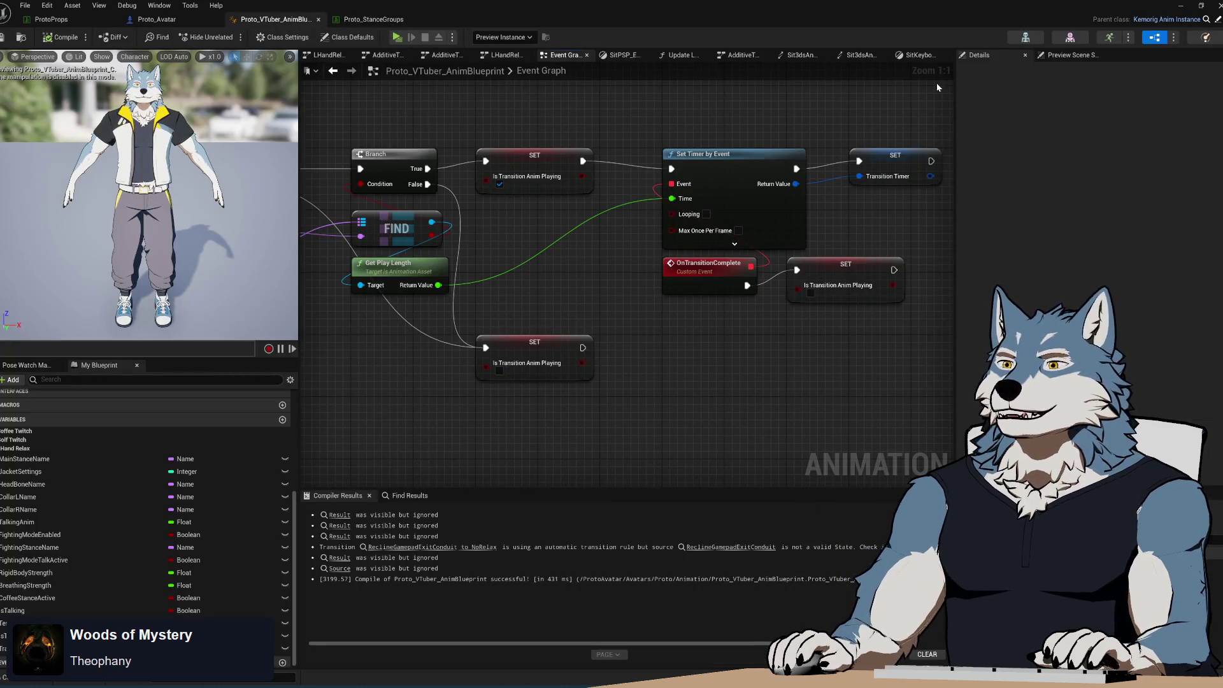
left_click(918, 56)
mouse_move(651, 322)
left_mouse_down()
mouse_move(610, 276)
mouse_move(620, 304)
mouse_move(661, 299)
left_mouse_up()
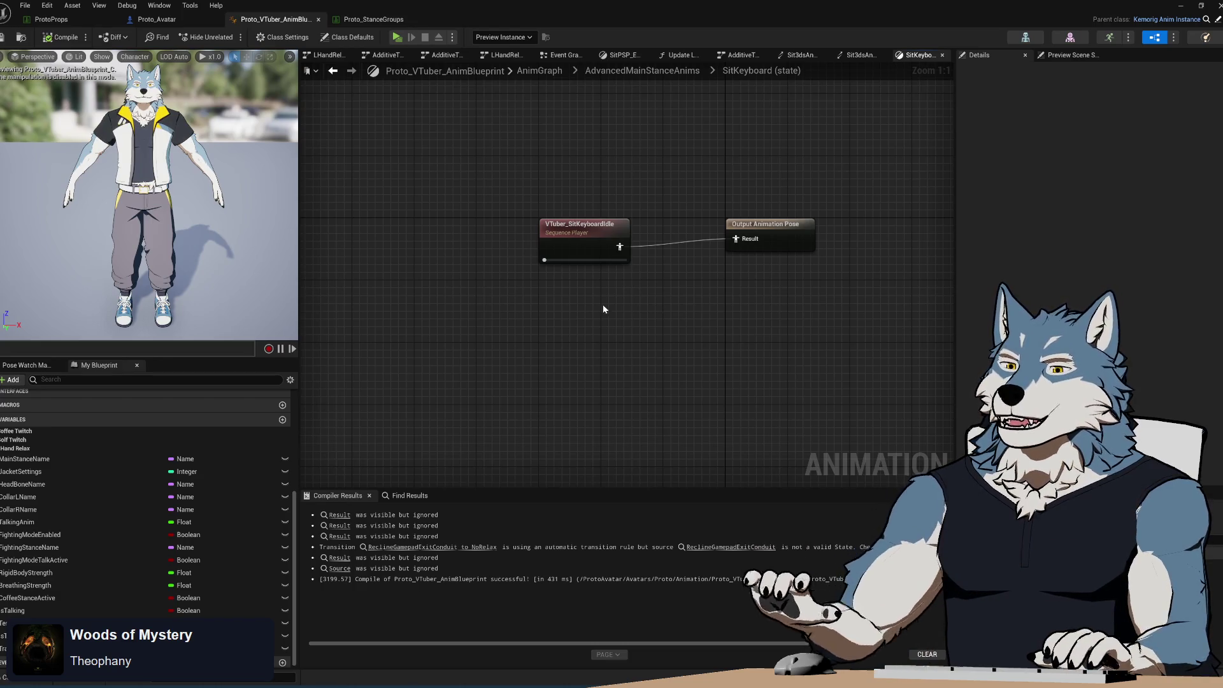
- Expose Play Rate as an input pin on the VTuber_SitKeyboardIdle sequence player
left_click_drag(603, 304, 622, 300)
left_click(615, 213)
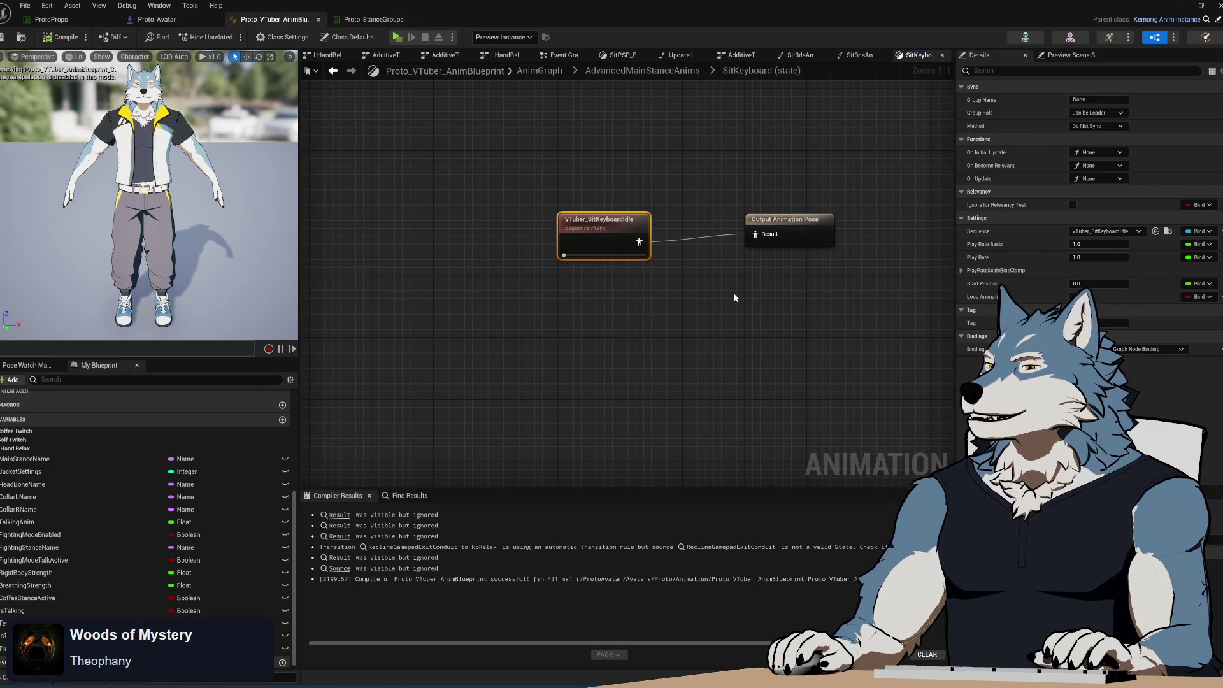
left_click(1210, 258)
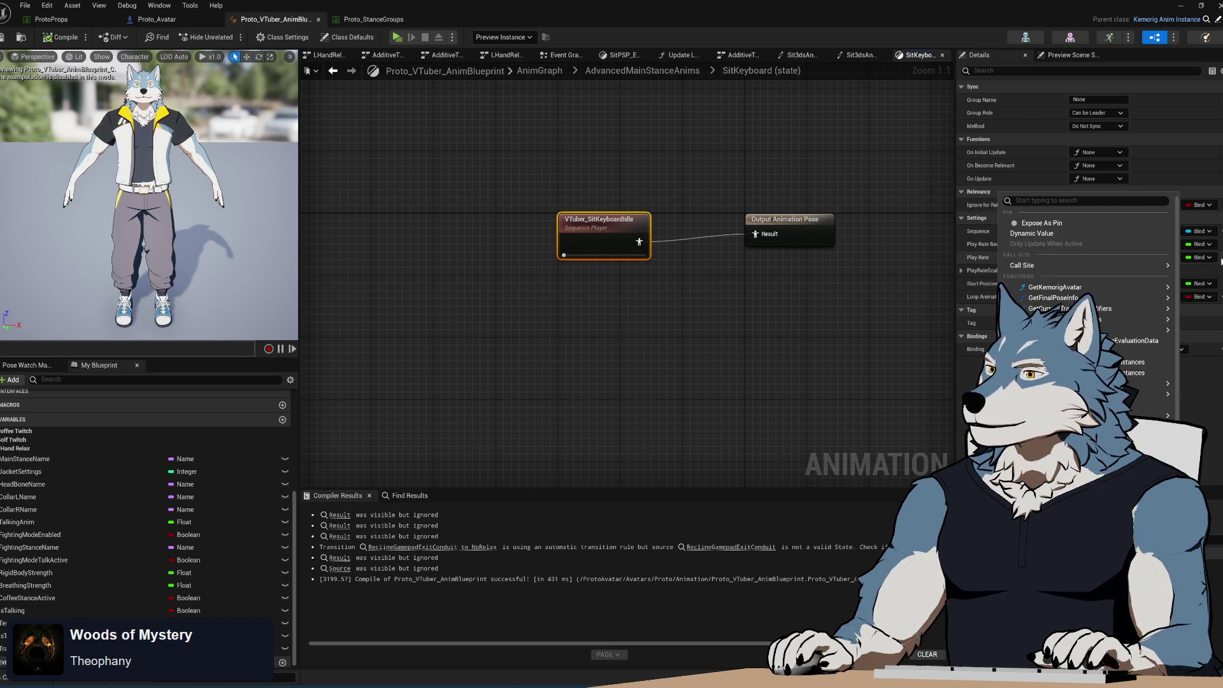
left_click(1047, 223)
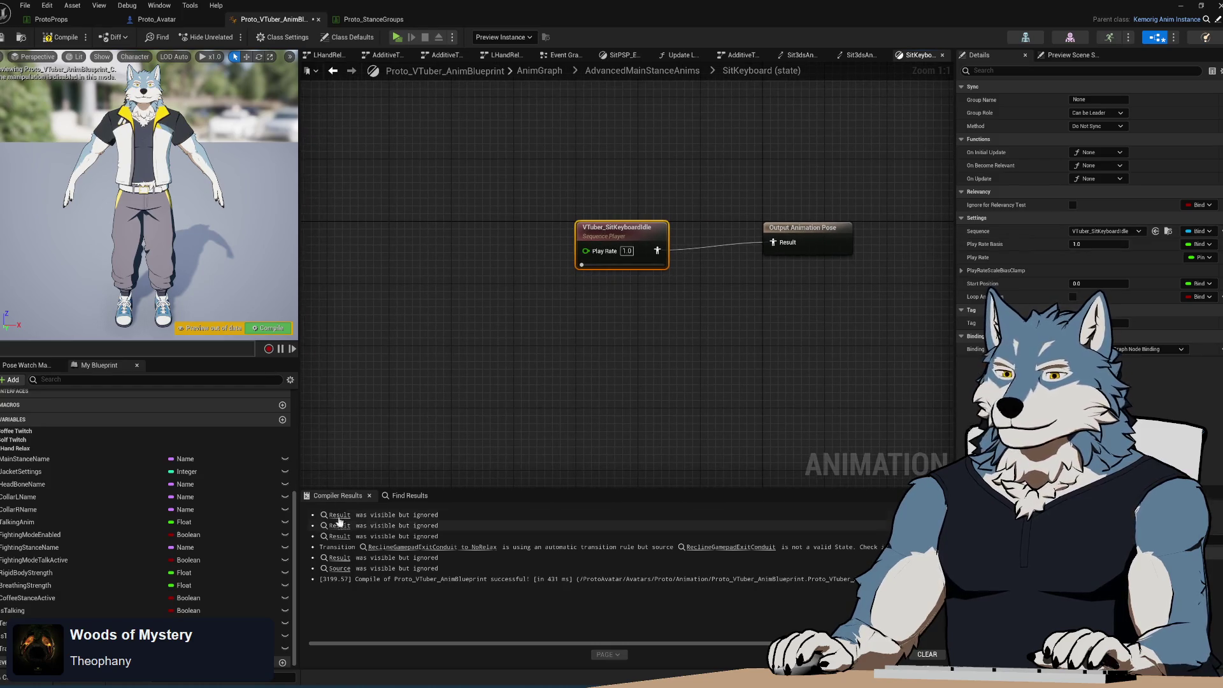
- Search 'select' from the Play Rate pin without adding a node, then move the player left
right_click(577, 266)
left_click_drag(577, 267, 522, 303)
type("select")
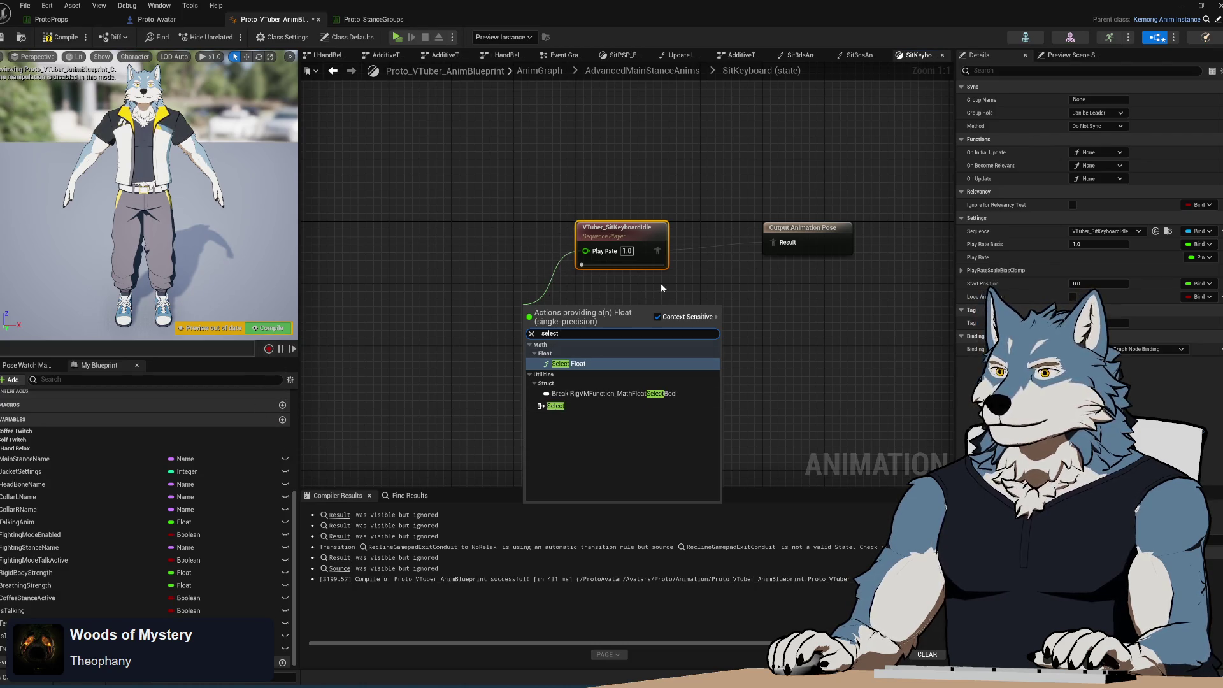
left_click(660, 288)
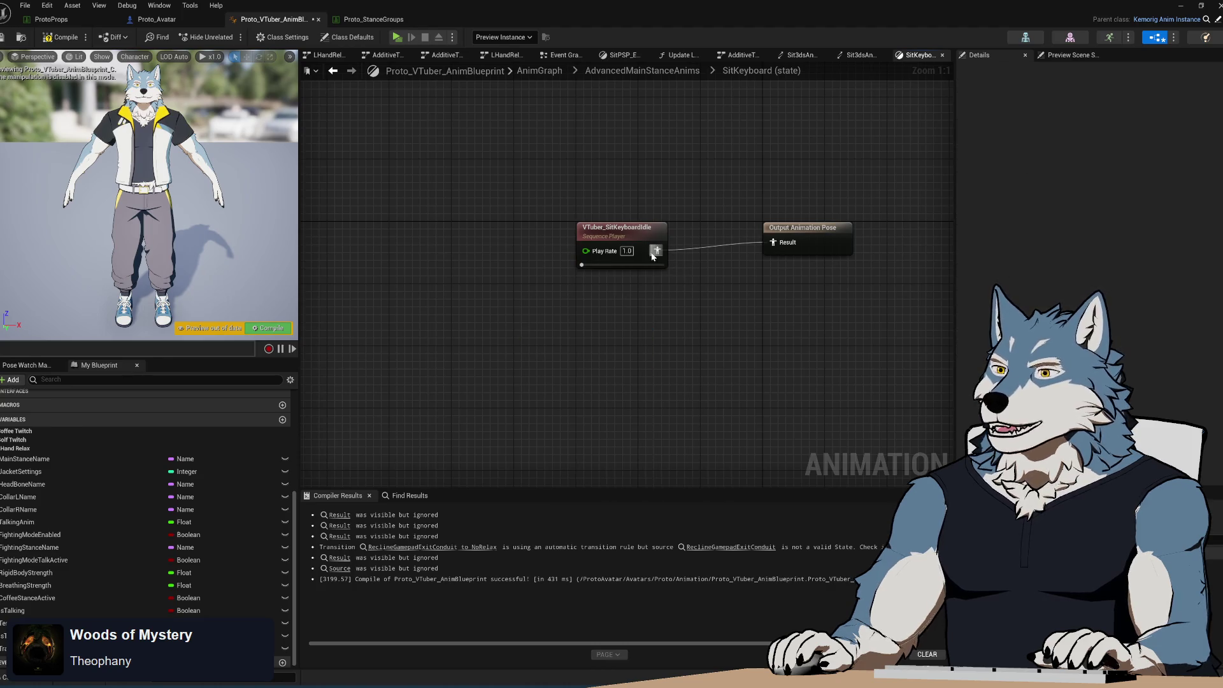
left_click_drag(645, 249, 487, 280)
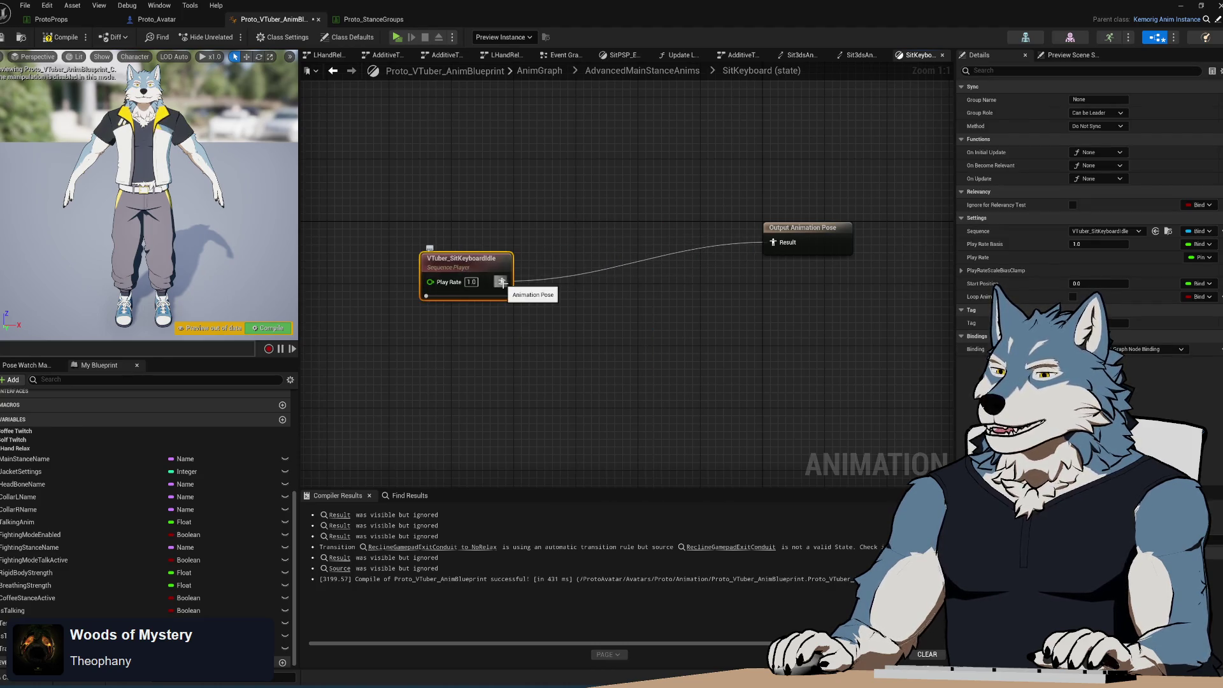
- Browse graph actions for 'blend' nodes, closing the search without adding any
left_click(551, 220)
right_click(606, 241)
type("blend")
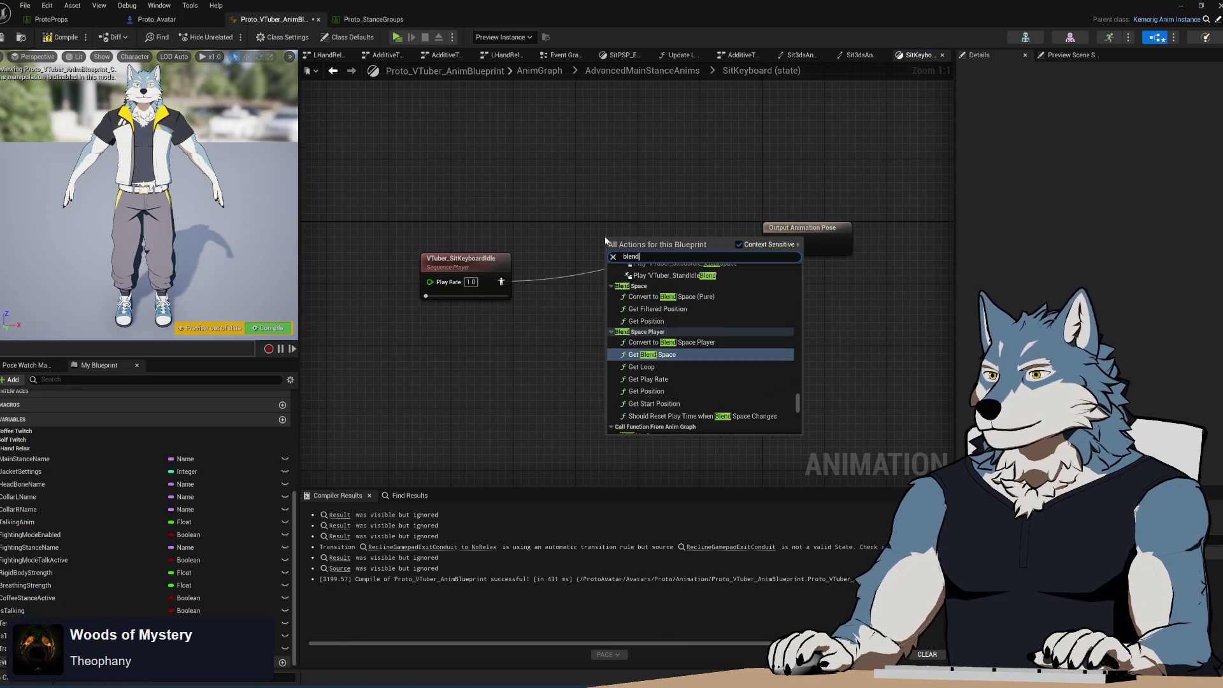
scroll(798, 410, "up", 10)
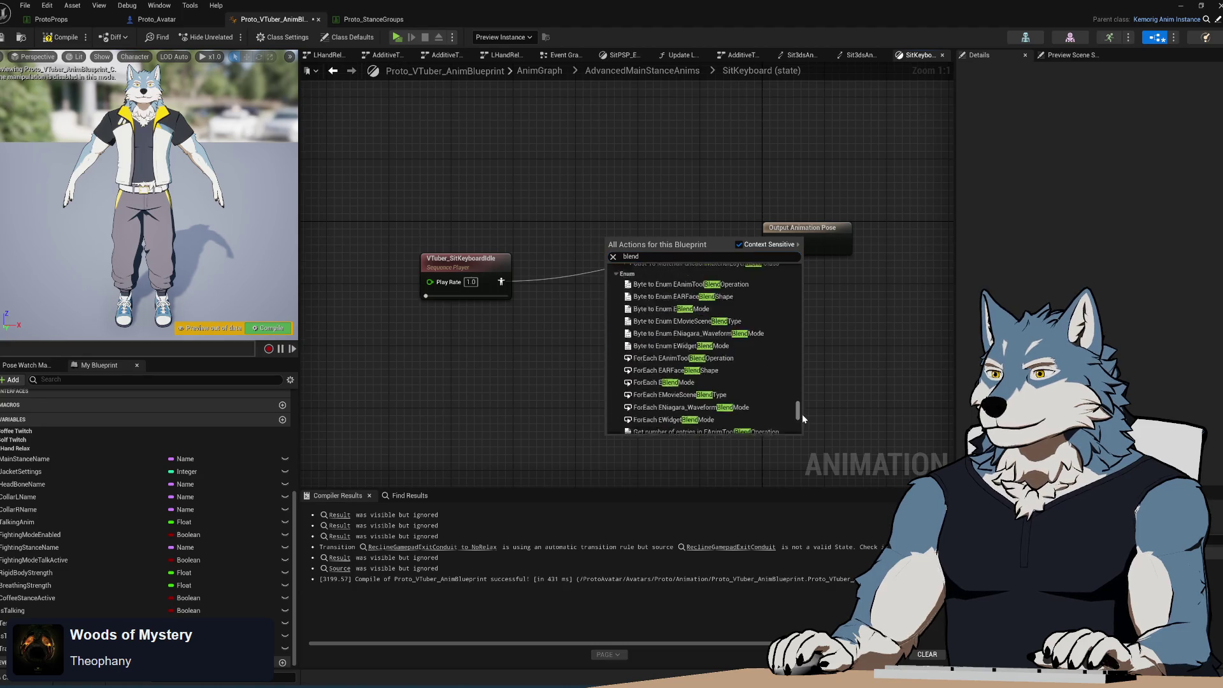
left_click_drag(797, 337, 800, 276)
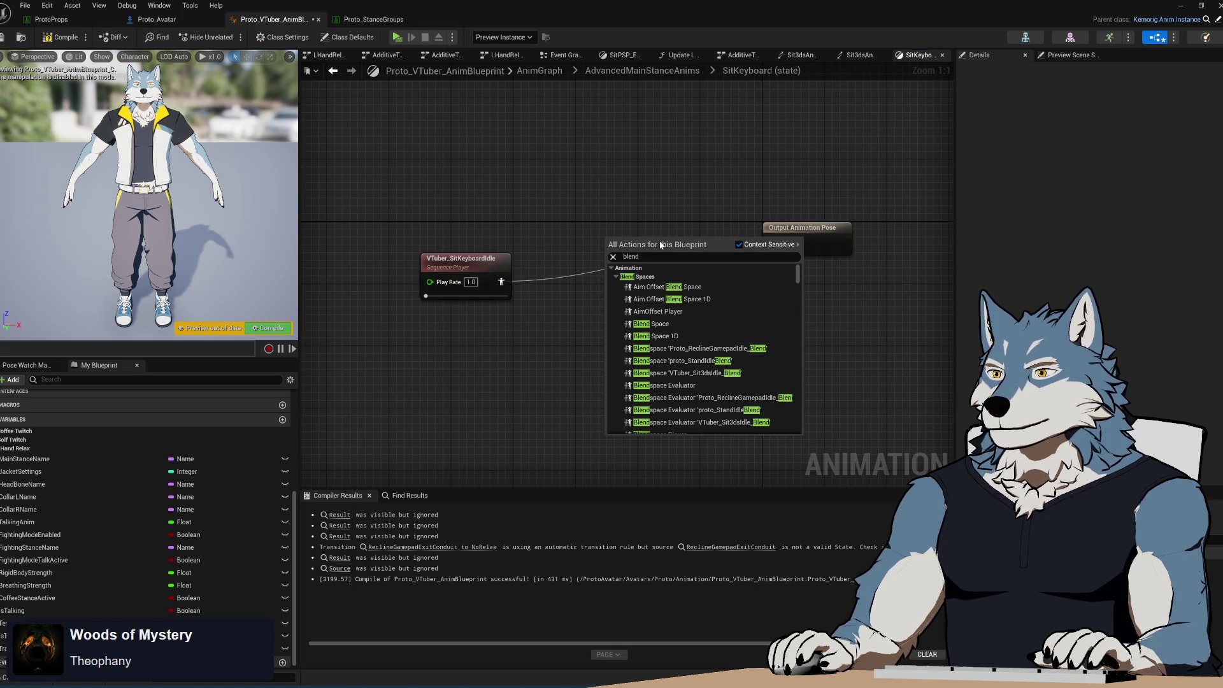
left_click(501, 143)
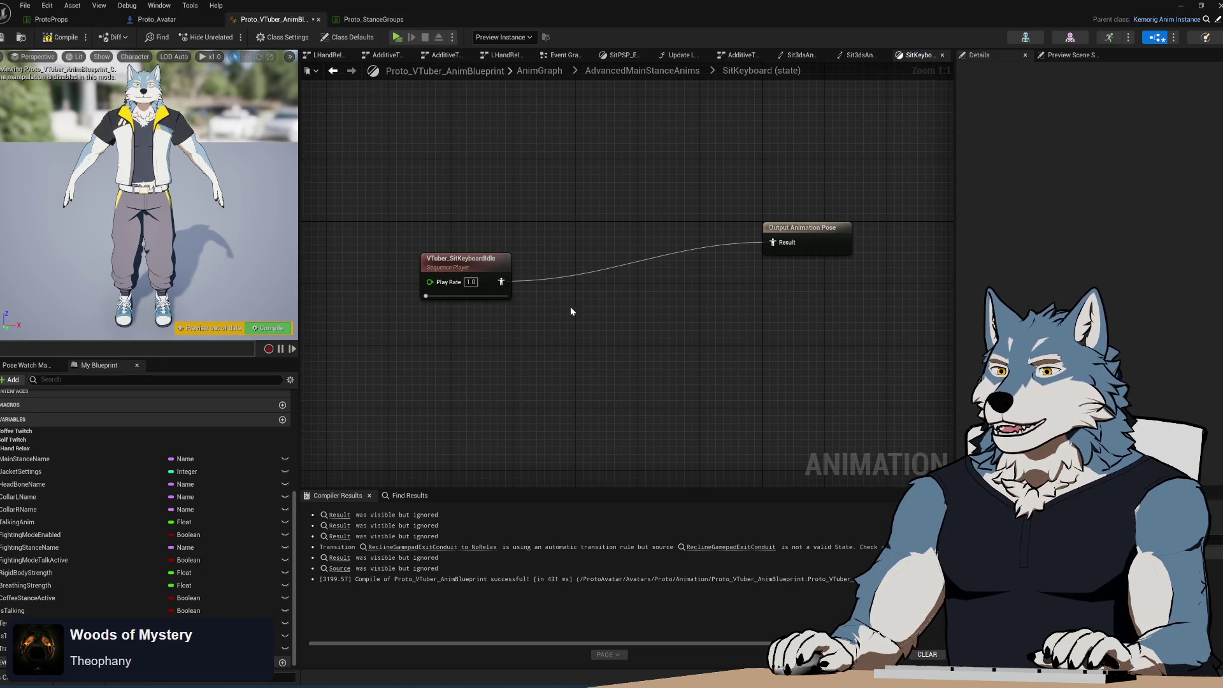
- Select VTuber_SitKeyboardIdle, search actions for null, empty, bind and rest, then move the node
left_click(471, 271)
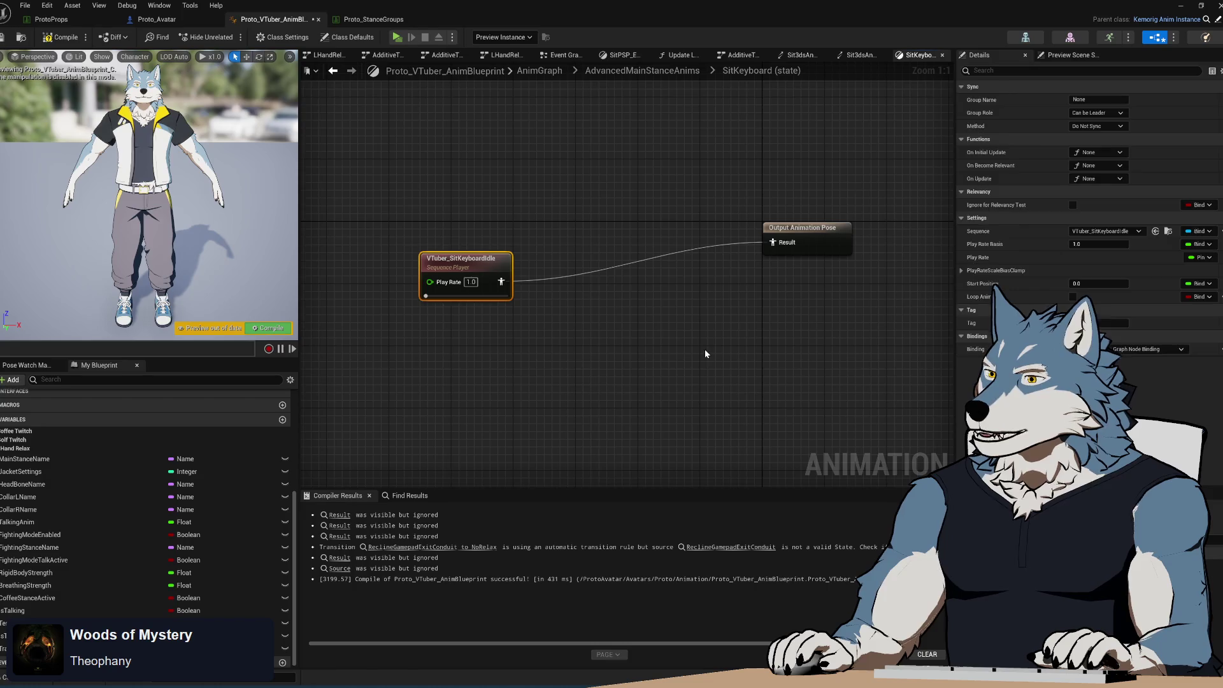
right_click(614, 308)
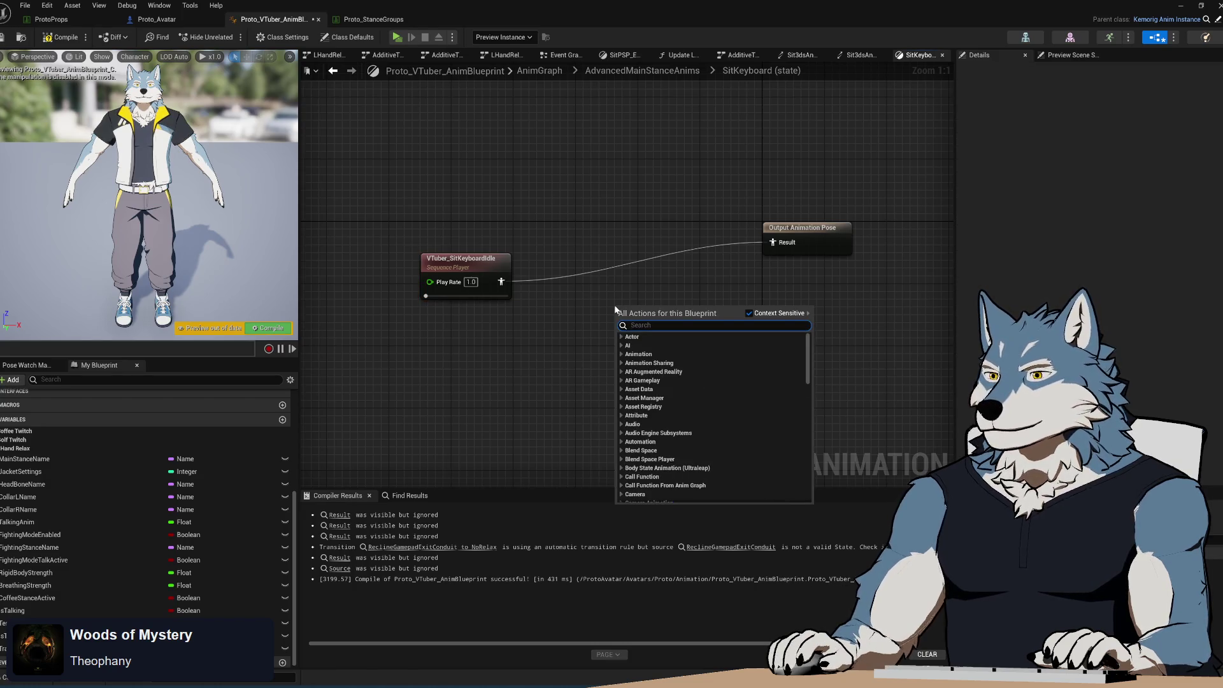
type("null")
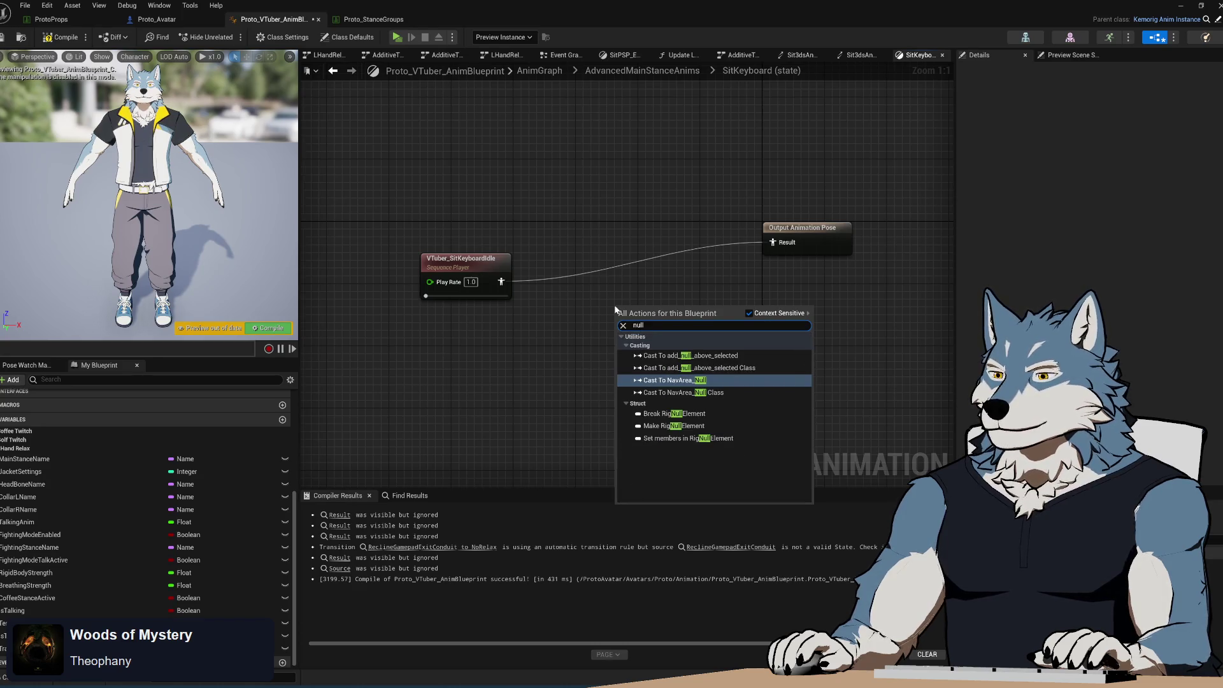
key("BackSpace")
key("BackSpace")
key("BackSpace")
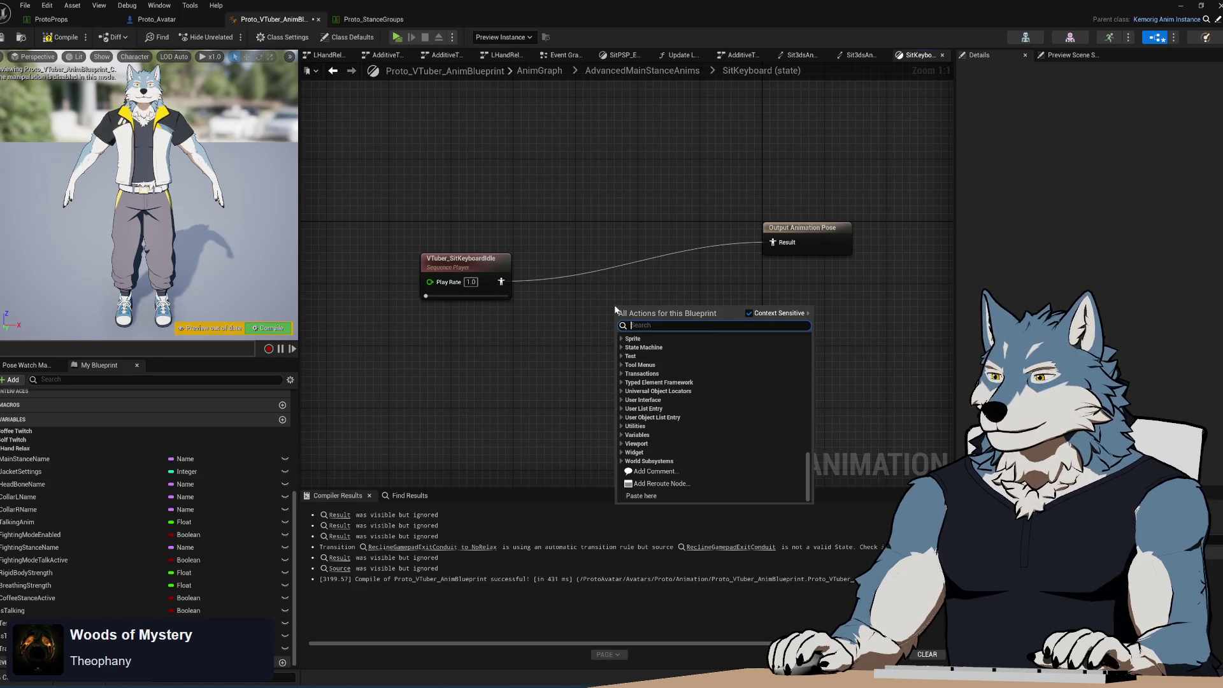
type("empty")
key("BackSpace")
key("BackSpace")
key("BackSpace")
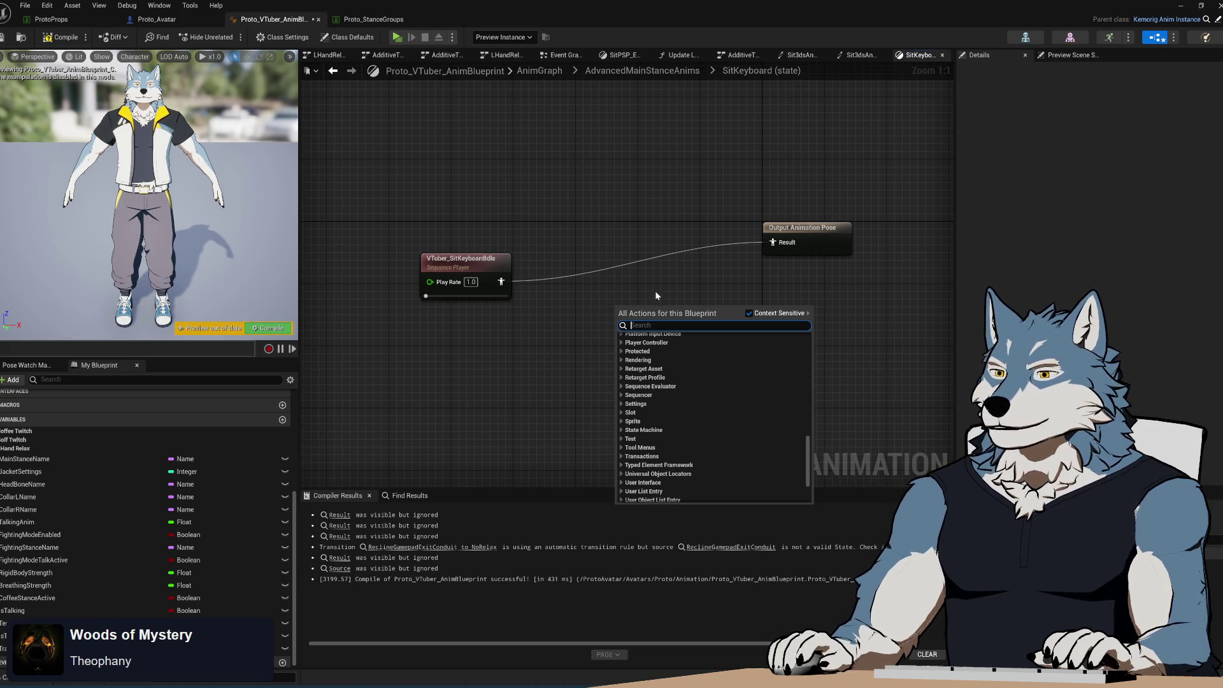
type("bind")
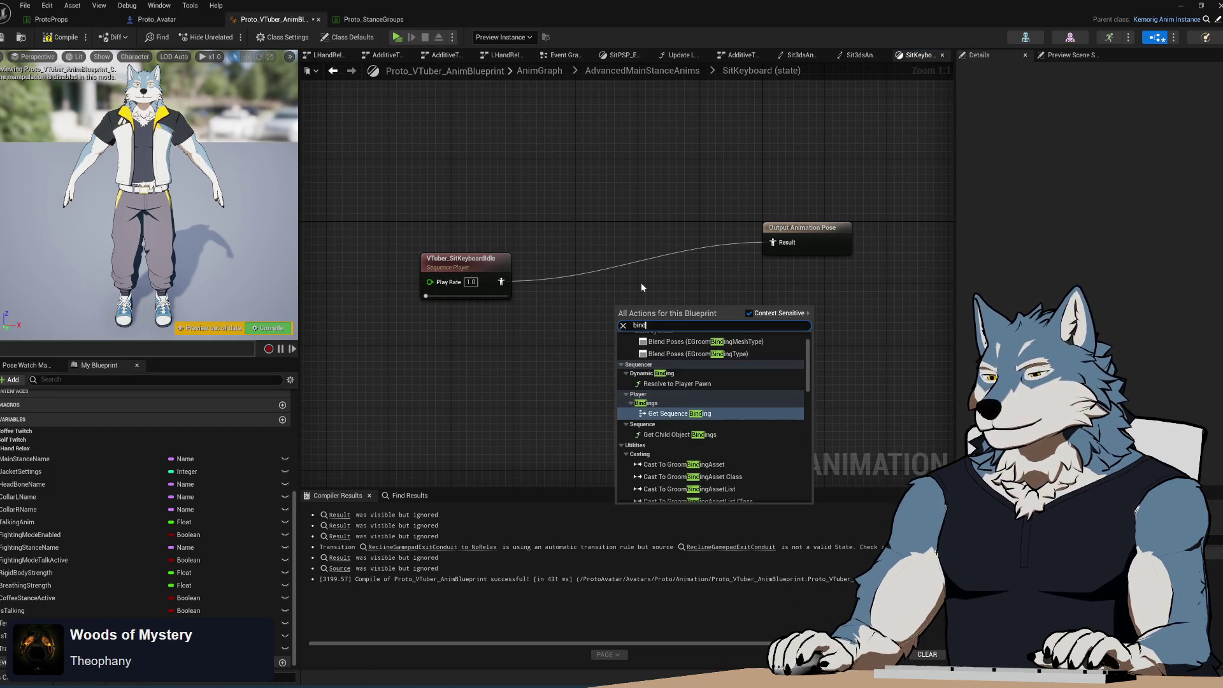
key("BackSpace")
key("BackSpace")
key("BackSpace")
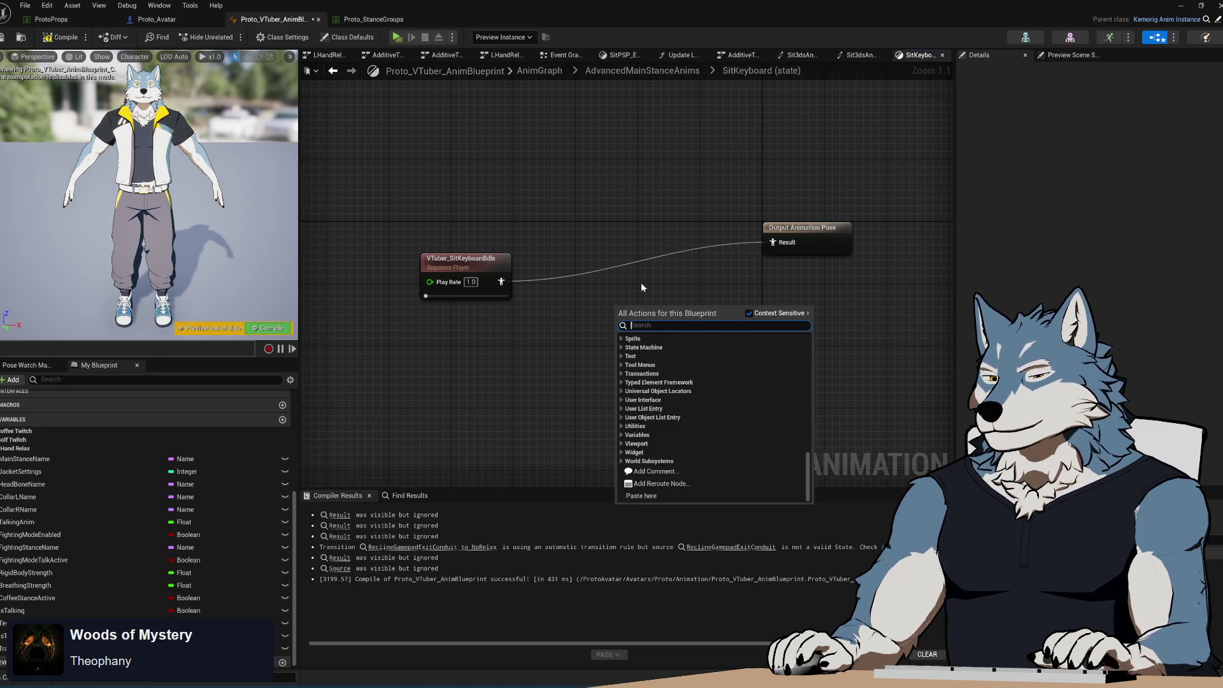
type("rest")
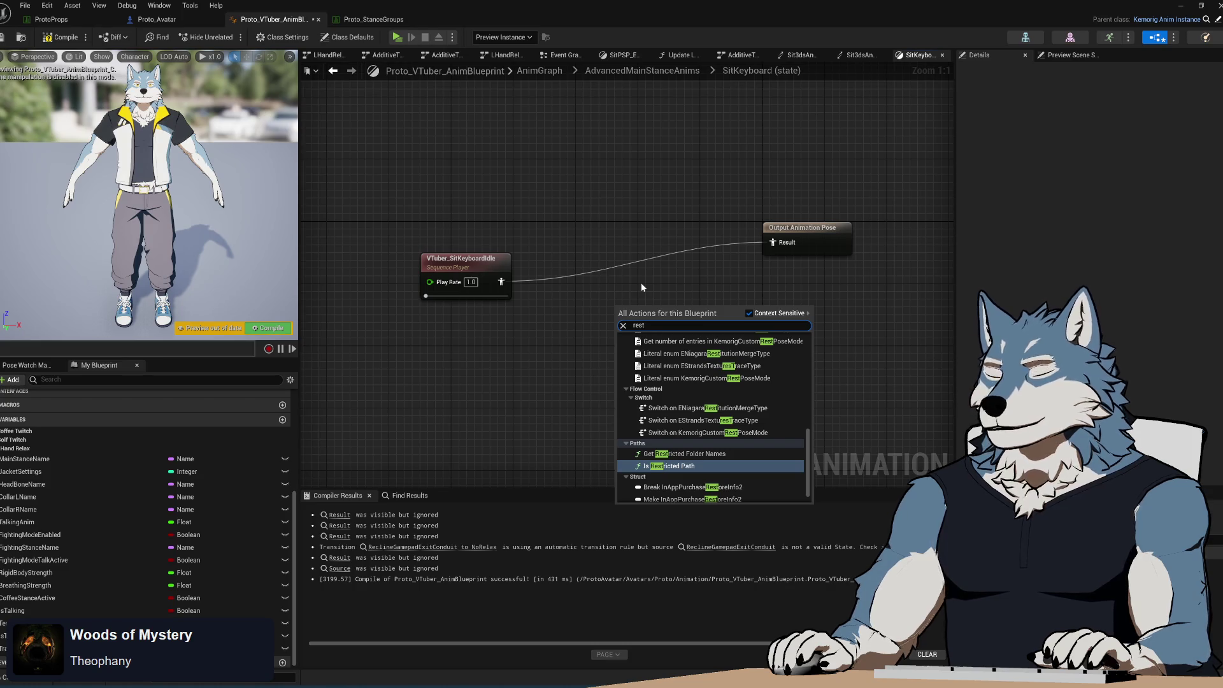
scroll(743, 428, "up", 3)
scroll(742, 429, "up", 5)
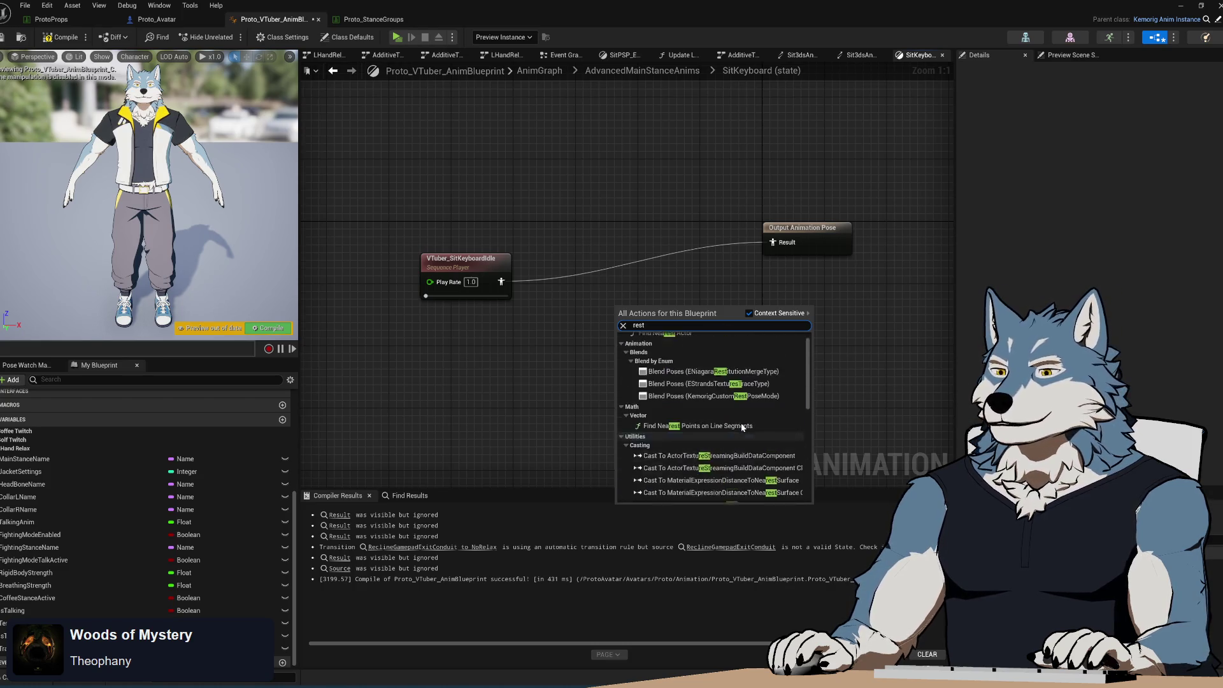
left_click(608, 320)
mouse_move(496, 271)
left_mouse_down()
mouse_move(504, 302)
mouse_move(526, 302)
left_mouse_up()
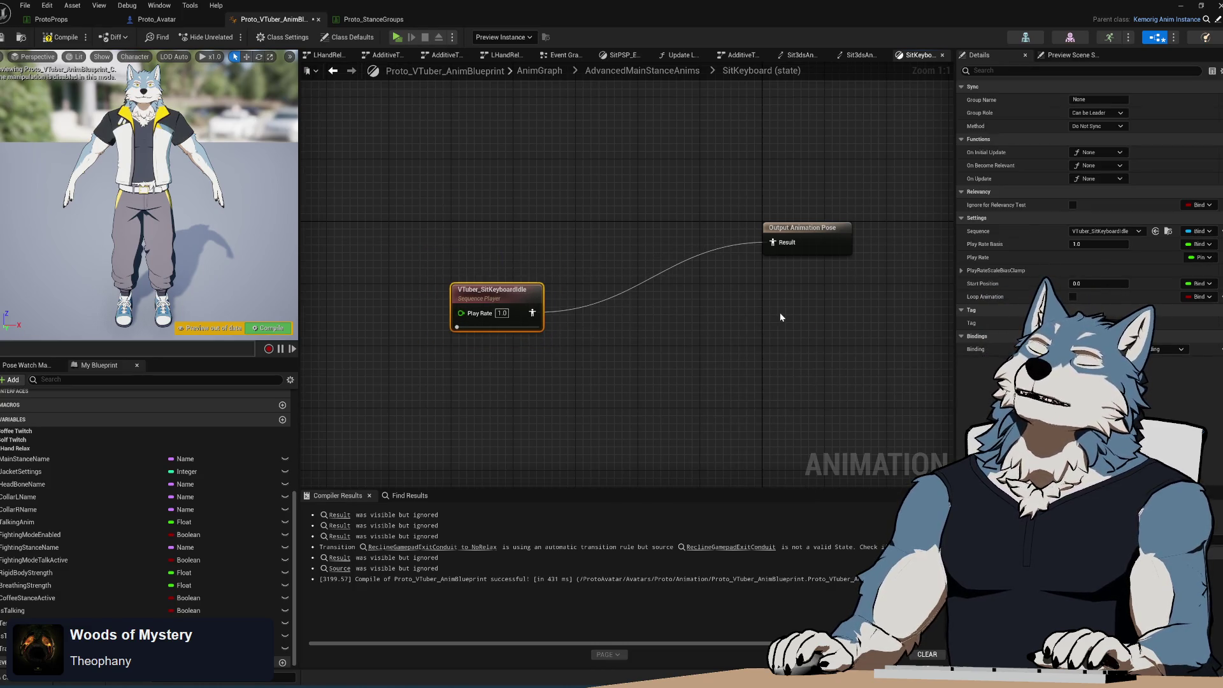
- Try 'blend' and 'strength' searches, then set the Sequence binding to Pin in Details
right_click(664, 323)
type("blend")
key("BackSpace")
key("BackSpace")
key("BackSpace")
type("strength")
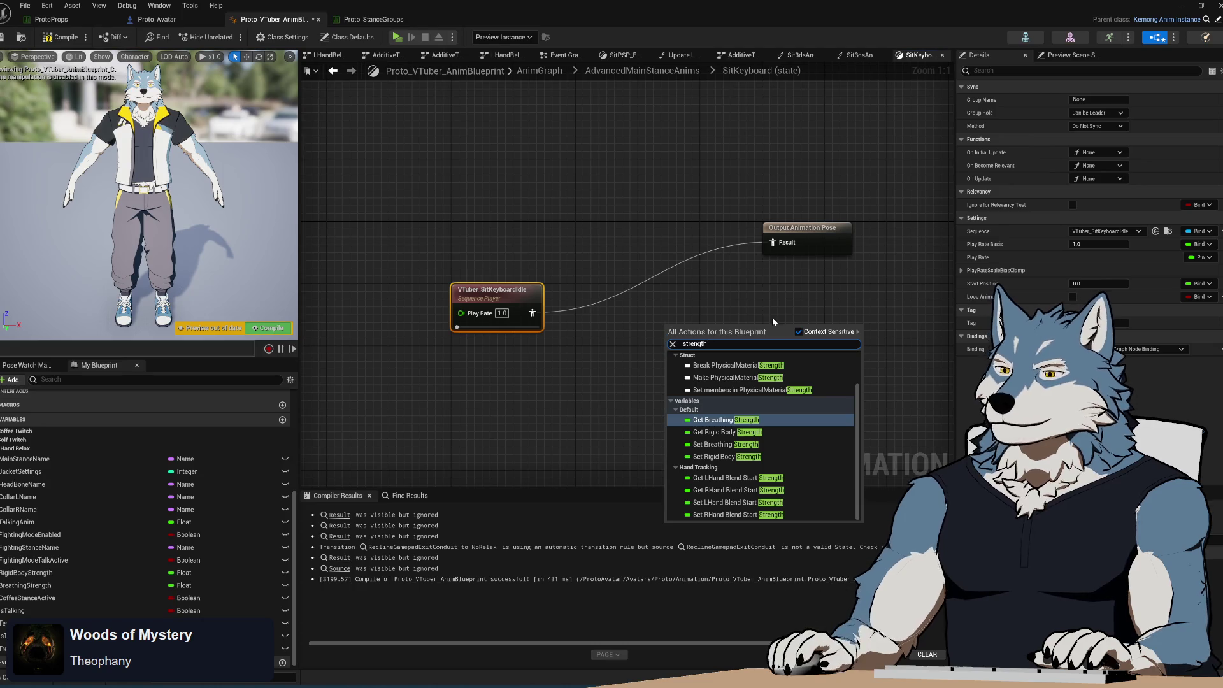
left_click(594, 386)
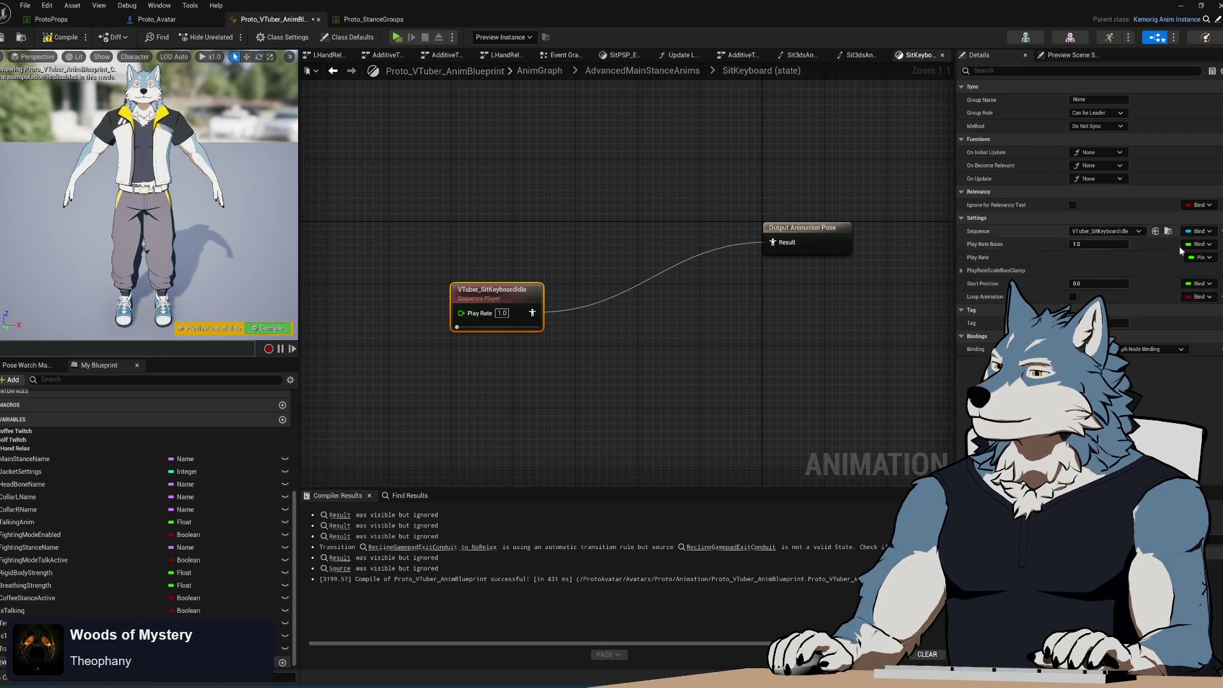
left_click(1199, 231)
left_click(1140, 272)
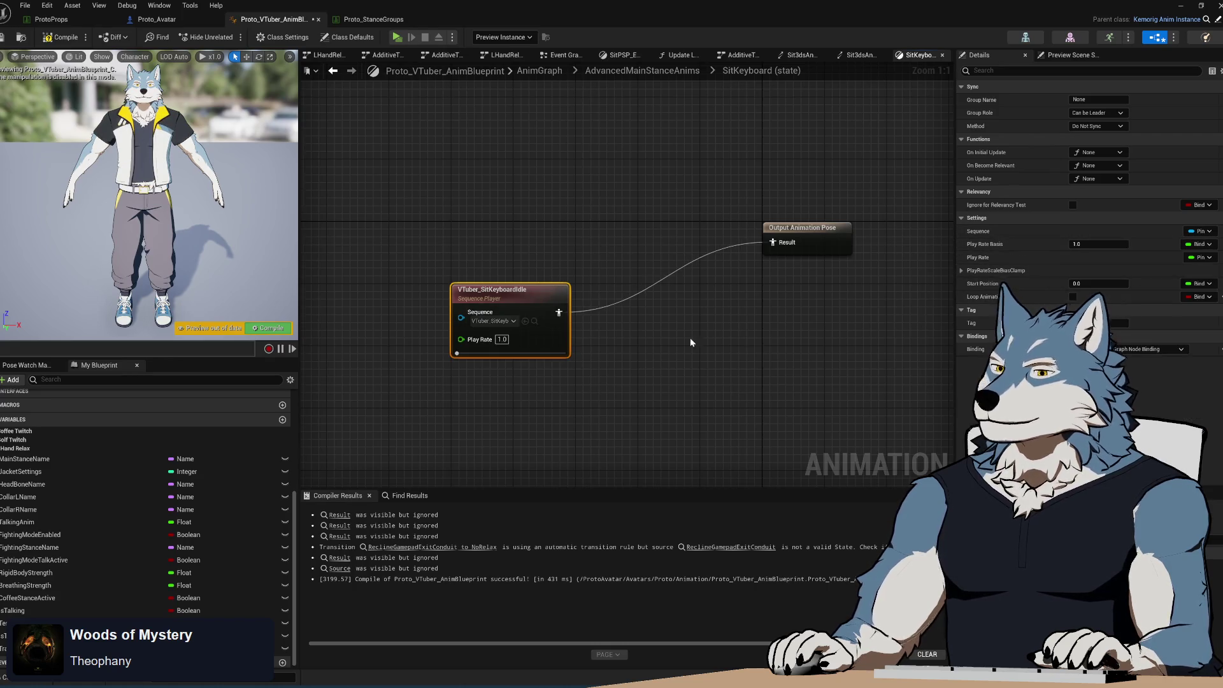
- Add a Select node wired into the sequence player's Sequence pin and compile
mouse_move(541, 291)
left_mouse_down()
mouse_move(415, 320)
mouse_move(629, 337)
mouse_move(578, 323)
left_mouse_up()
type("select")
key("Return")
right_click(421, 316)
left_click(460, 310)
left_click(62, 37)
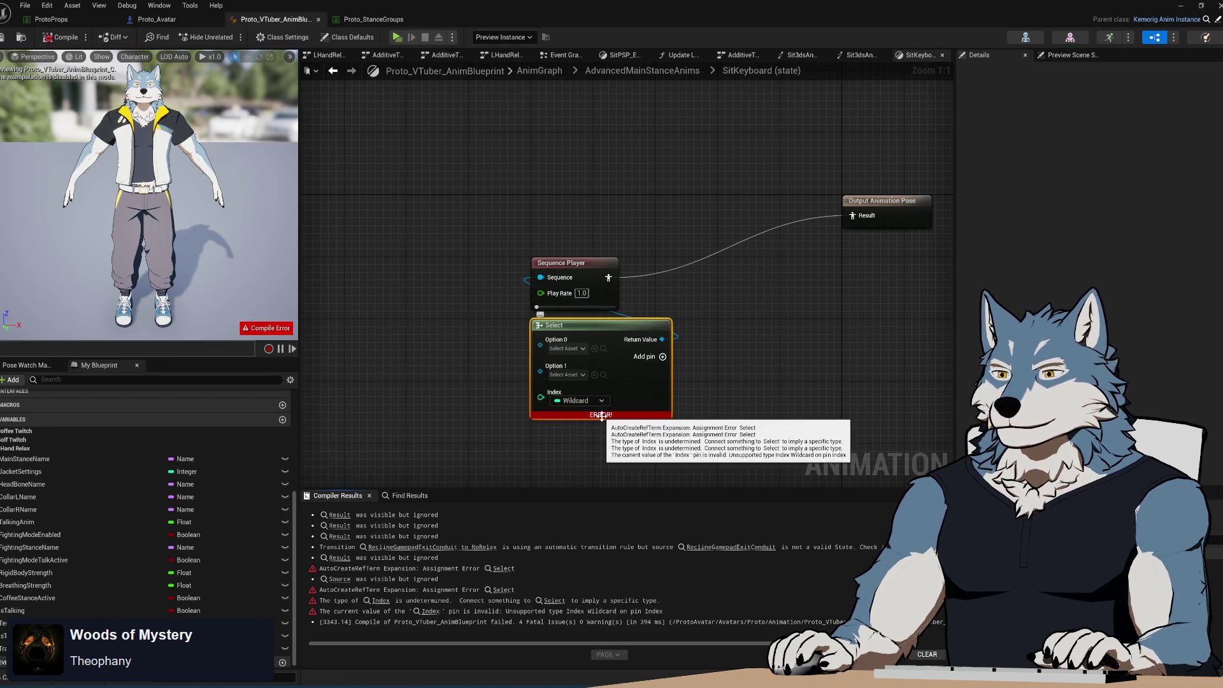
- Feed an Is Transition Anim Playing getter into the Select index and recompile
left_click_drag(602, 415, 636, 364)
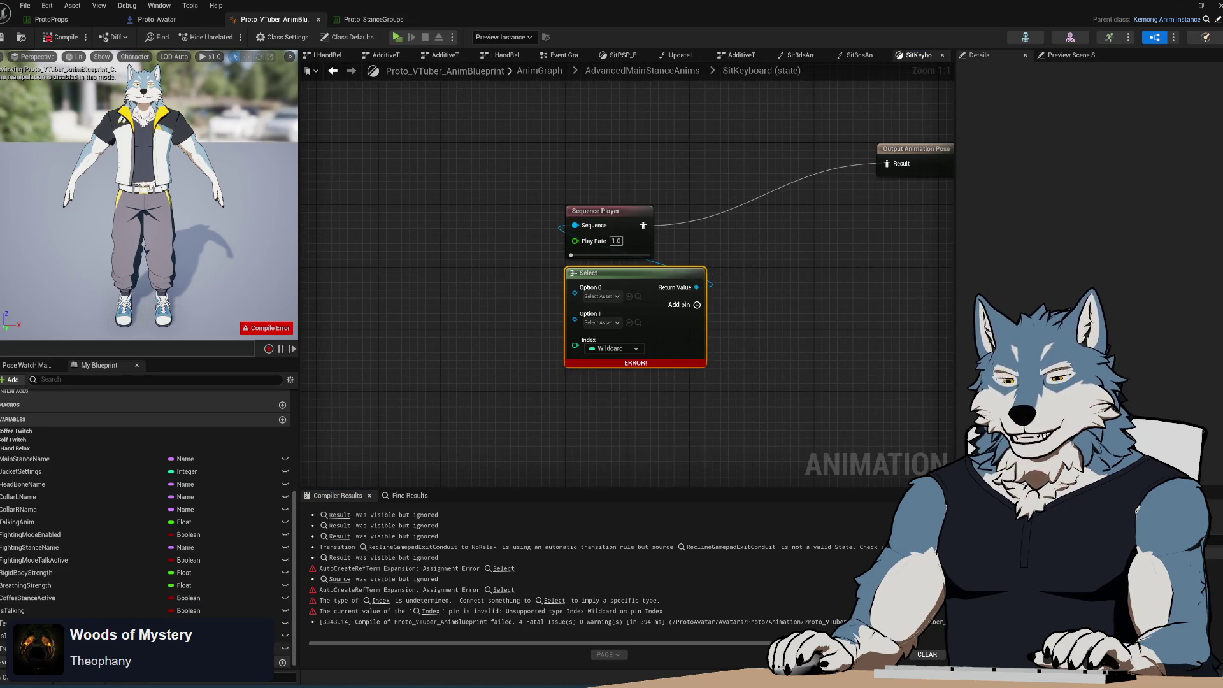
mouse_move(244, 604)
left_mouse_down()
mouse_move(602, 441)
mouse_move(564, 376)
mouse_move(575, 340)
left_mouse_up()
mouse_move(561, 441)
left_mouse_down()
mouse_move(606, 393)
mouse_move(584, 373)
left_mouse_up()
left_click(485, 420)
left_click(58, 39)
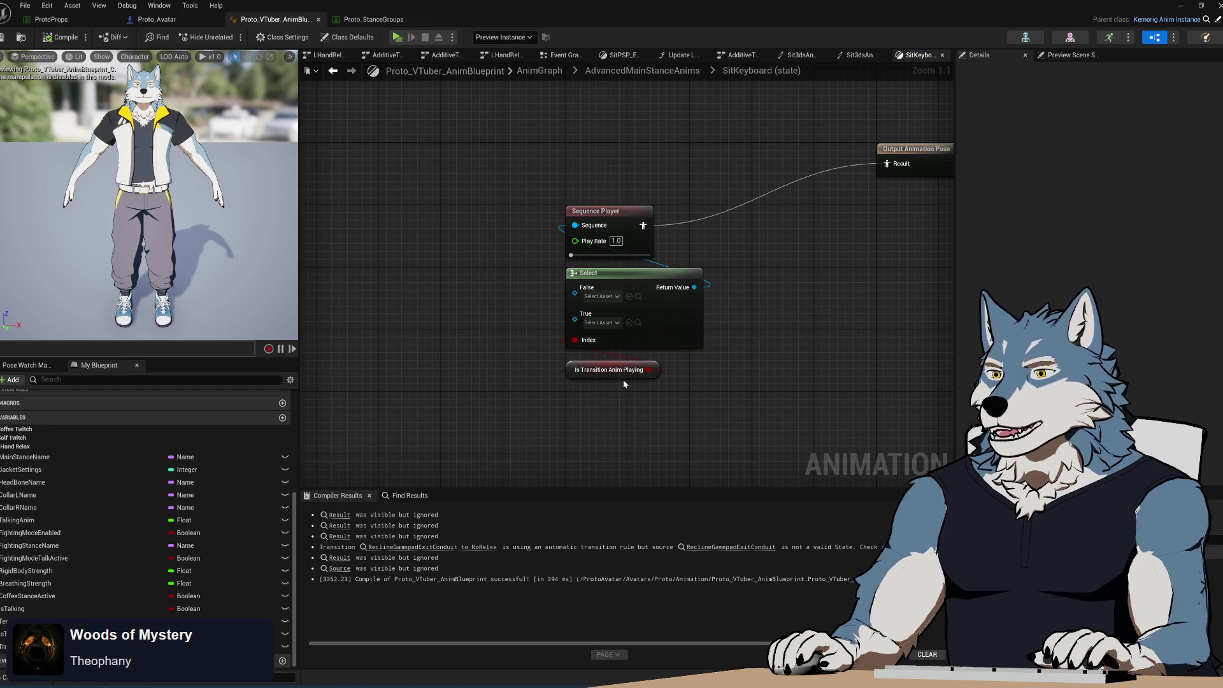
left_click_drag(572, 371, 572, 364)
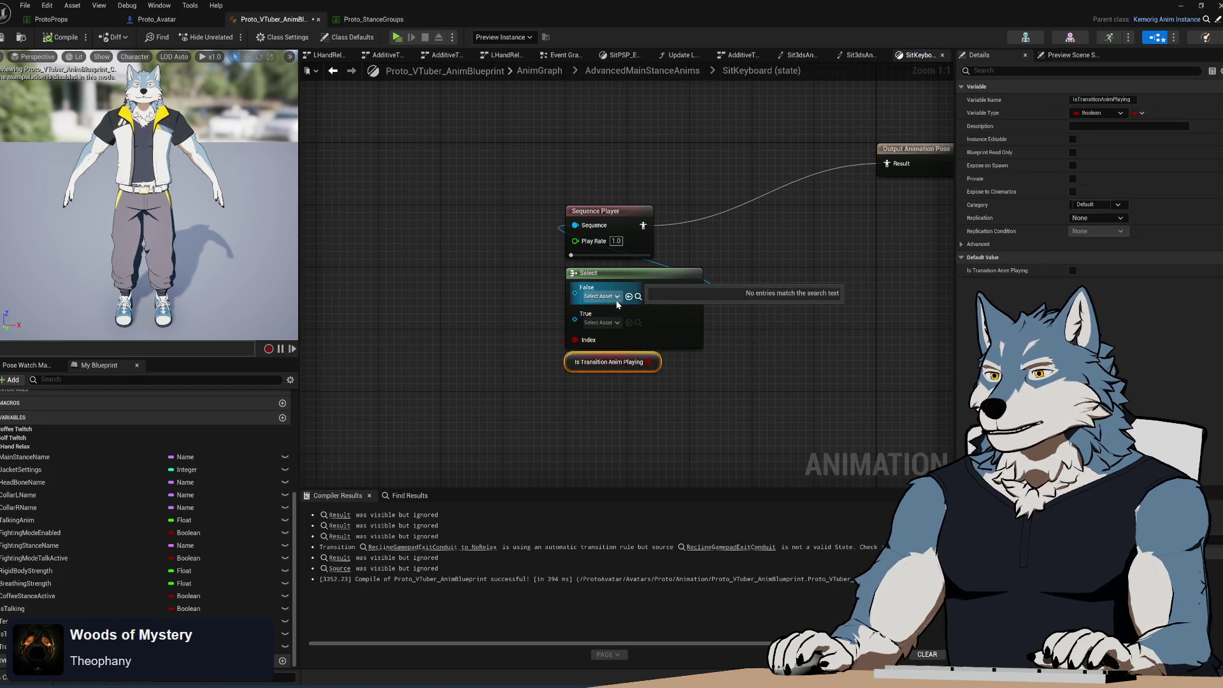
- Check the True/False asset lists, locate VTuber_SitKeyboardIdle in the Content Browser, and delete the extra player
left_click(615, 323)
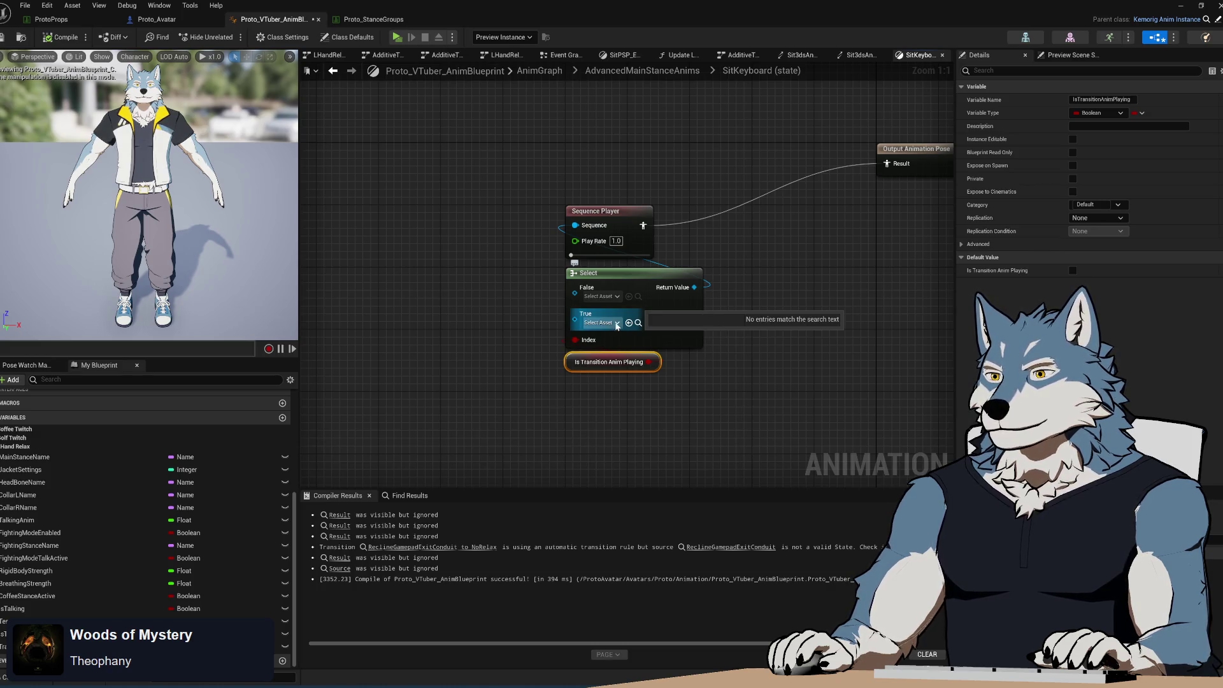
left_click(617, 297)
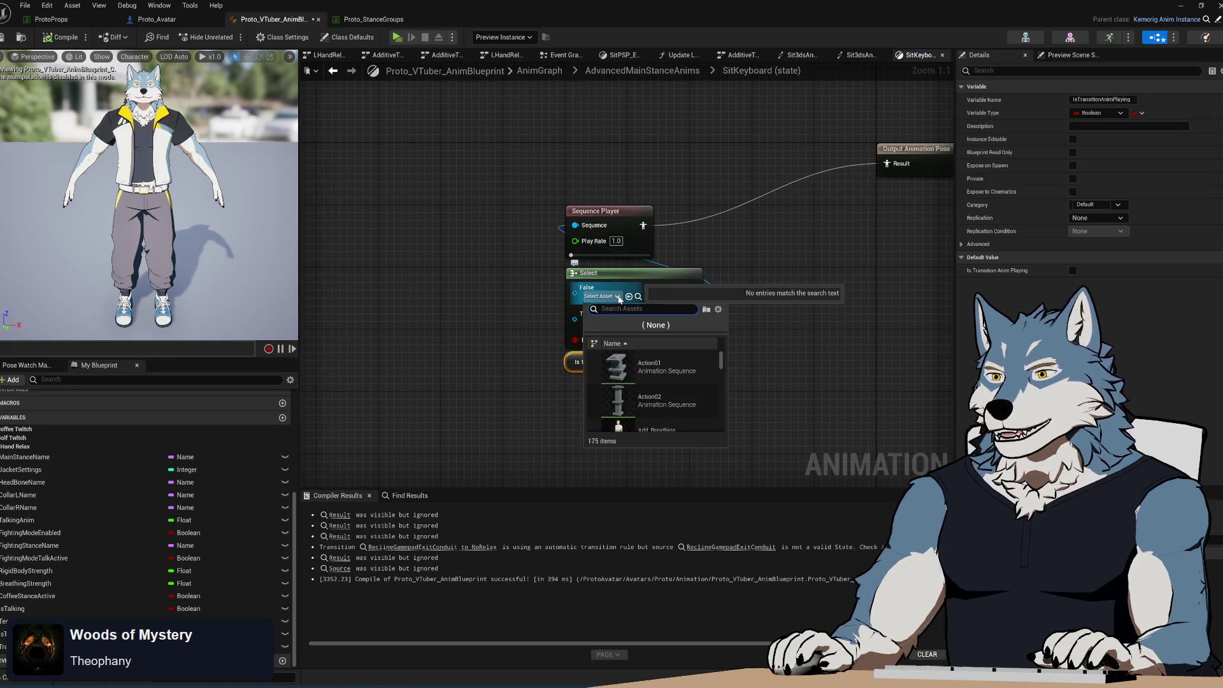
left_click(774, 340)
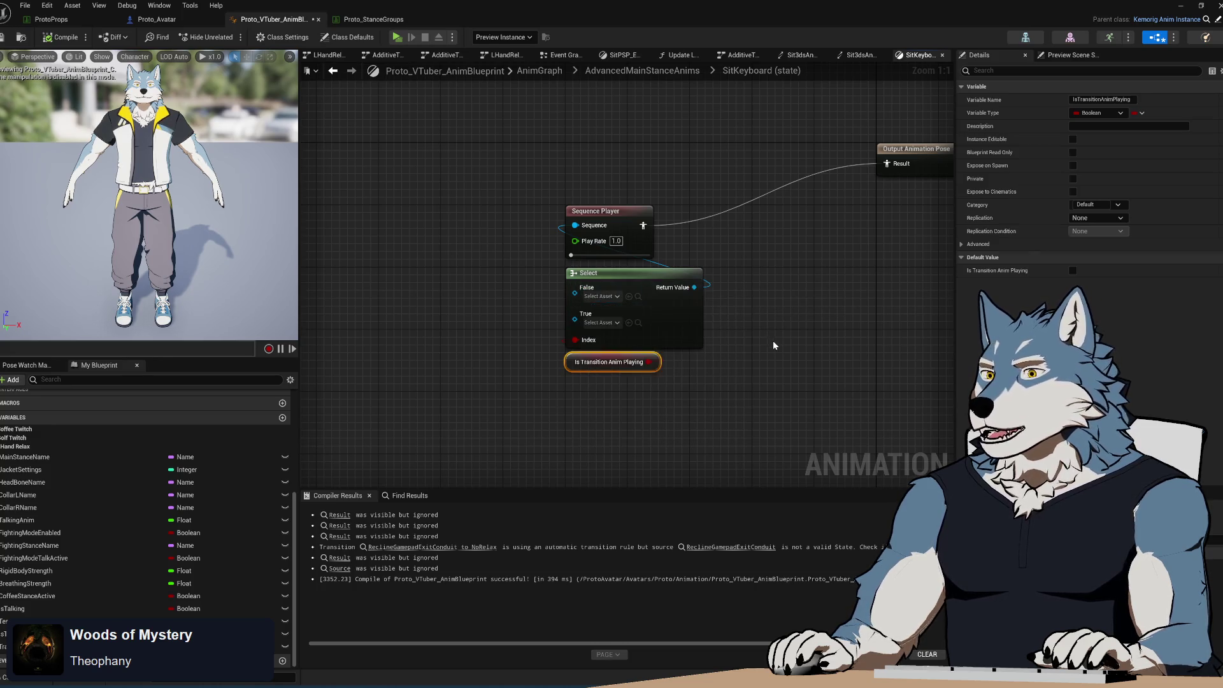
left_click(774, 340)
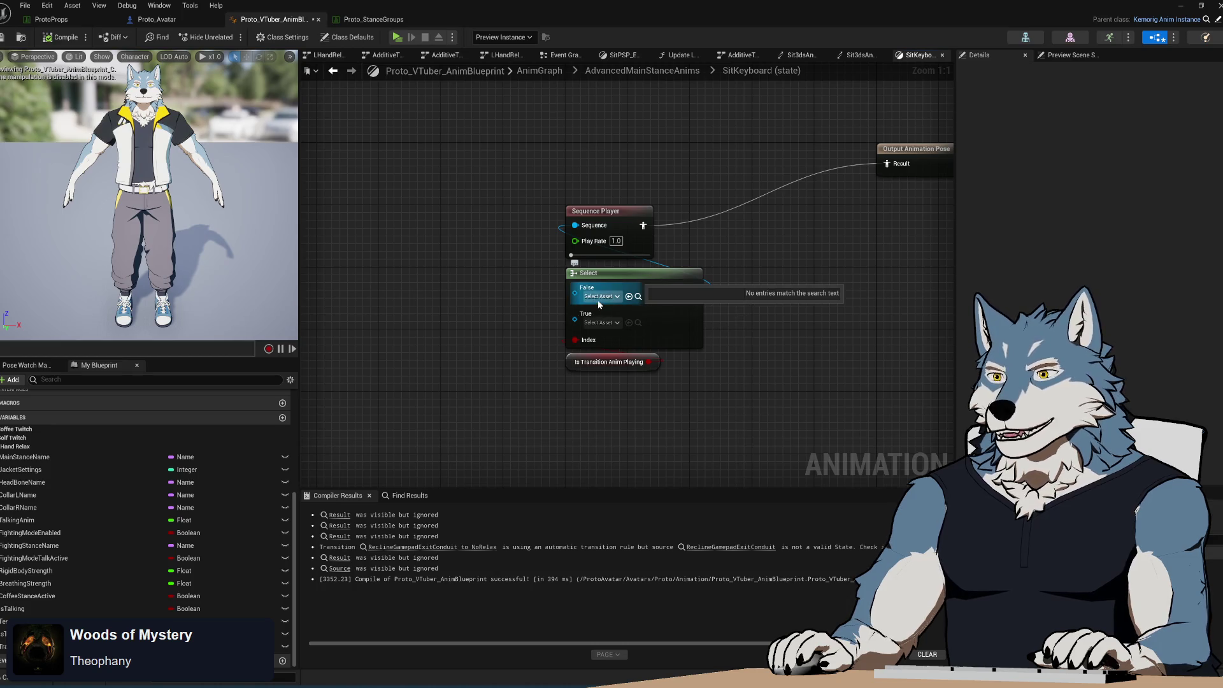
key("ctrl+b")
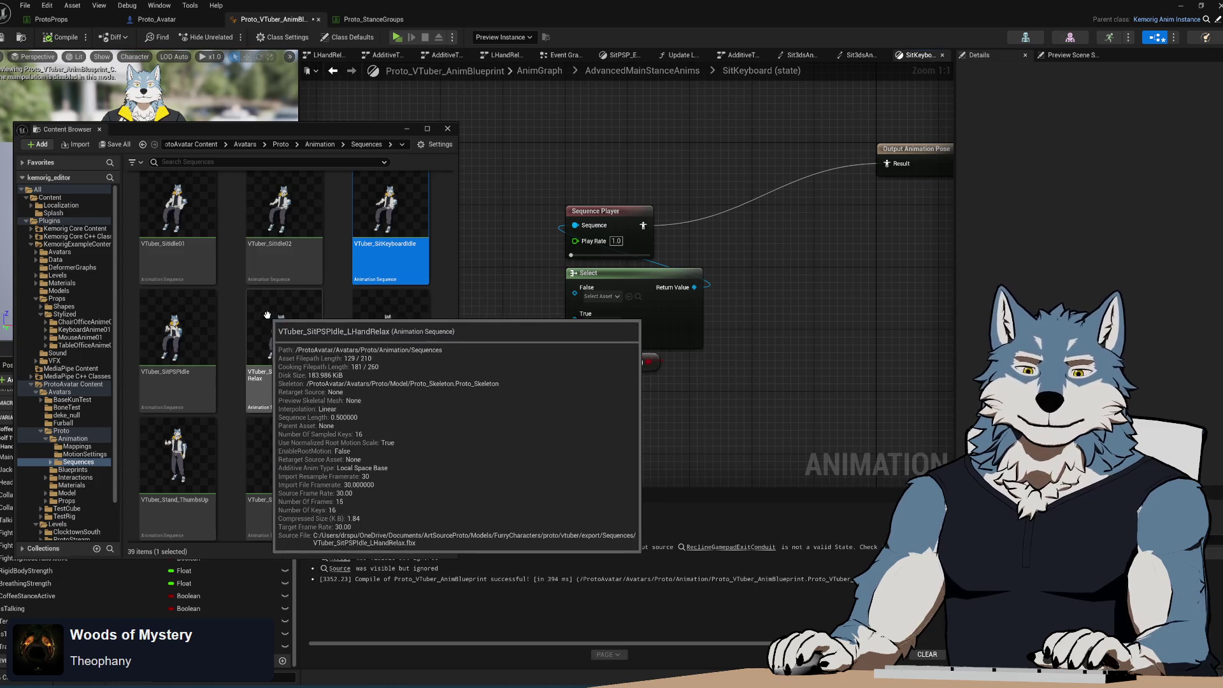
mouse_move(415, 258)
left_mouse_down()
mouse_move(563, 316)
mouse_move(491, 283)
left_mouse_up()
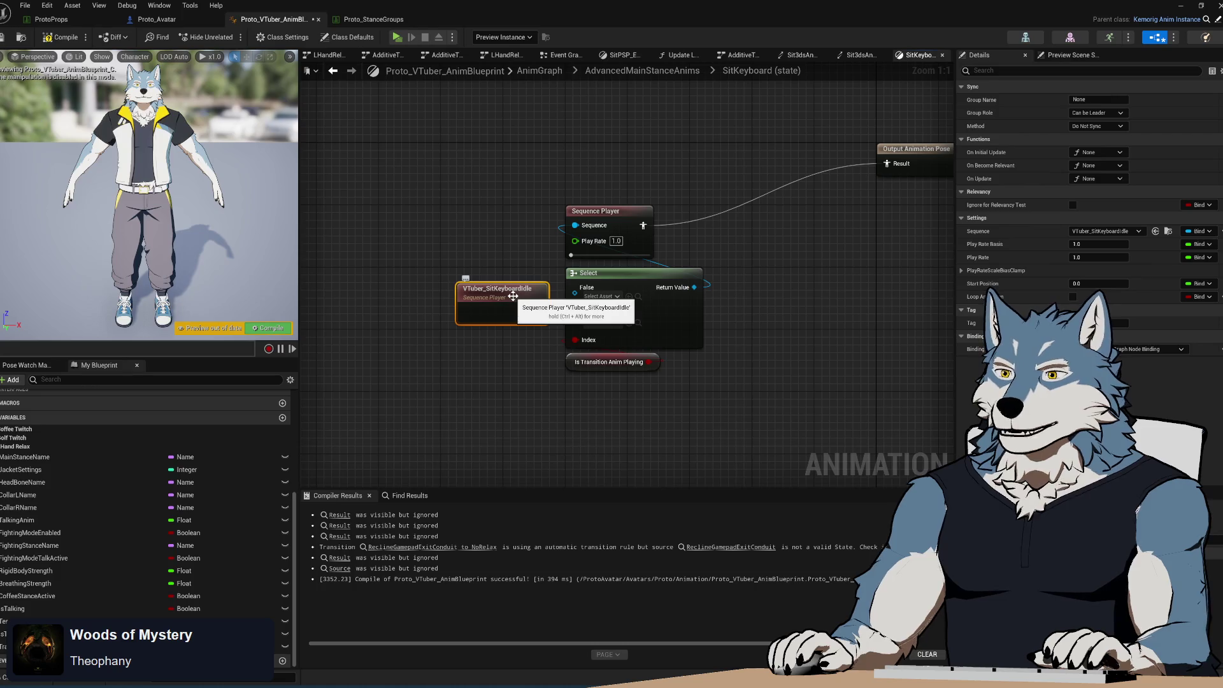
key("Delete")
- Set the Select node's False option to VTuber_SitKeyboardIdle and save with Ctrl+S
left_click(617, 297)
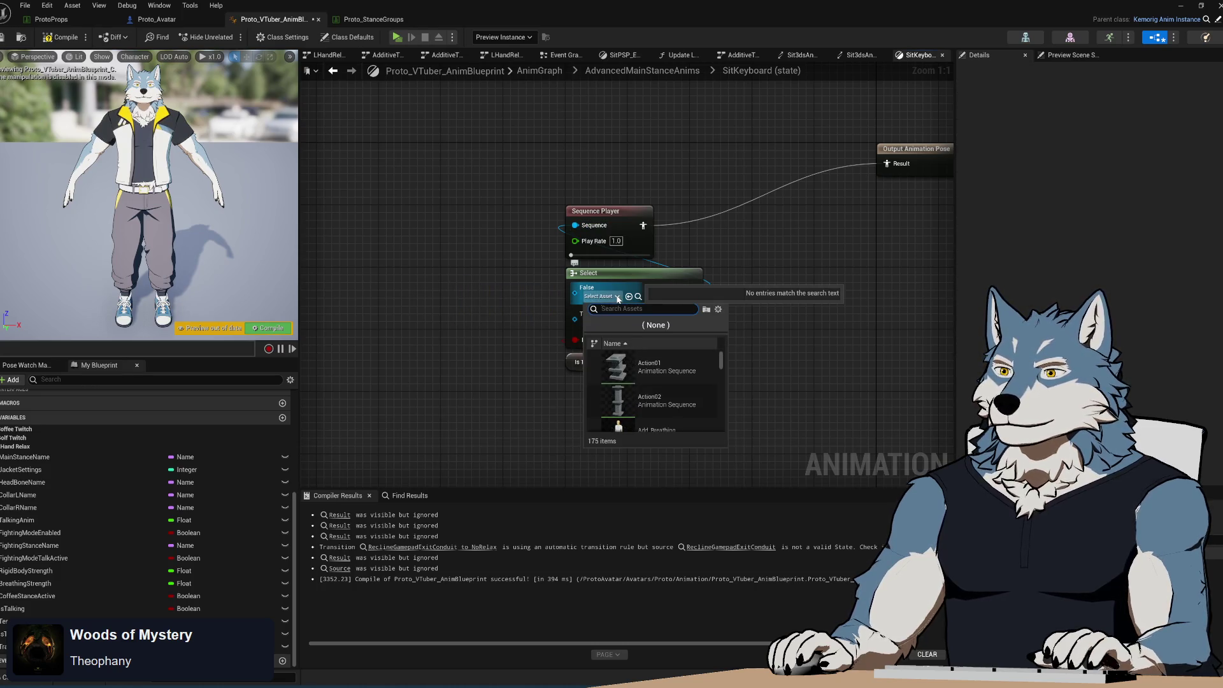
type("sitkeyb")
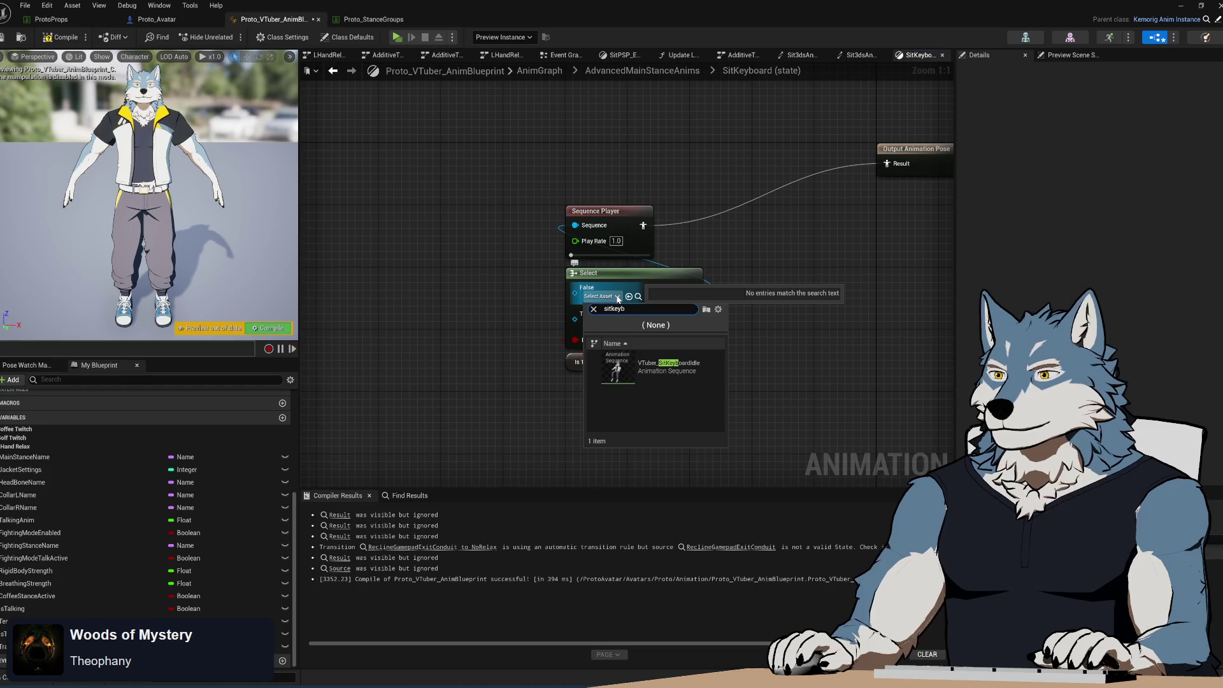
left_click(664, 367)
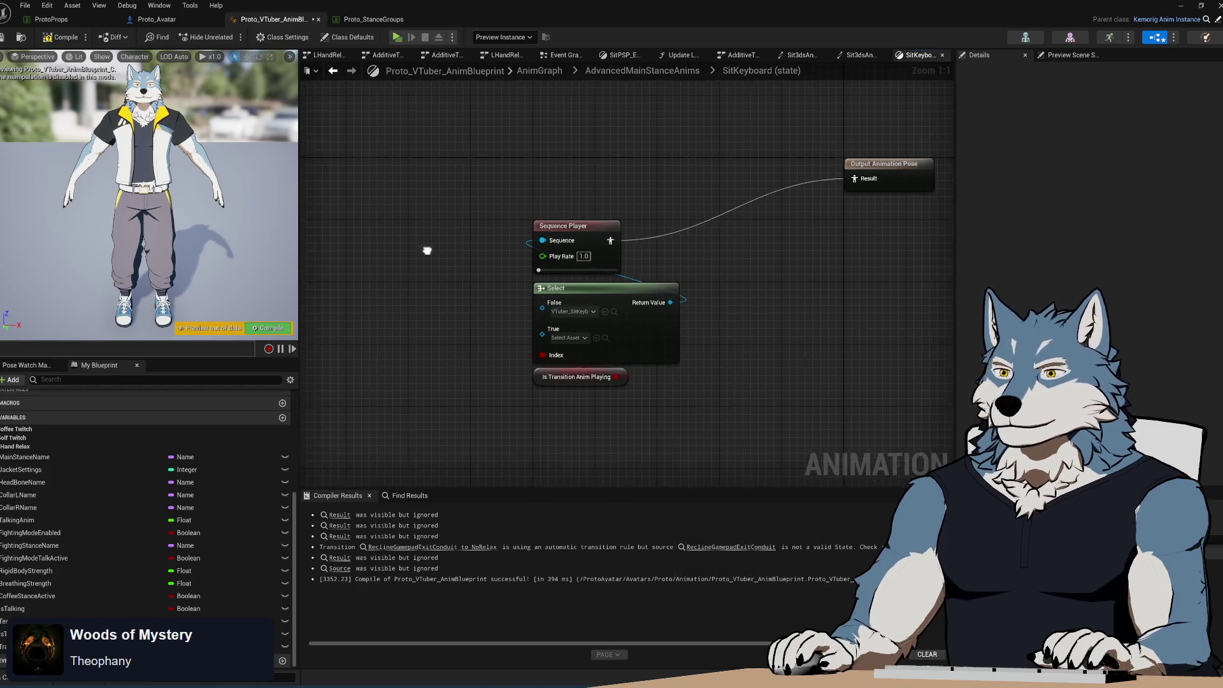
key("ctrl+s")
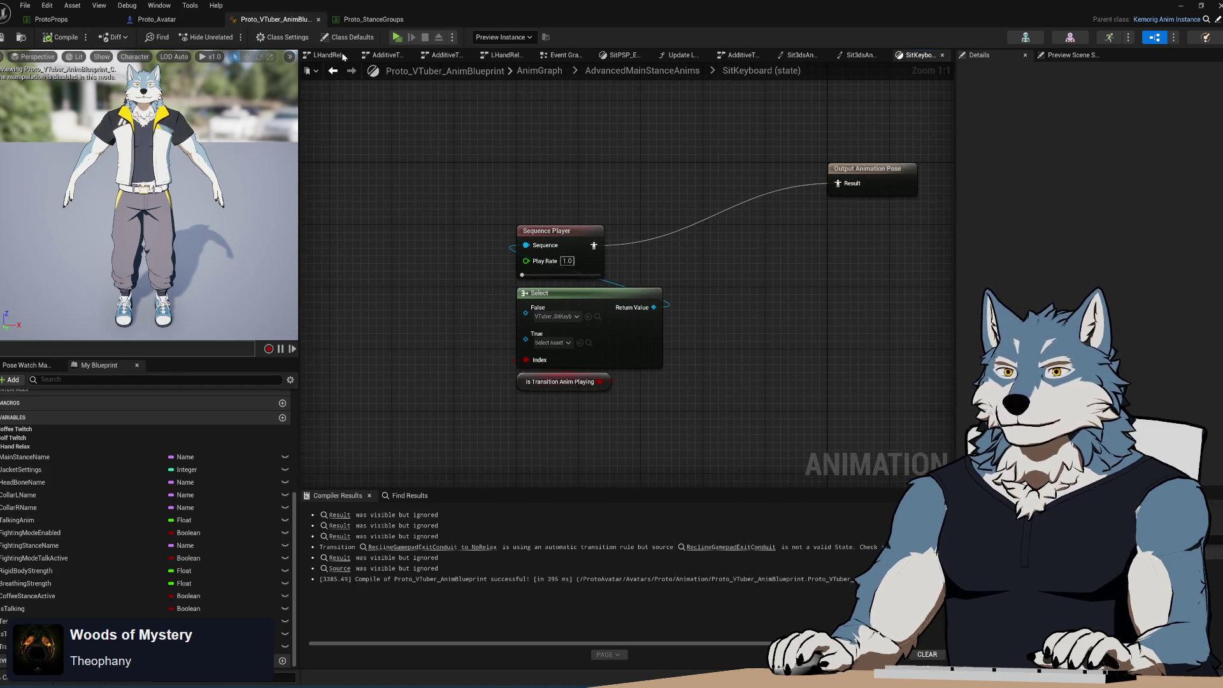
- Open Proto_StanceGroups, collapse Golf and expand the SitKeyboard row in the Row Editor
left_click(375, 20)
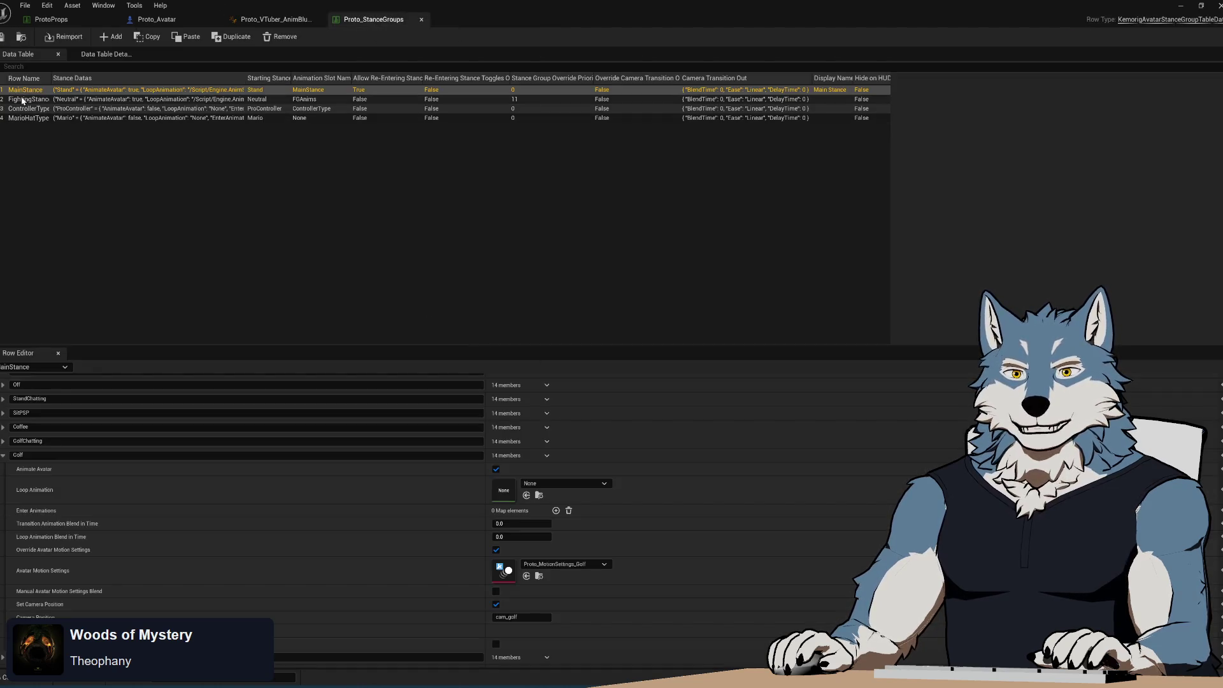
left_click(4, 455)
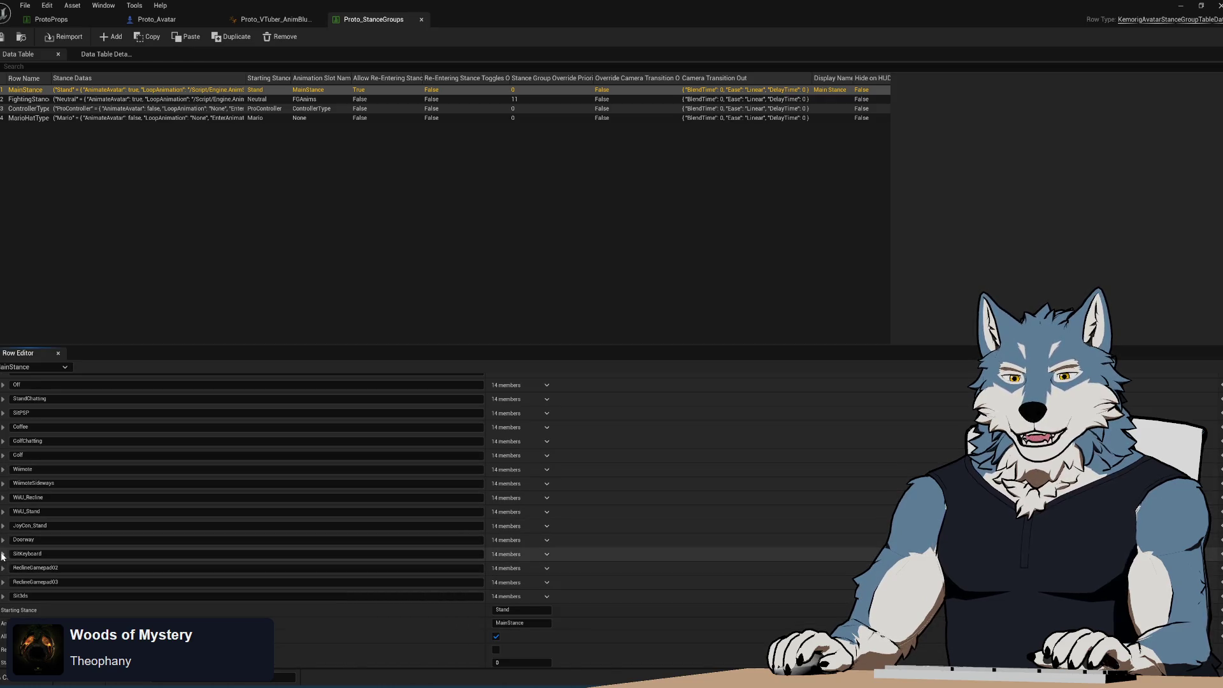
left_click(3, 553)
scroll(210, 554, "down", 2)
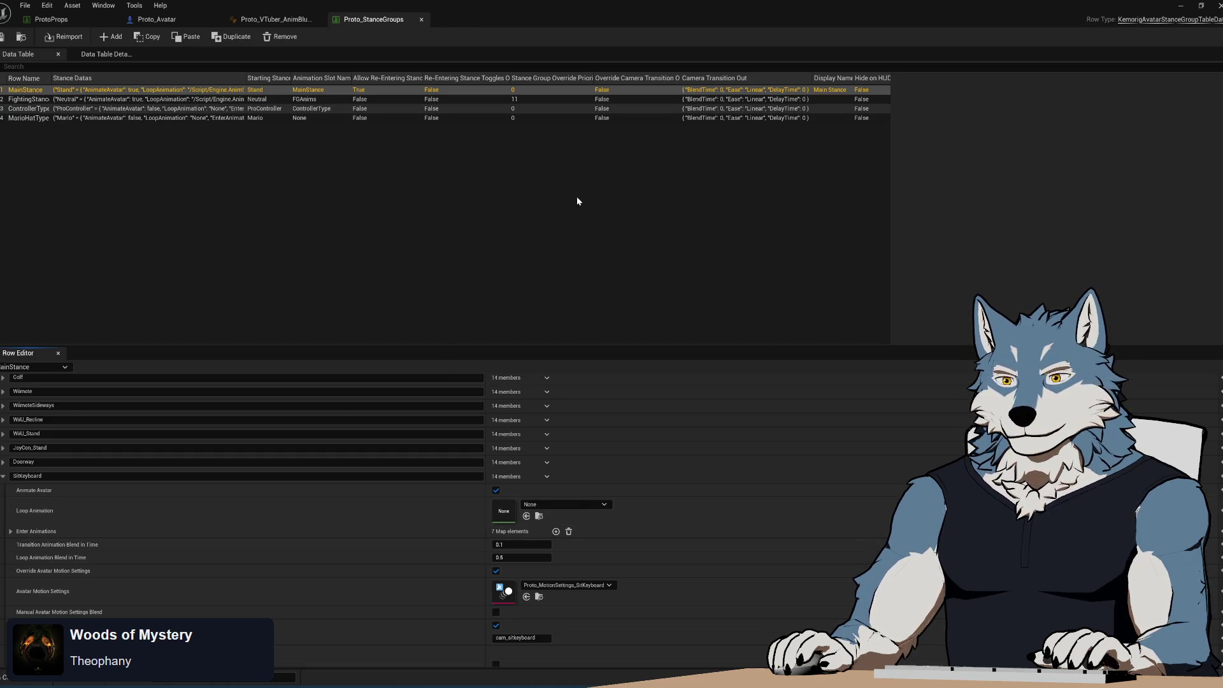
double_click(647, 15)
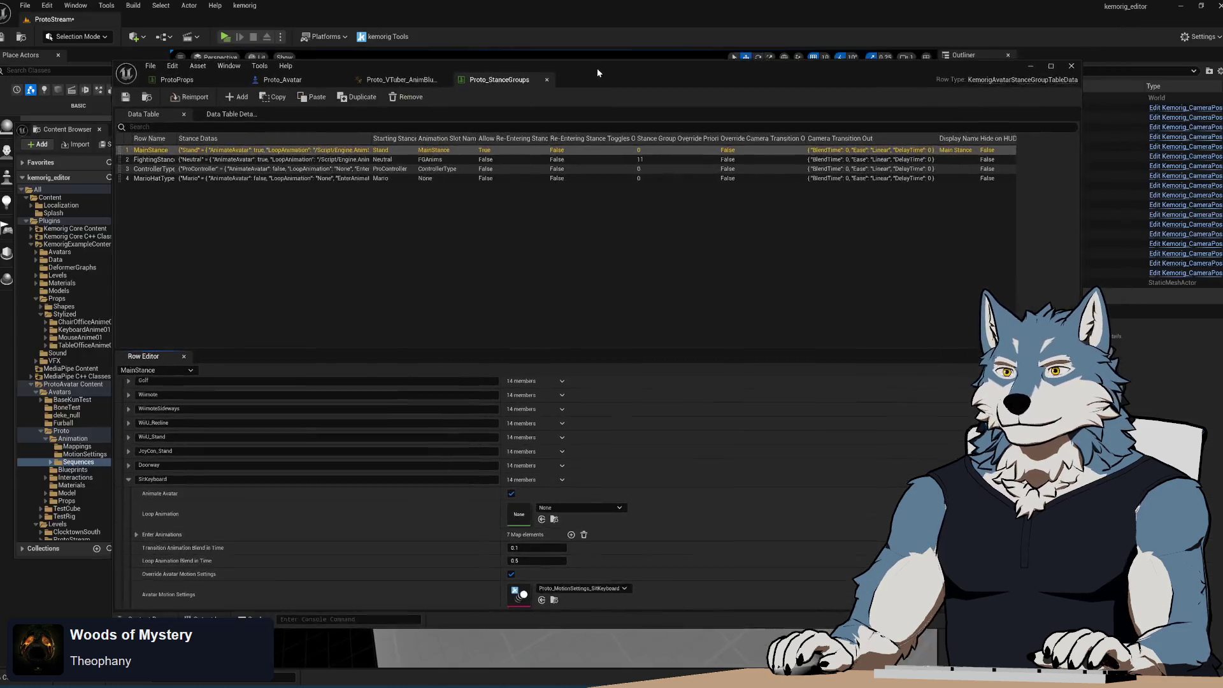
- Run a standalone preview, switch the avatar to the SitKeyboard stance, and return to the anim blueprint
left_click(226, 37)
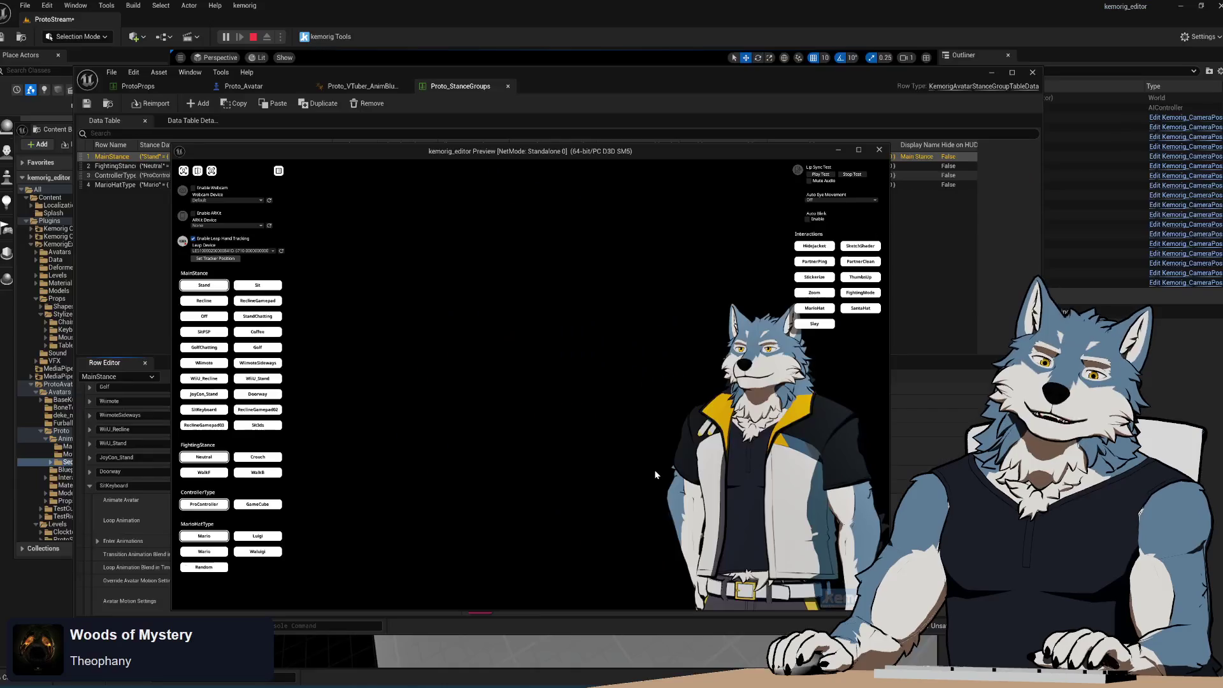
left_click(204, 409)
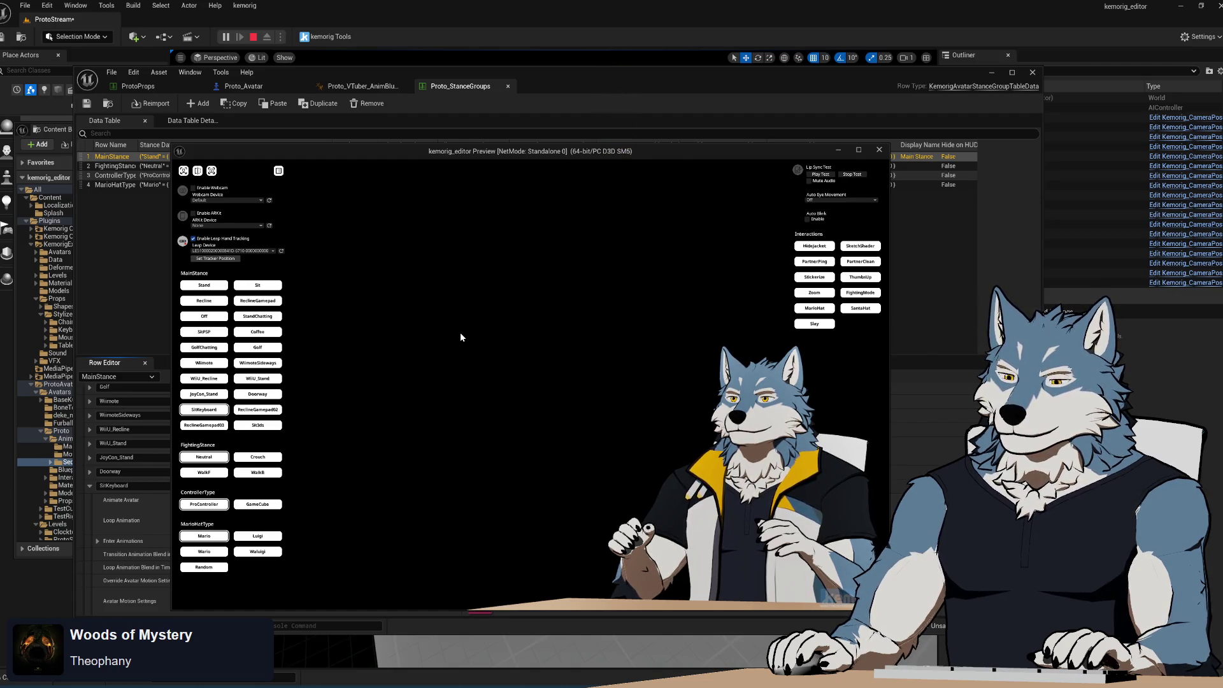
scroll(577, 450, "down", 2)
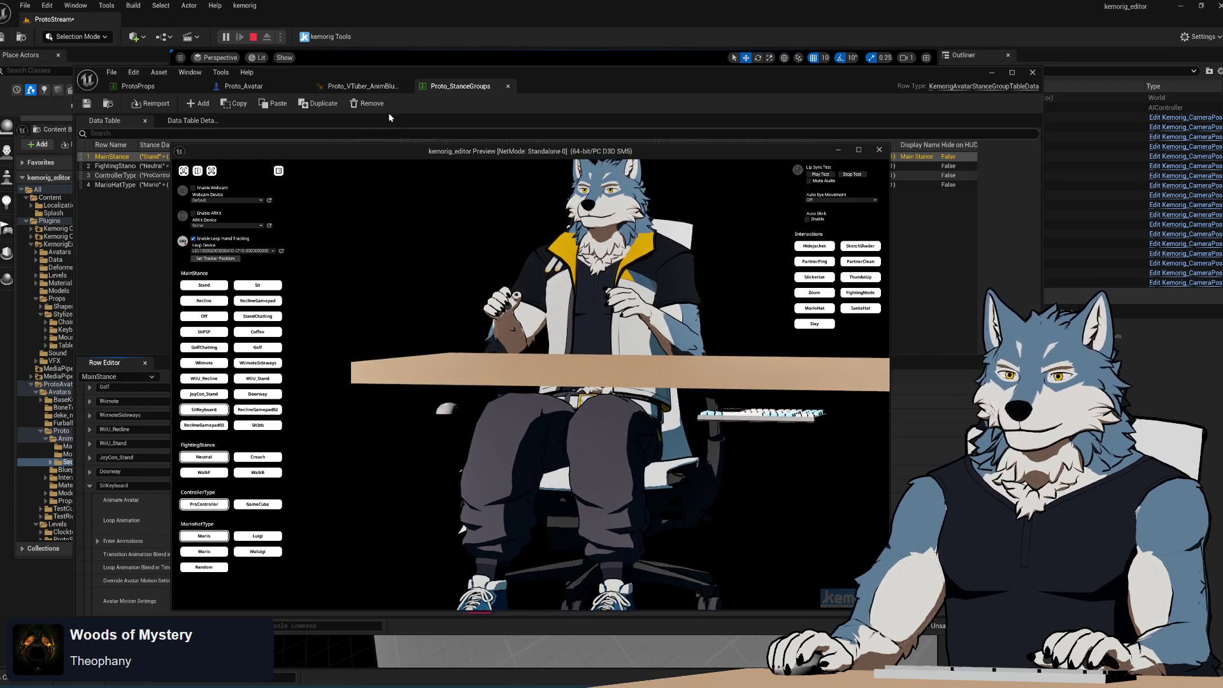
left_click(362, 86)
left_click(589, 103)
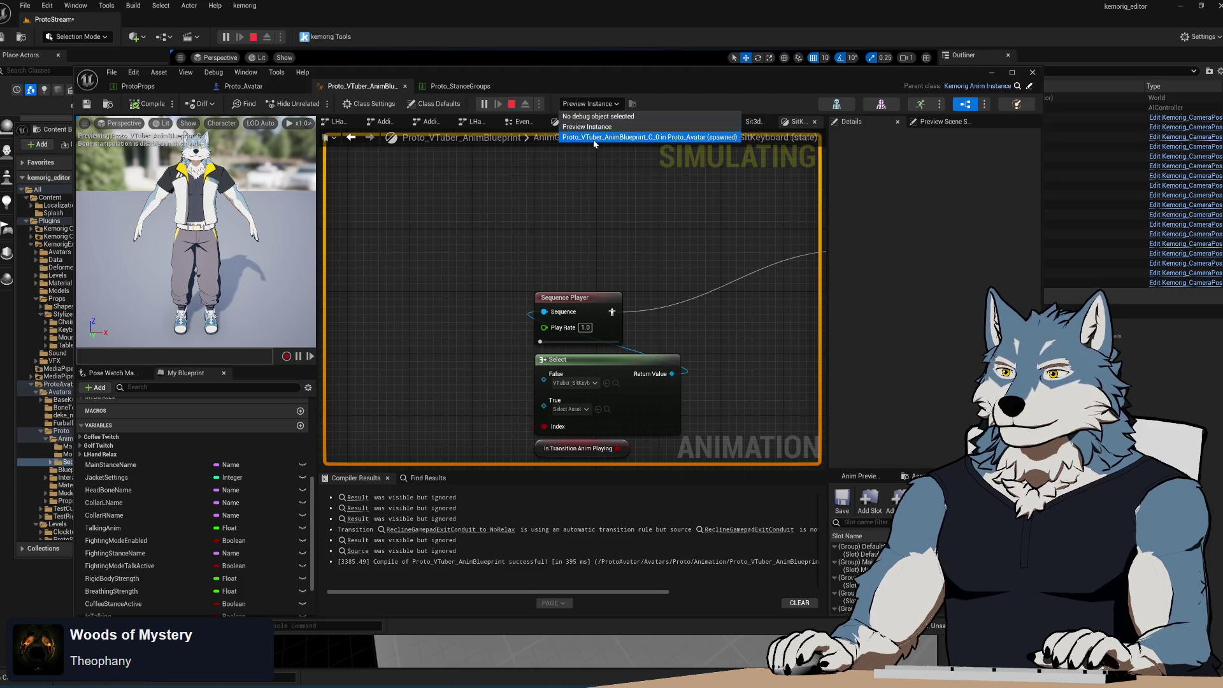
- Debug the spawned Proto_VTuber_AnimBlueprint_C_0 instance and check the graph's live pin values
left_click(649, 137)
scroll(523, 309, "down", 3)
scroll(561, 329, "up", 3)
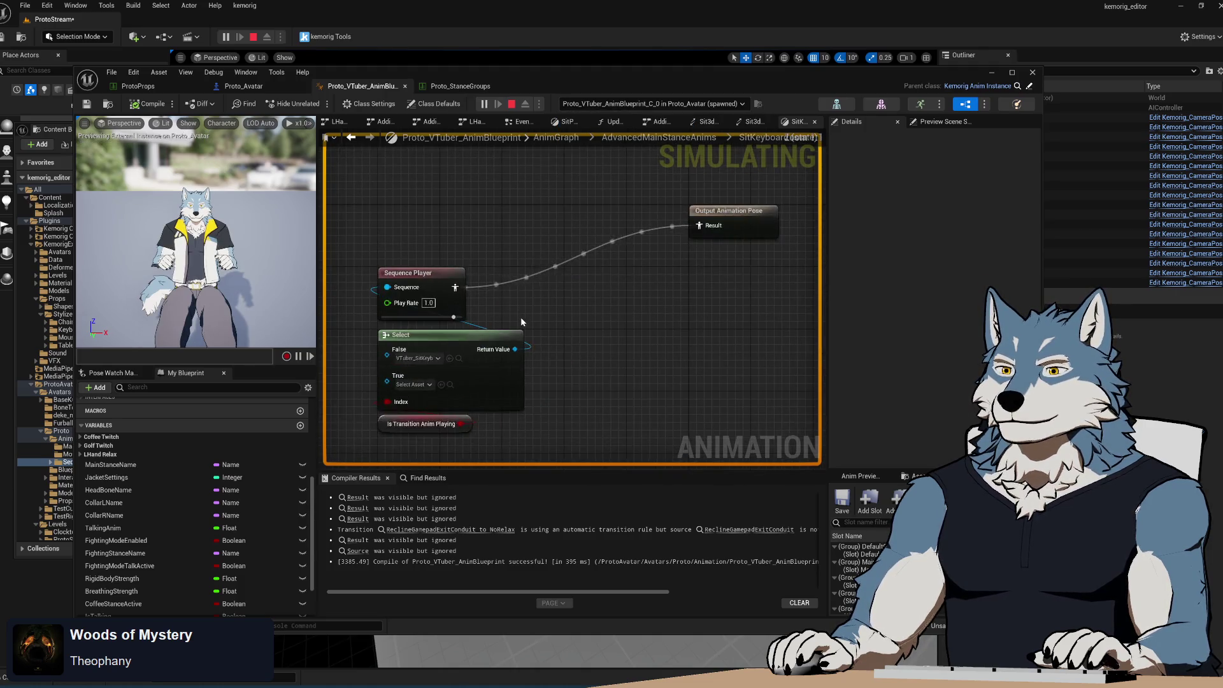
mouse_move(519, 400)
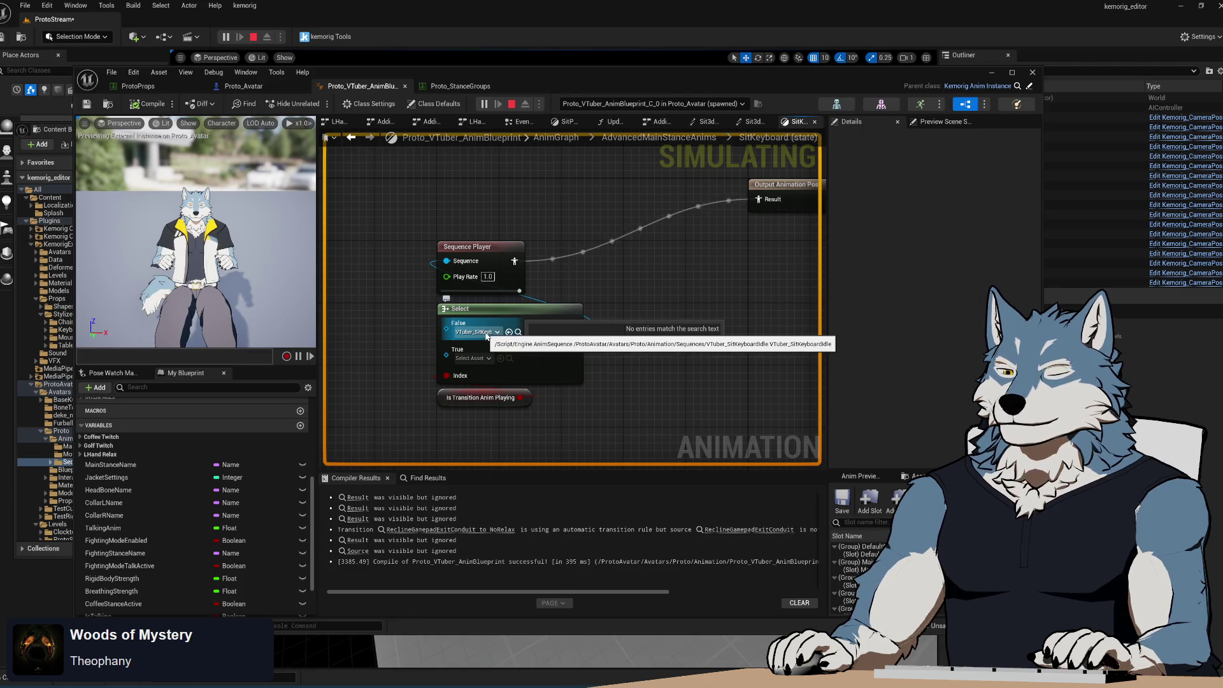
mouse_move(459, 264)
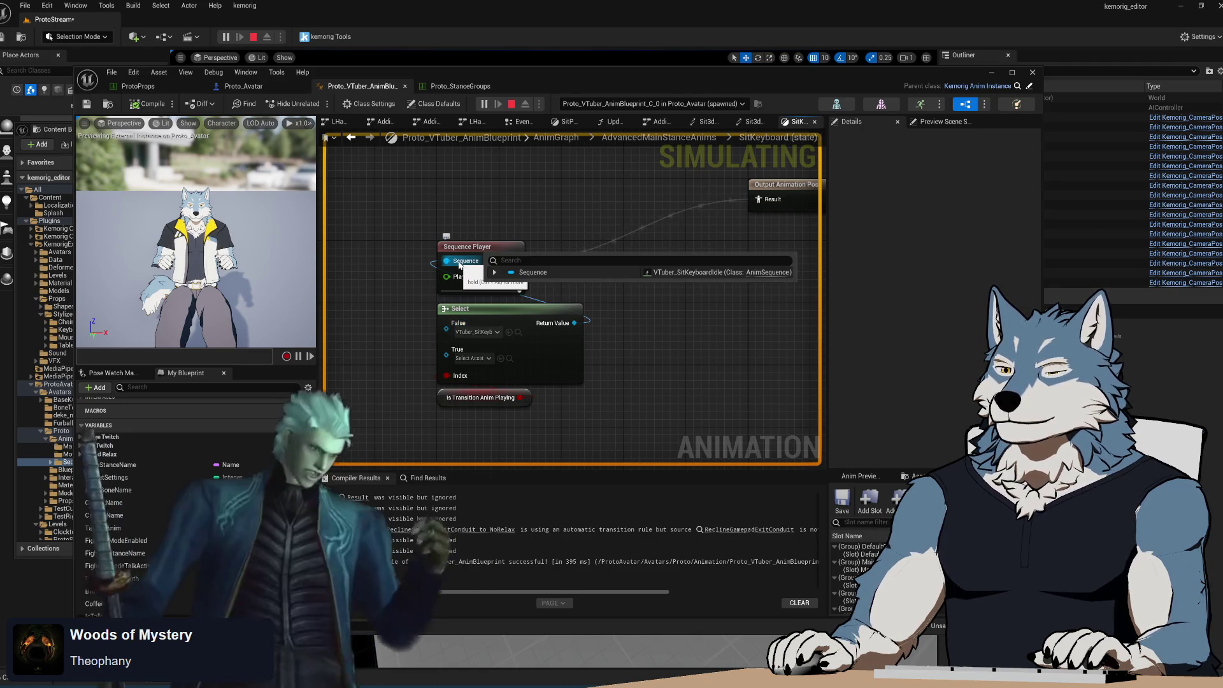
- Show the Event Graph's Branch, SET and Get Play Length transition-timer nodes
left_click(353, 141)
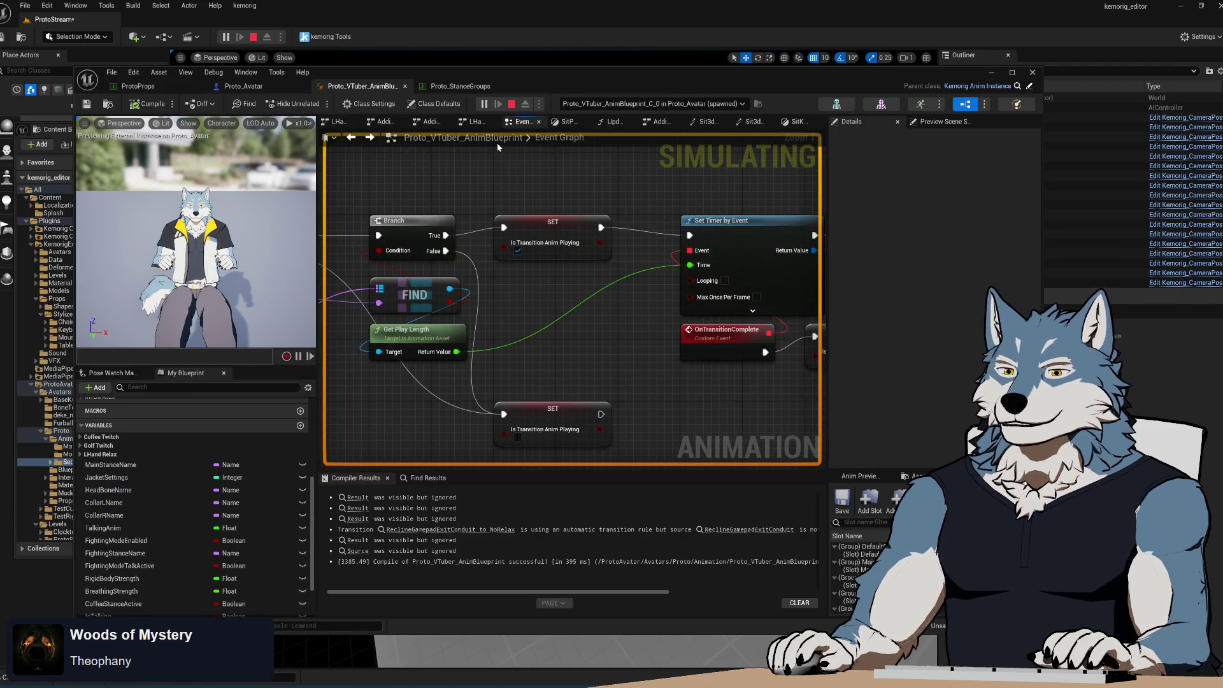
scroll(628, 295, "down", 8)
scroll(584, 322, "up", 6)
left_click_drag(703, 235, 433, 141)
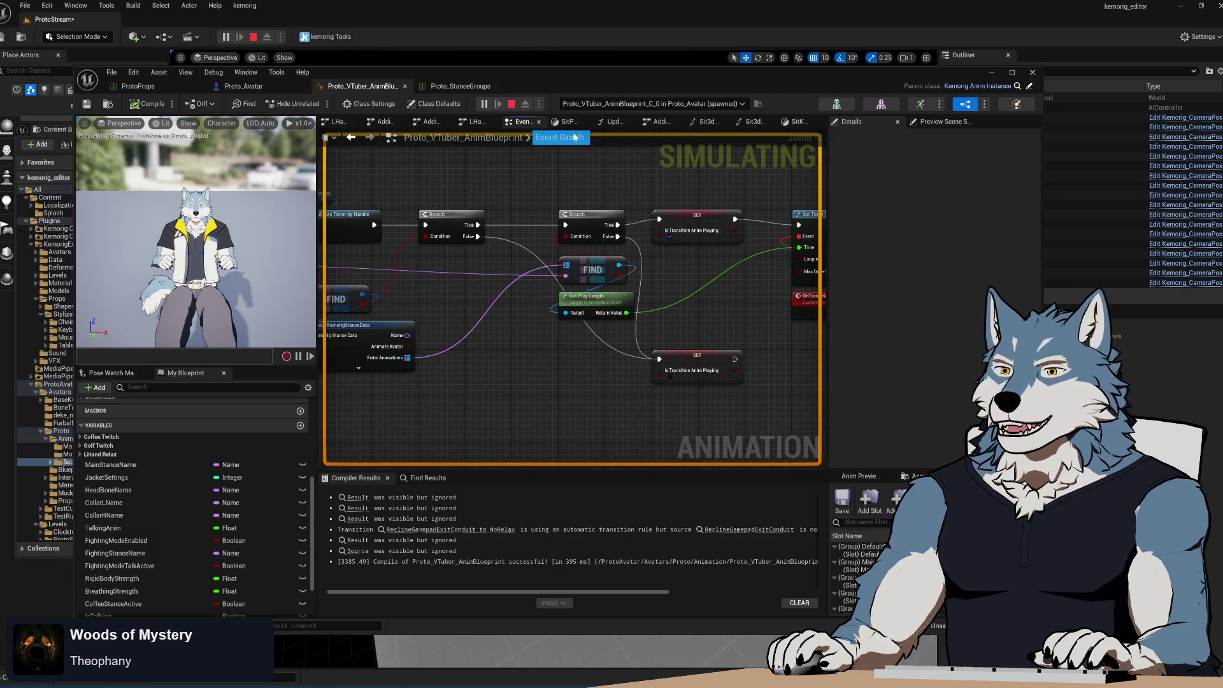